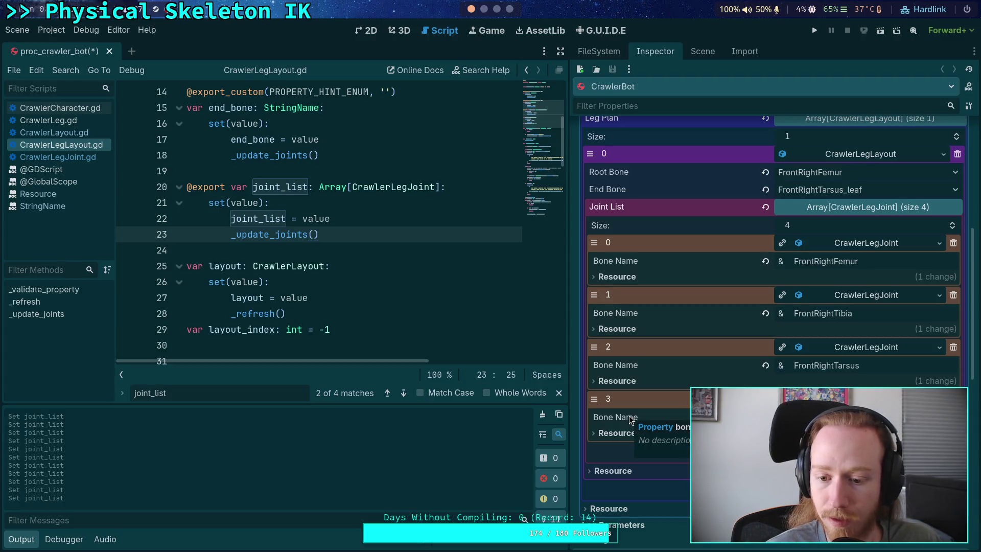
left_click(407, 324)
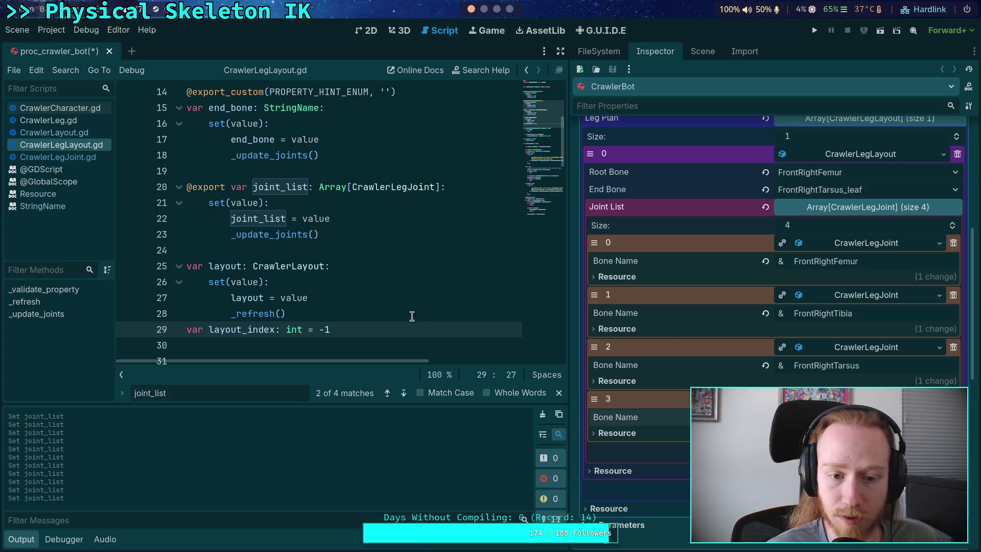
scroll(393, 296, "up", 5)
left_click(64, 157)
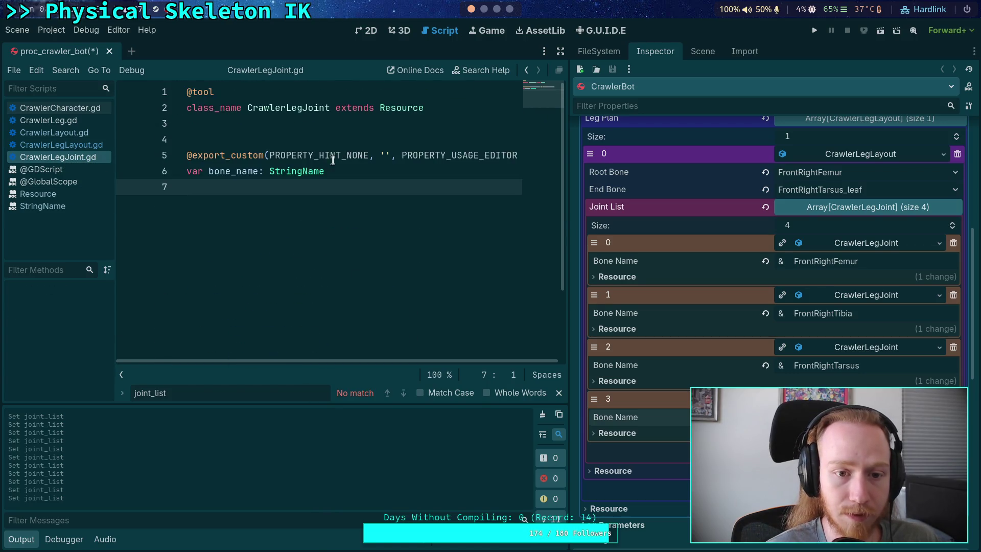
left_click(270, 155)
key("Return")
left_click(314, 171)
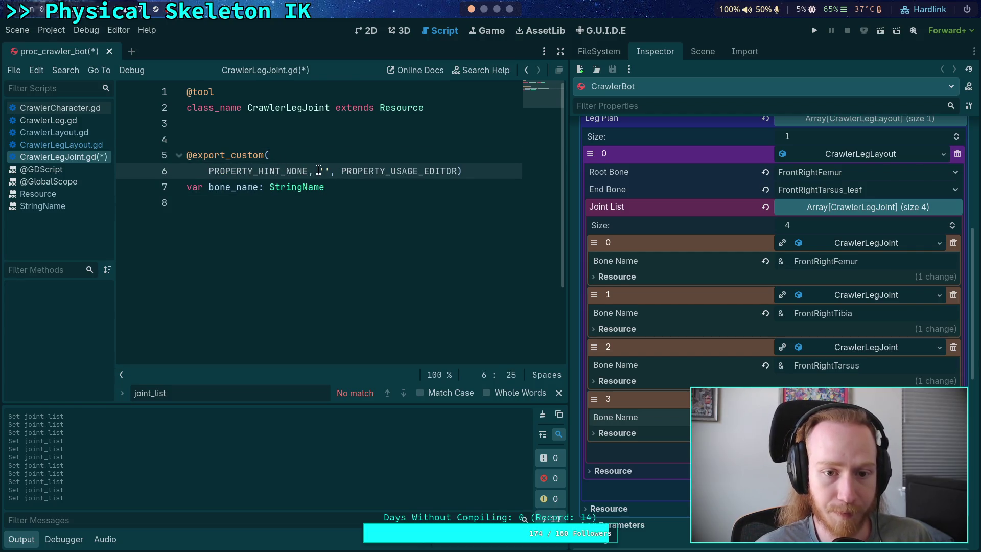
key("Return")
key("Return")
left_click(325, 203)
key("Return")
Add | PROPERTY_USAGE_READ_ONLY to the usage flags and save the script.
left_click(358, 203)
type("| READ_ONL")
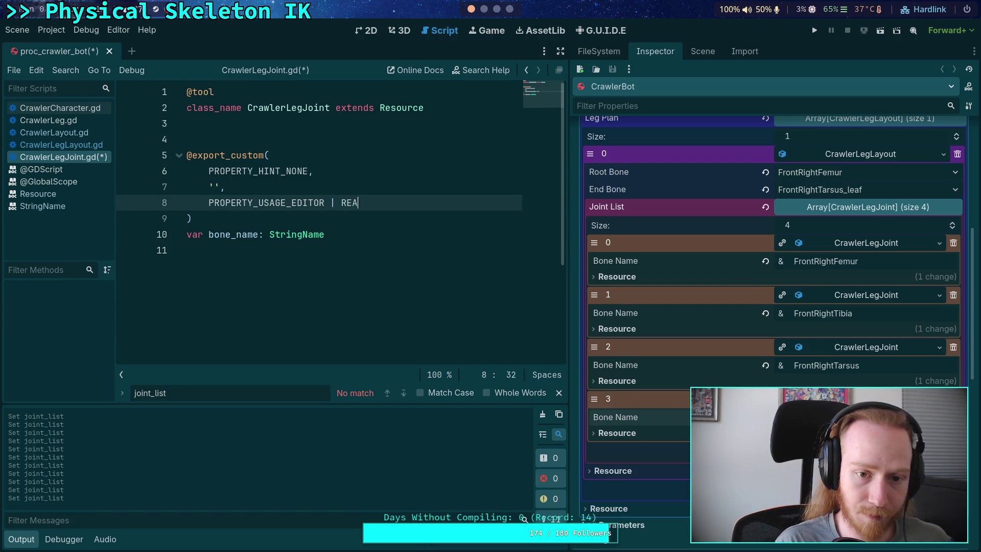
key("Return")
key("ctrl+s")
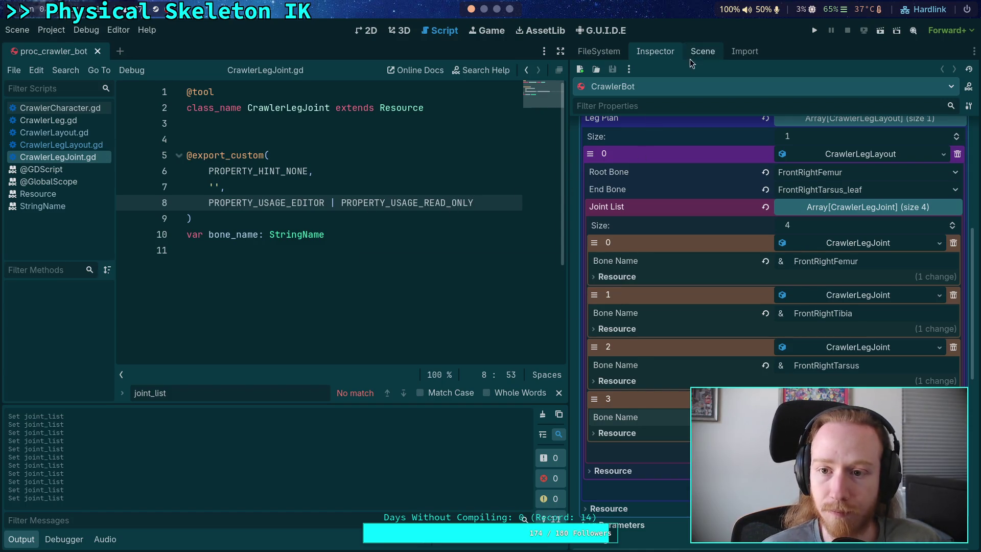
left_click(699, 52)
On CrawlerBot, expand Leg Plan element 0 and joint 0, and test whether Bone Name is editable.
left_click(614, 92)
left_click(655, 52)
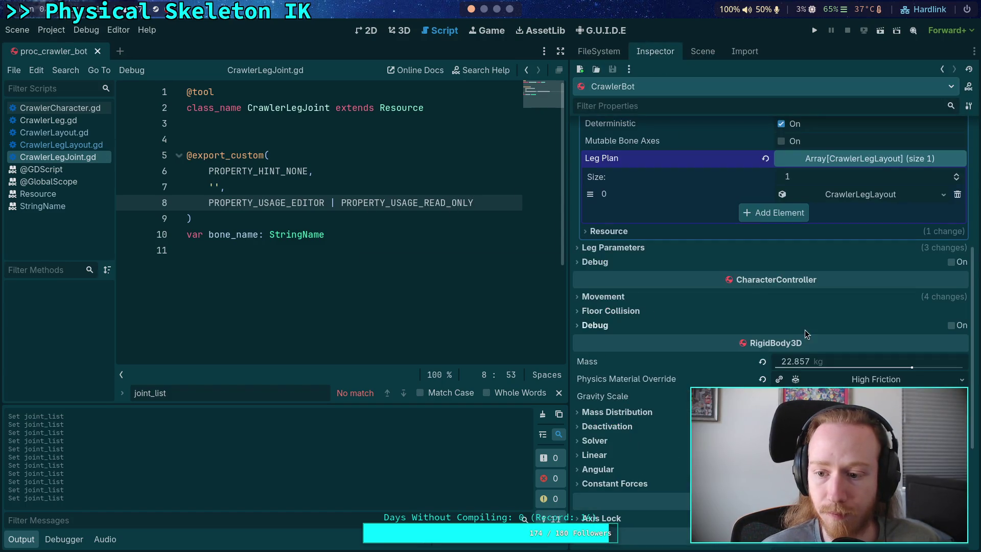
left_click(862, 200)
left_click(858, 283)
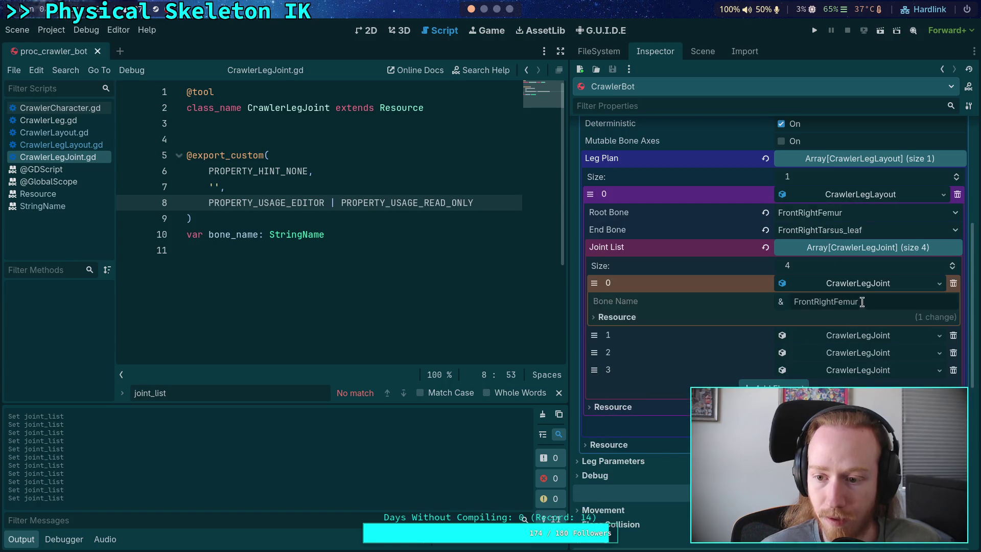
double_click(829, 303)
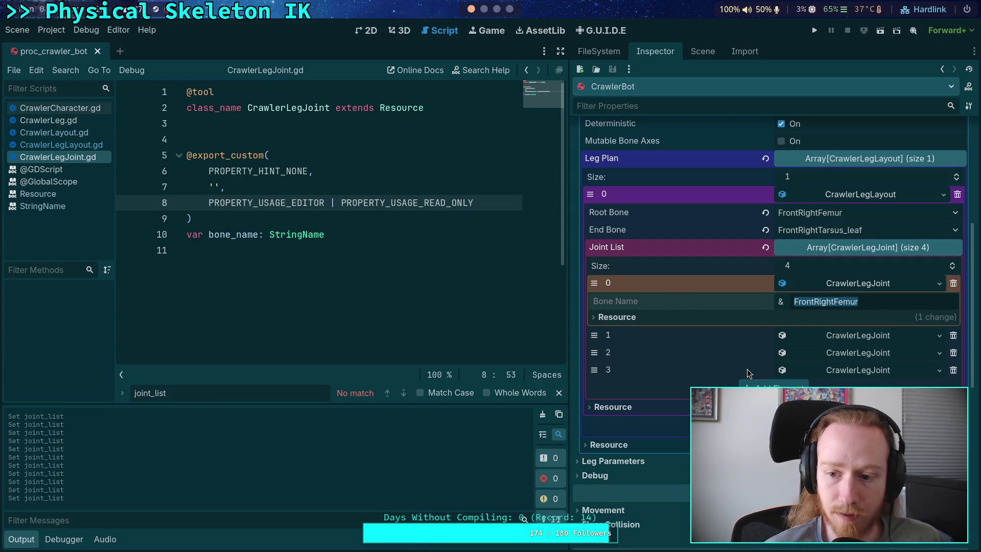
left_click(703, 309)
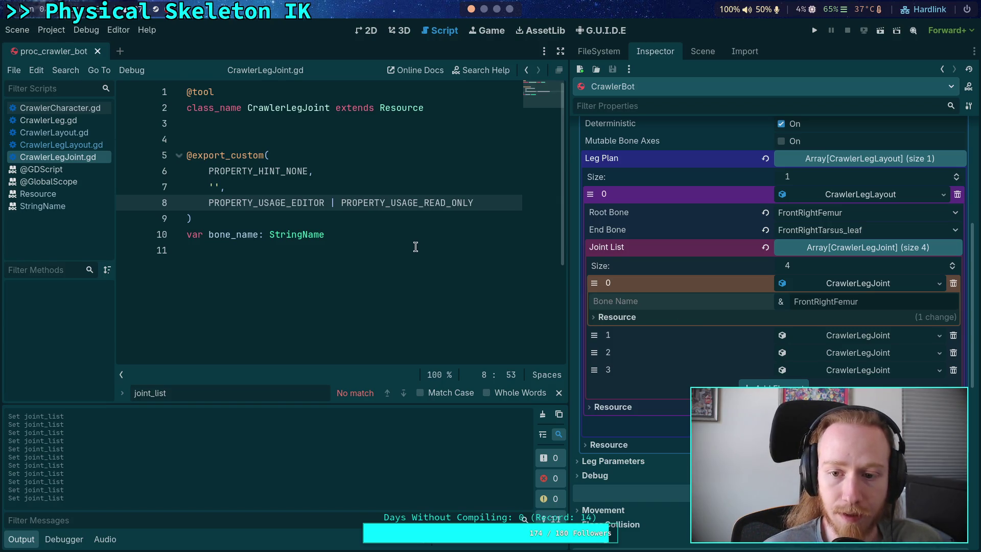
Check the Root Bone dropdown, then select NONE in line 6's property hint.
left_click(819, 212)
left_click(631, 208)
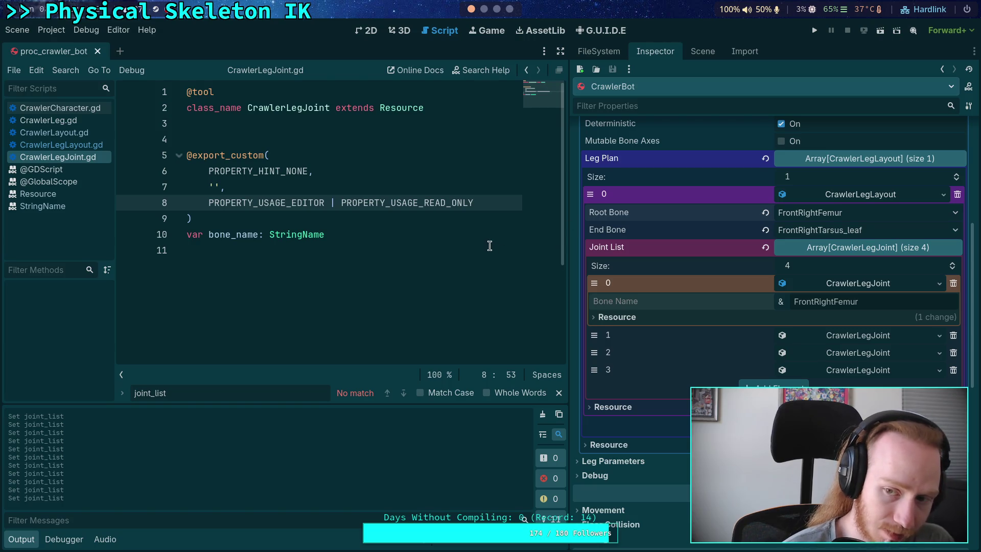
left_click_drag(308, 171, 286, 171)
Change the hint to PROPERTY_HINT_ENUM and refresh joint 0's Bone Name in the Inspector.
type("EN")
key("Return")
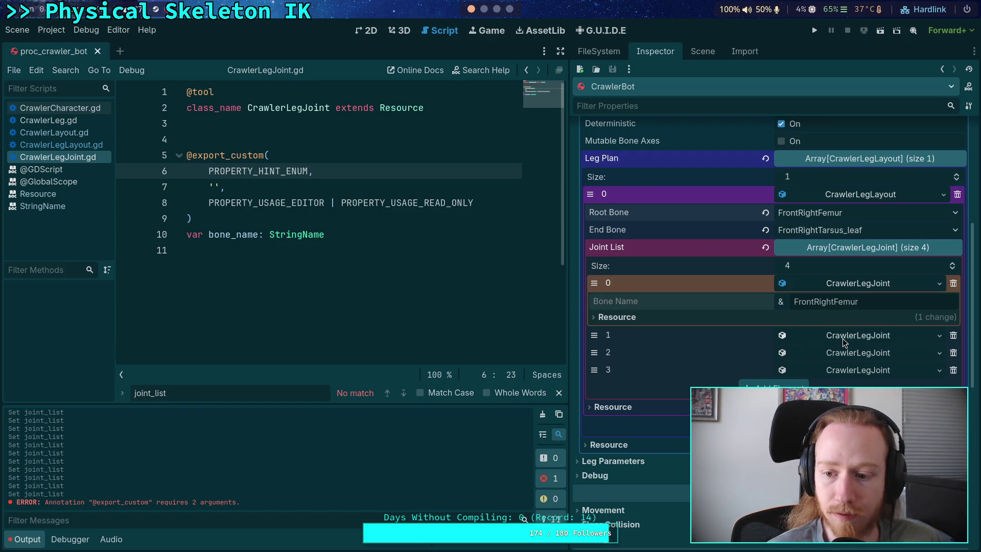
left_click(860, 284)
left_click(860, 284)
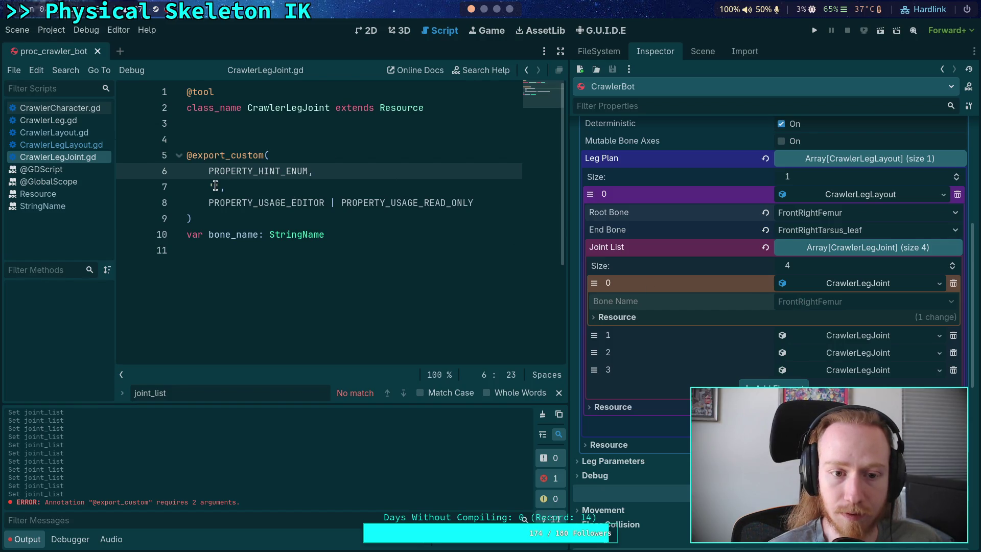
Switch the hint to PROPERTY_HINT_ENUM_SUGGESTION, save, and recheck joint 0's Bone Name.
mouse_move(261, 171)
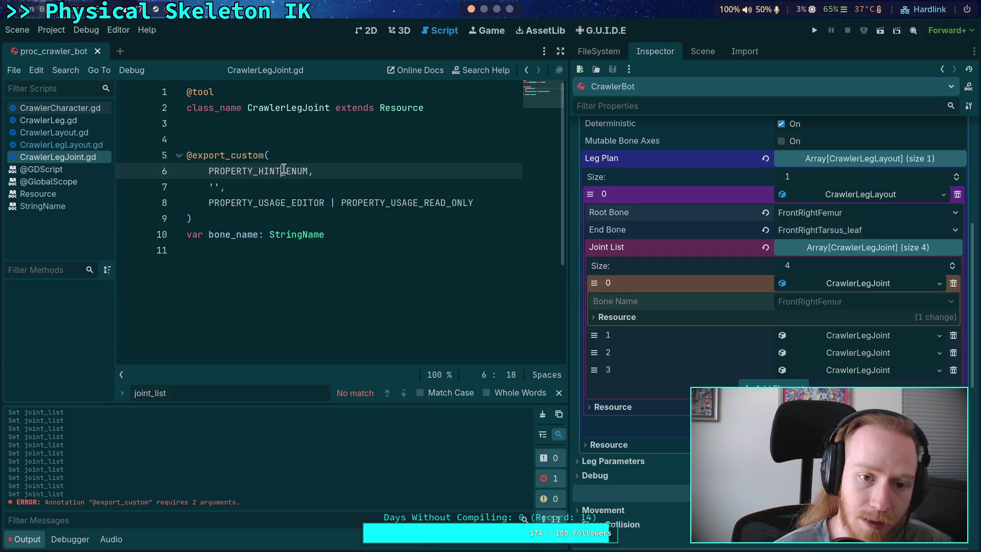
type("_")
key("Return")
mouse_move(323, 171)
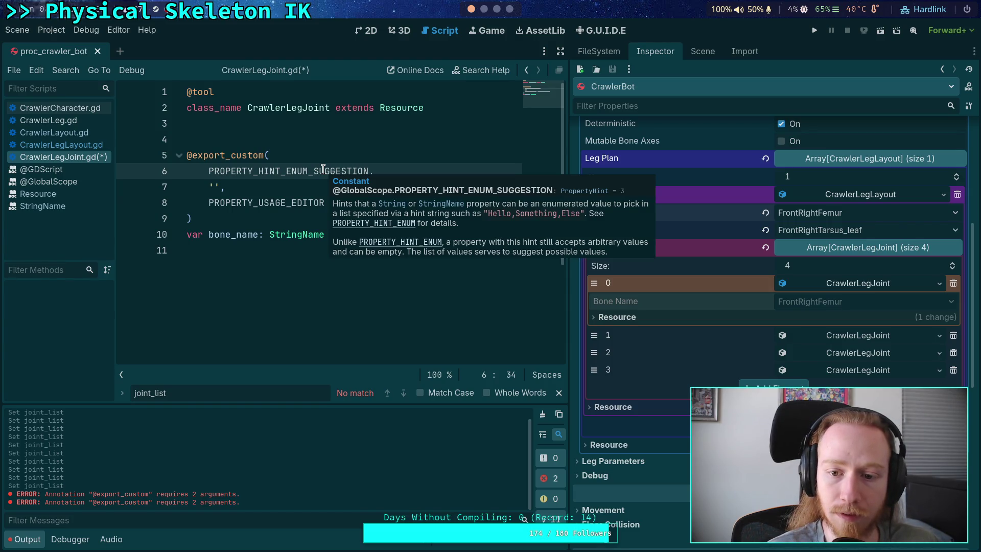
key("ctrl+s")
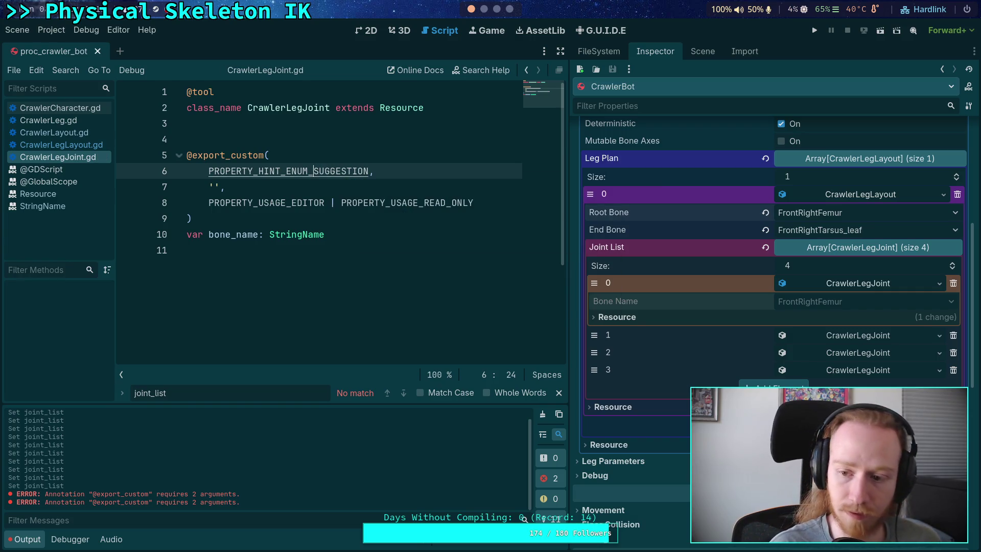
left_click(701, 57)
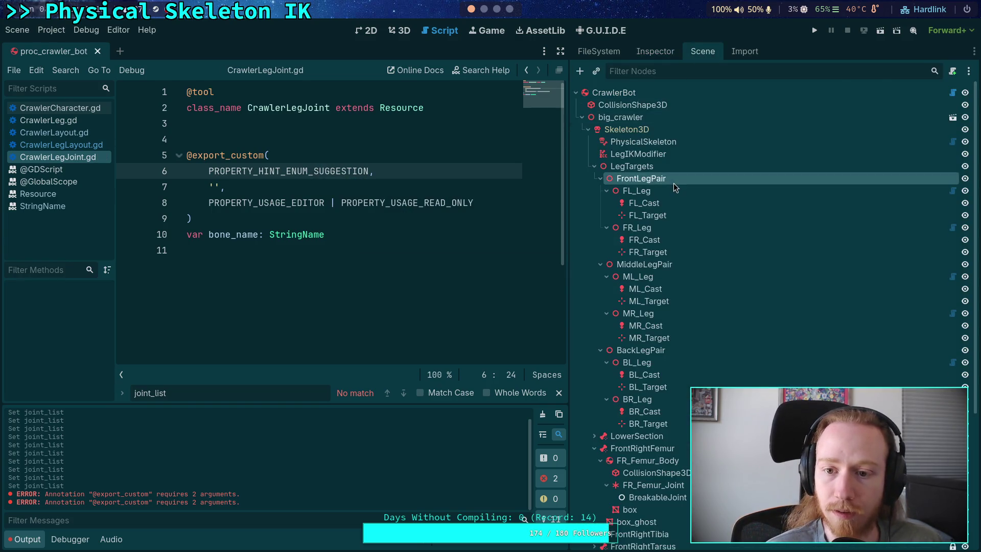
left_click(656, 51)
left_click(842, 195)
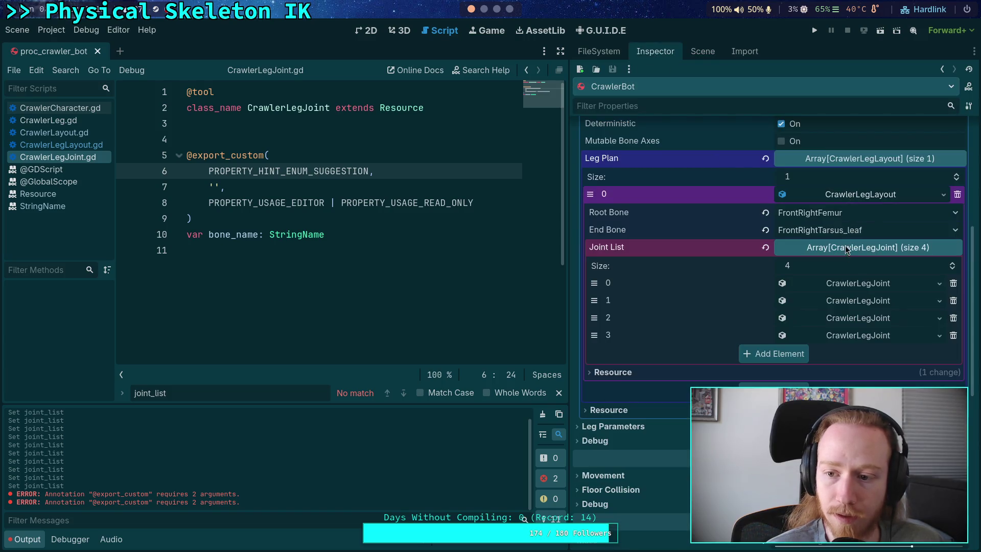
left_click(860, 285)
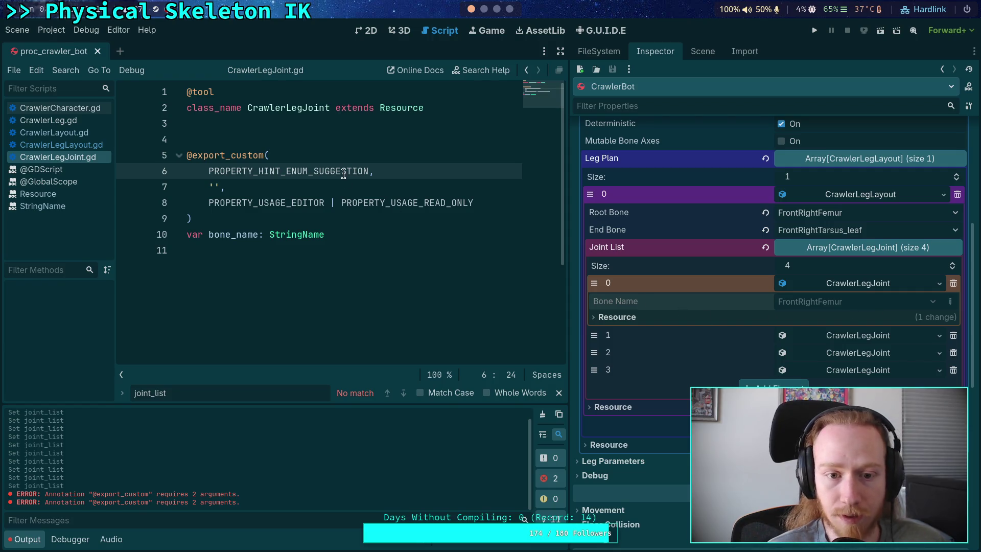
Revert the hint to PROPERTY_HINT_ENUM, save, recheck Bone Name, and select ENUM on line 6.
mouse_move(309, 172)
left_mouse_down()
mouse_move(378, 171)
mouse_move(366, 172)
left_mouse_up()
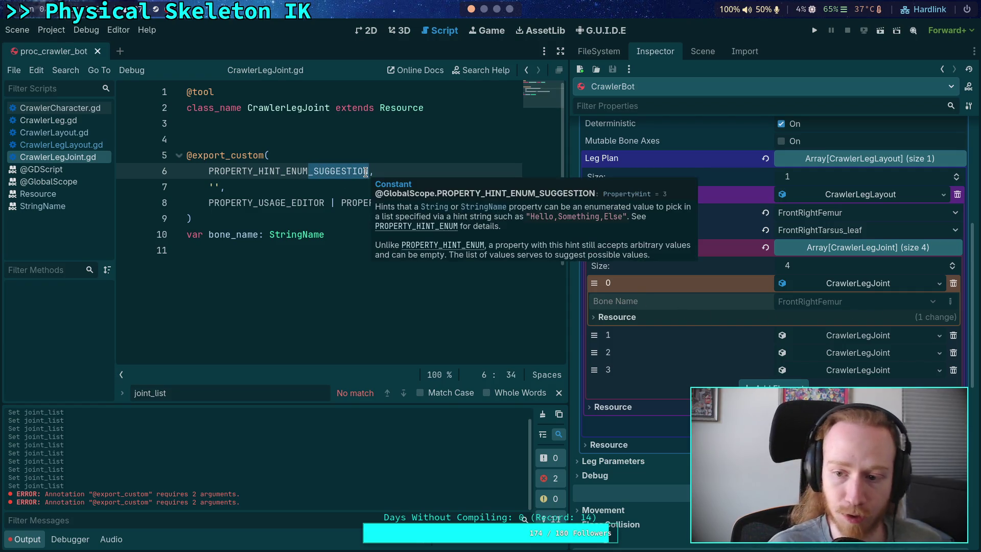
key("BackSpace")
key("ctrl+s")
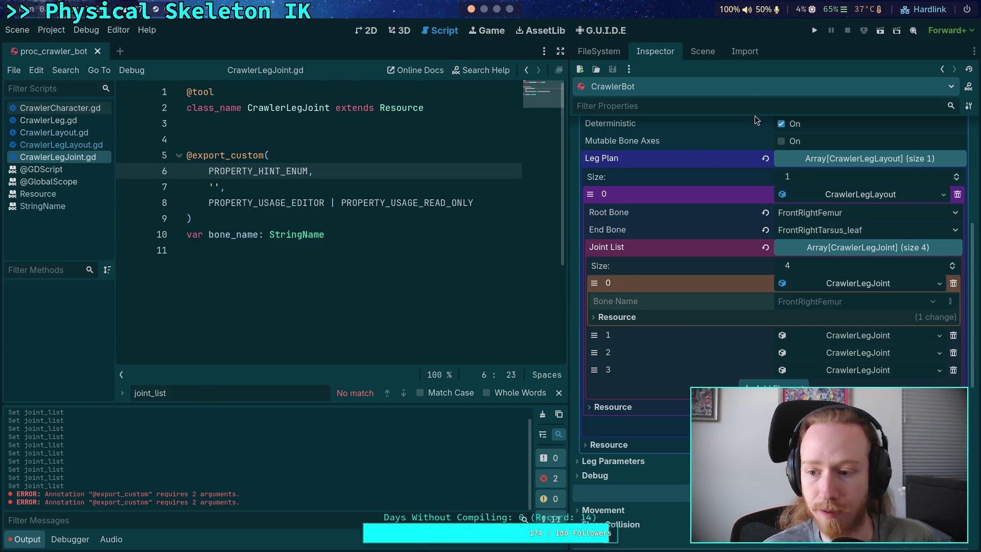
left_click(690, 52)
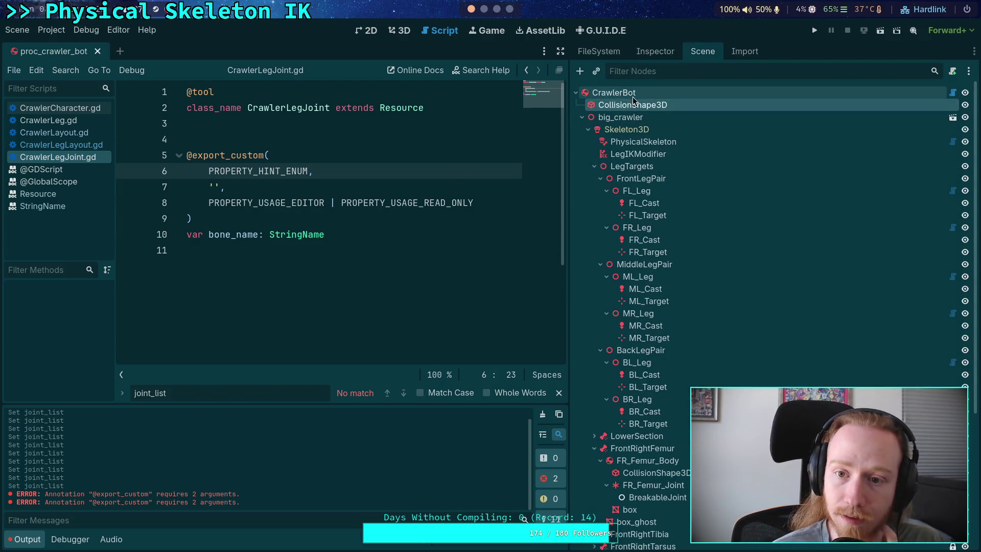
left_click(649, 53)
left_click(844, 195)
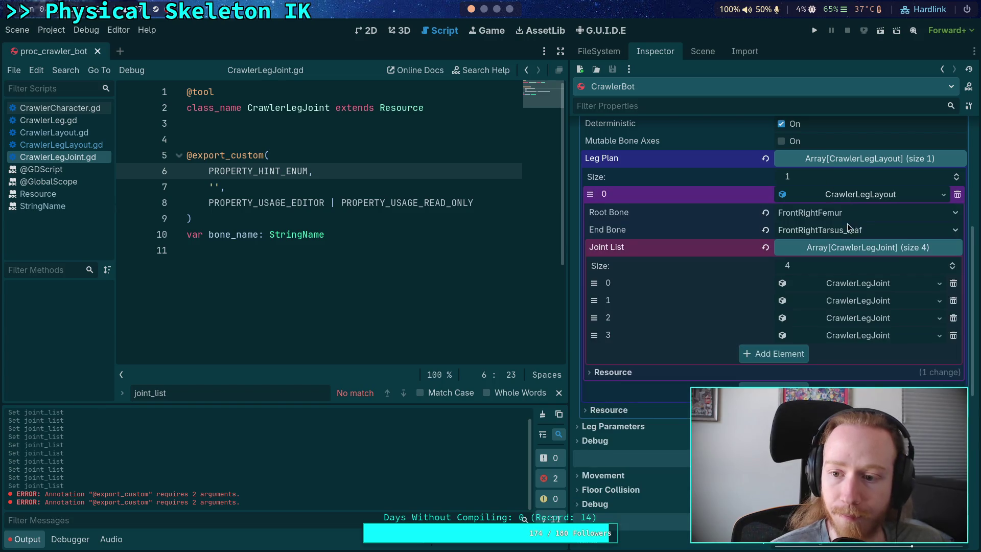
left_click(855, 286)
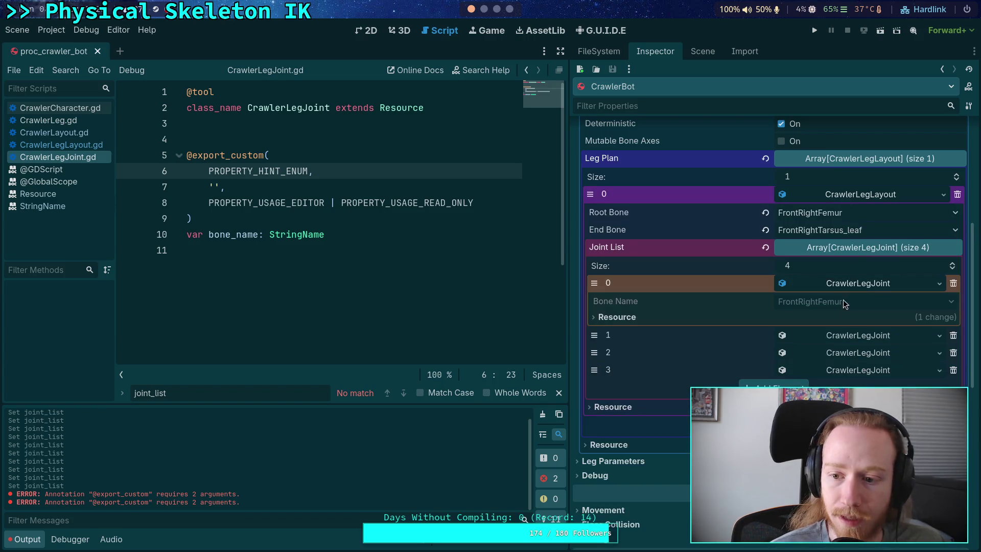
double_click(302, 172)
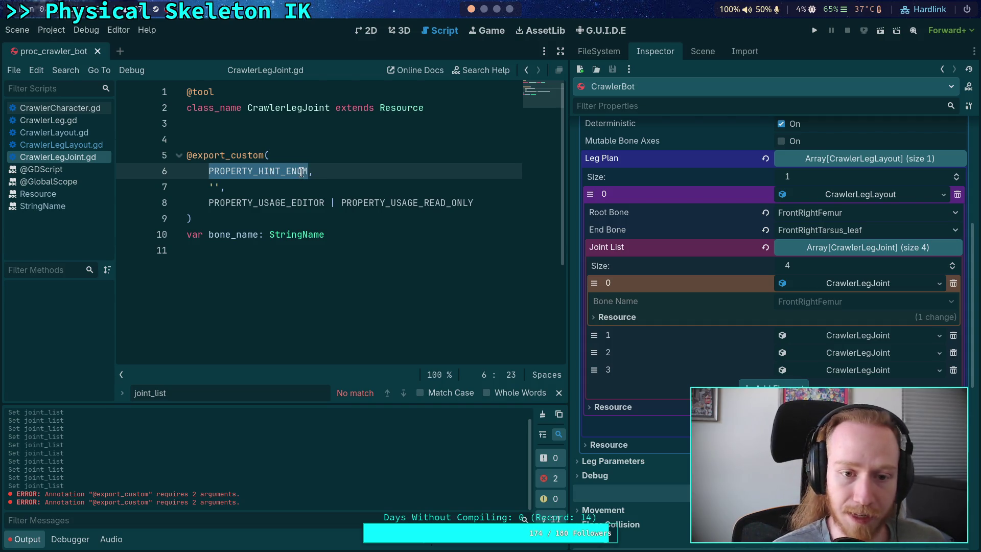
key("Left")
left_click_drag(285, 171, 309, 172)
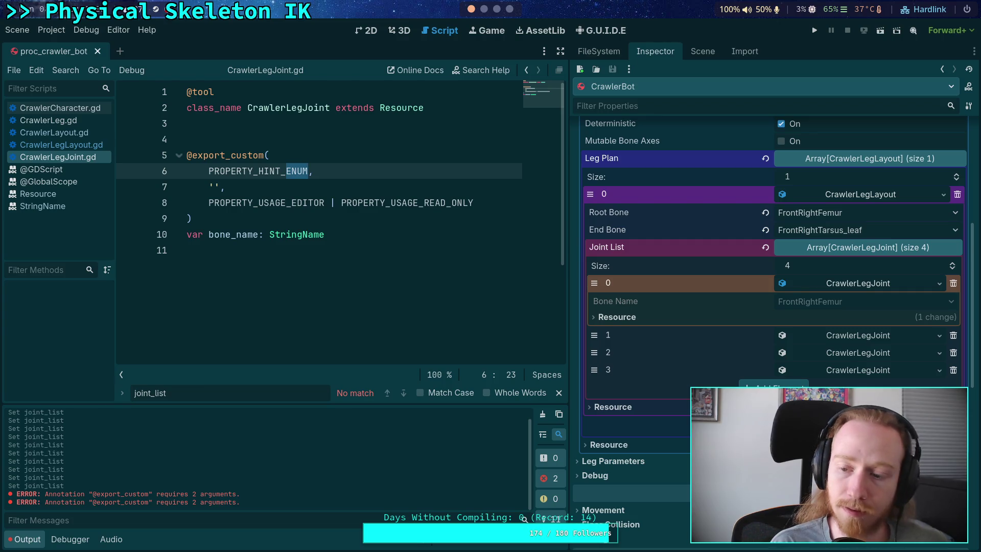
Restore the hint to PROPERTY_HINT_NONE, change bone_name's type back to String, and save.
type("N")
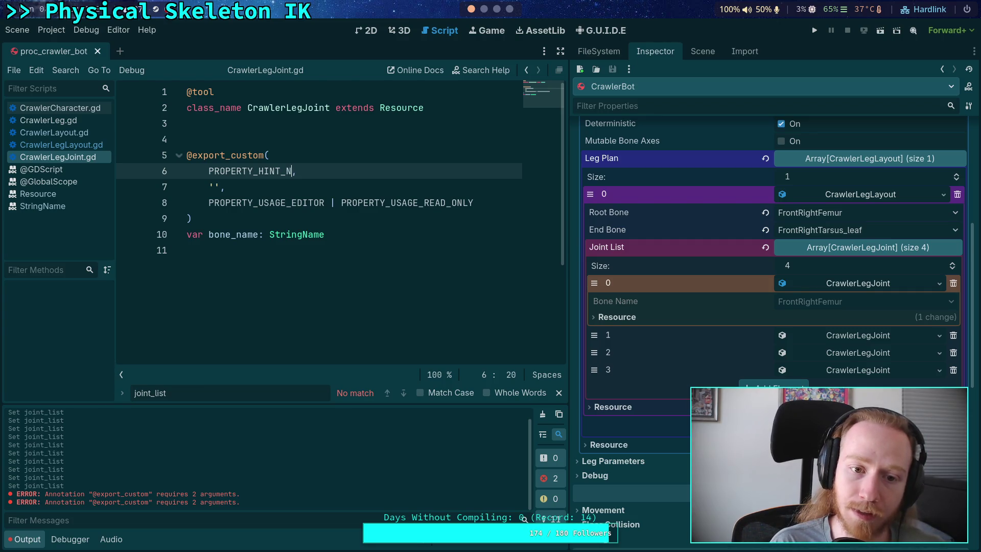
key("BackSpace")
type("NE")
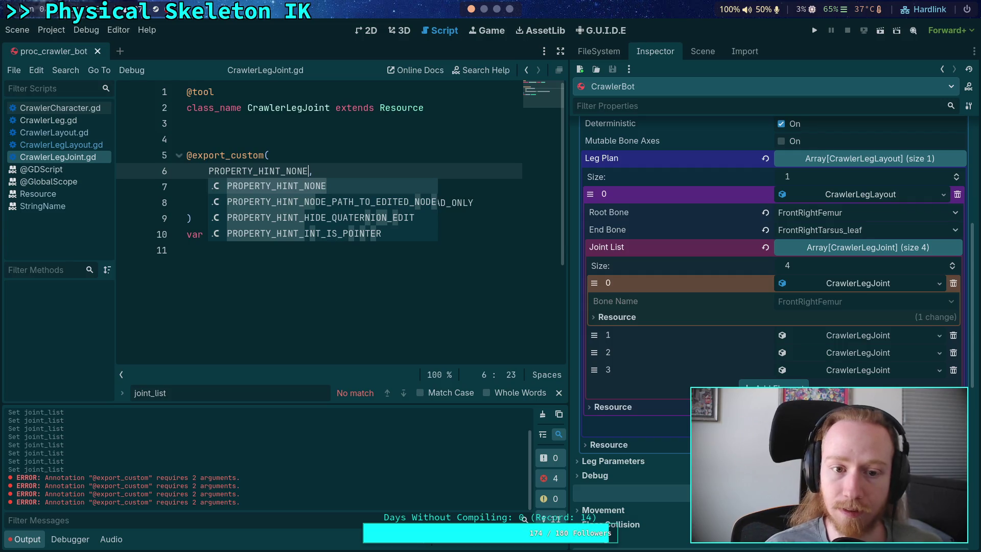
left_click(325, 139)
left_click_drag(302, 234, 344, 234)
key("BackSpace")
key("ctrl+s")
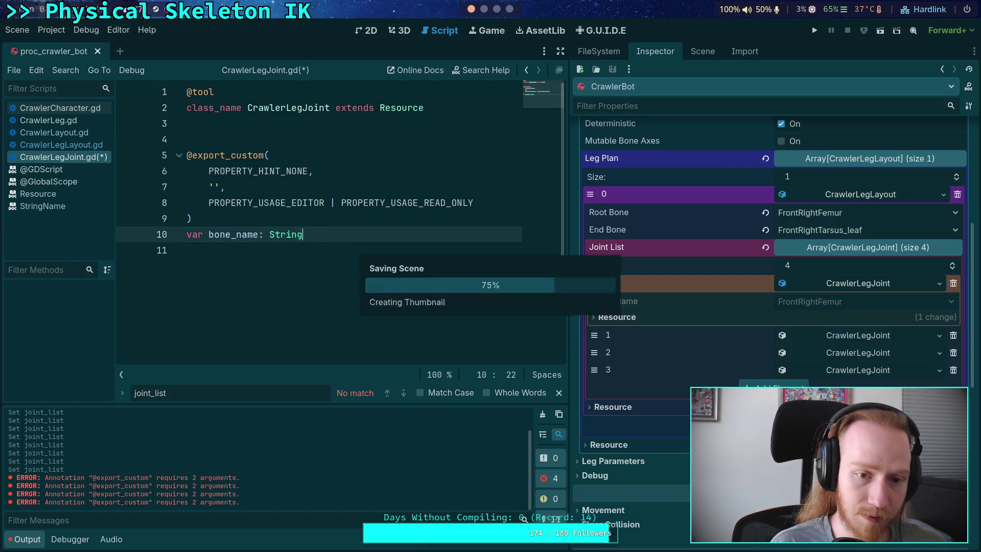
Reselect CrawlerBot and expand its first leg layout and joint 0 to check Bone Name.
left_click(700, 51)
left_click(619, 129)
left_click(613, 92)
left_click(656, 51)
left_click(864, 194)
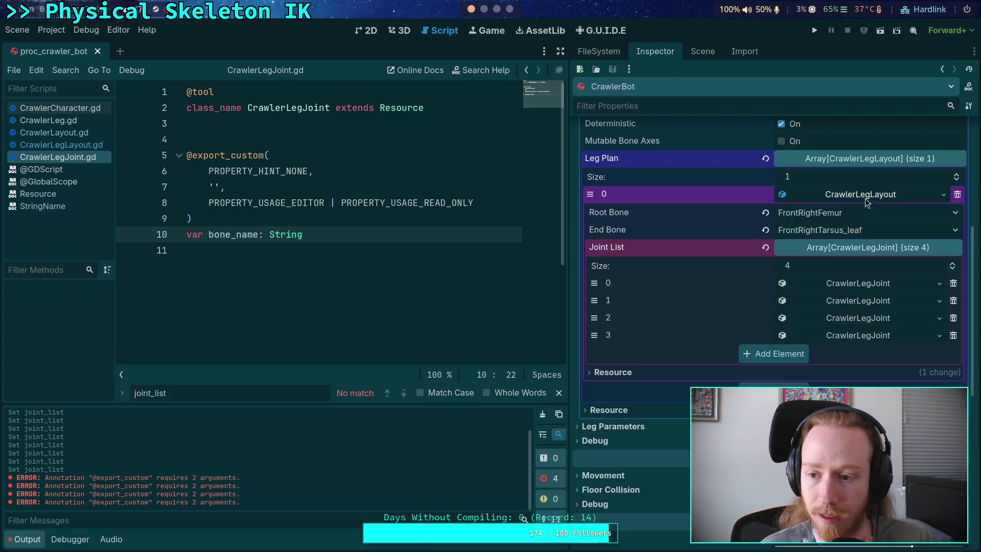
left_click(834, 285)
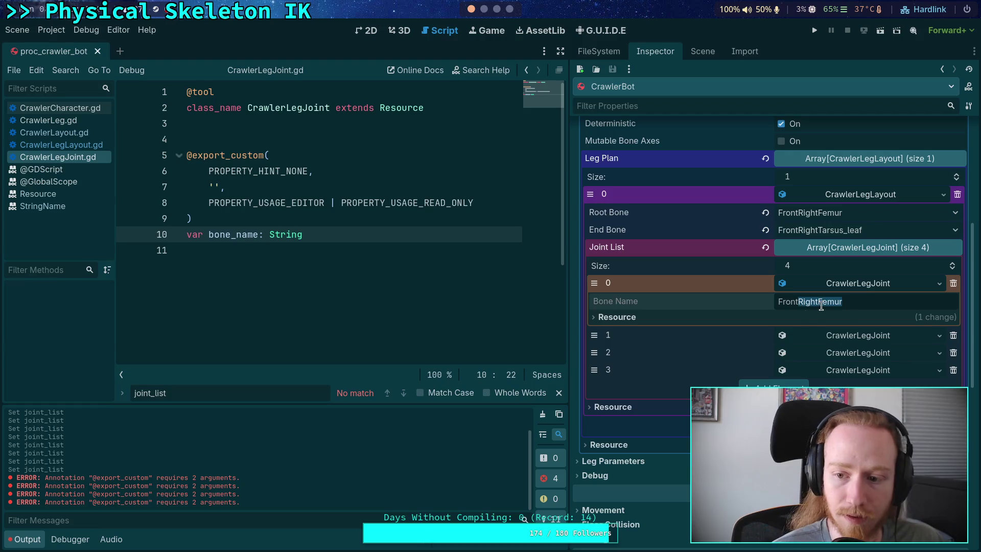
double_click(797, 304)
Set the hint to PROPERTY_HINT_ENUM and bone_name's type to StringName, then save.
left_click(380, 254)
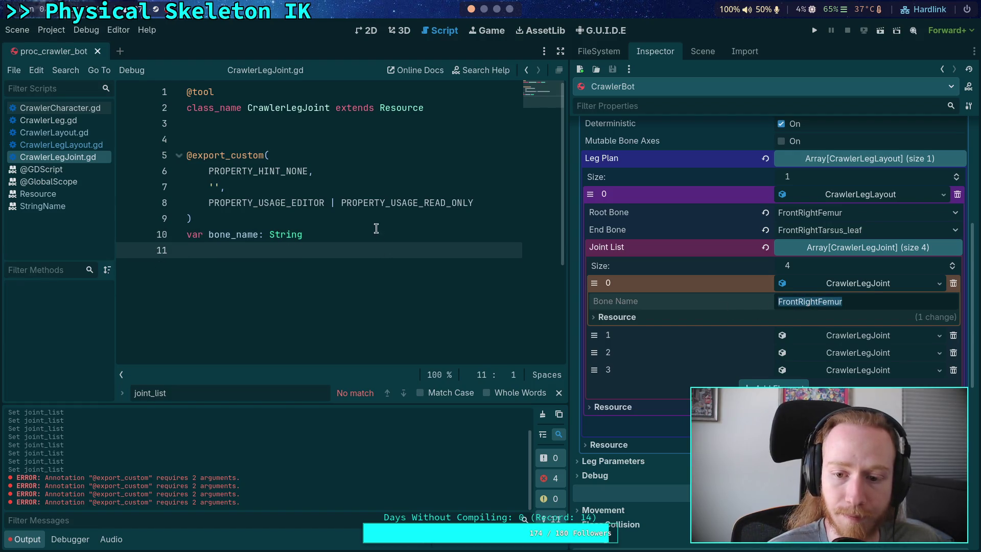
double_click(297, 171)
type("ENUM")
left_click(328, 234)
type("Name")
key("ctrl+s")
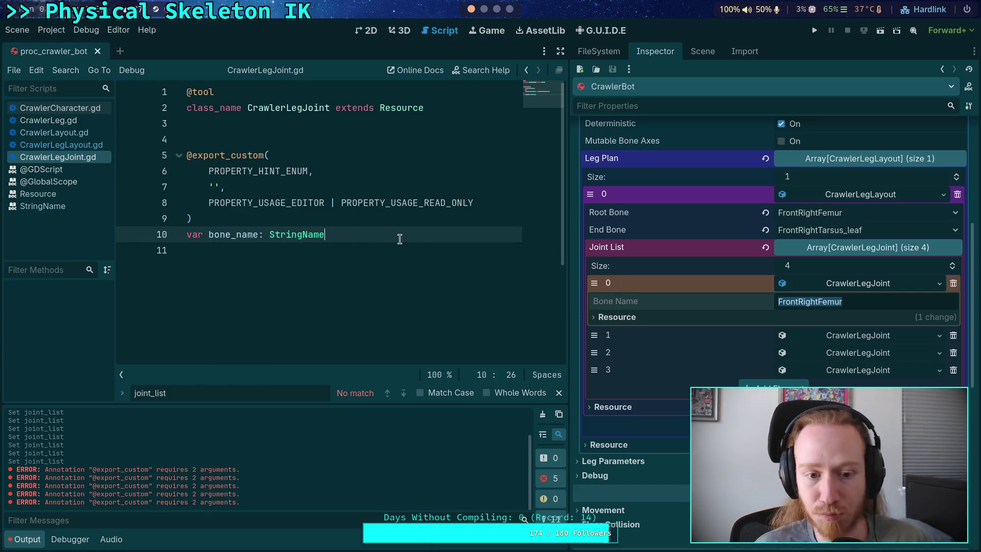
Select CrawlerBot and expand all four Joint List elements to view their bone names.
left_click(703, 51)
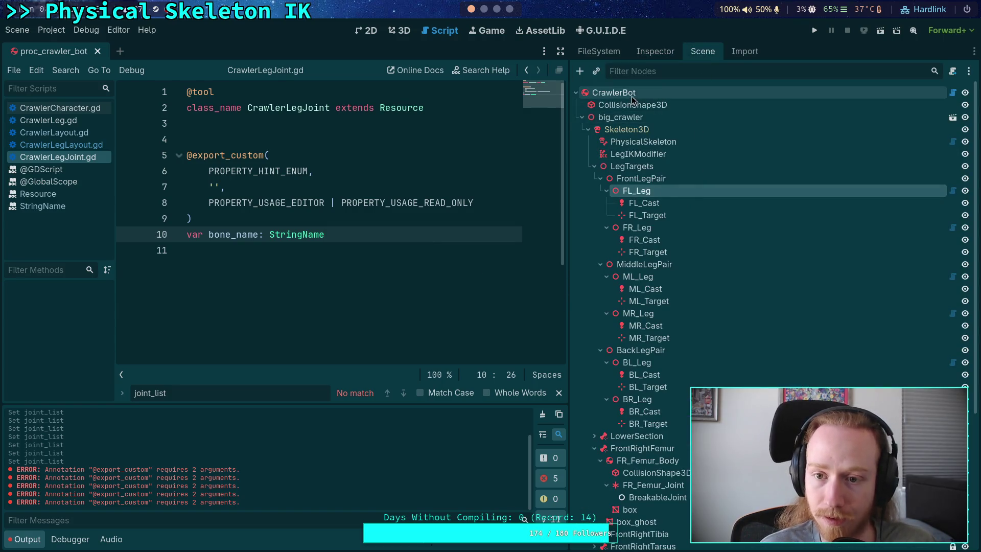
left_click(632, 97)
left_click(655, 51)
left_click(858, 195)
left_click(858, 283)
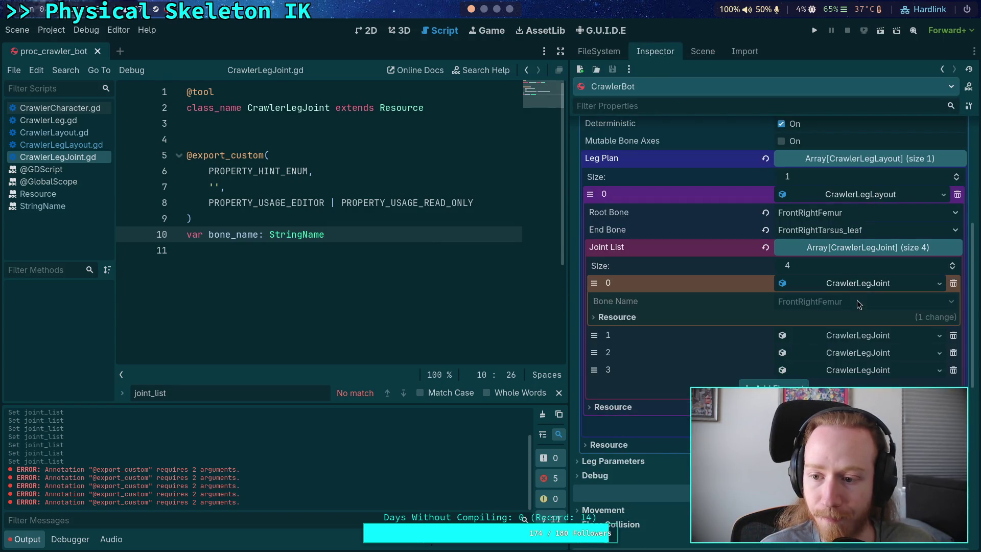
left_click(859, 335)
left_click(859, 387)
left_click(859, 439)
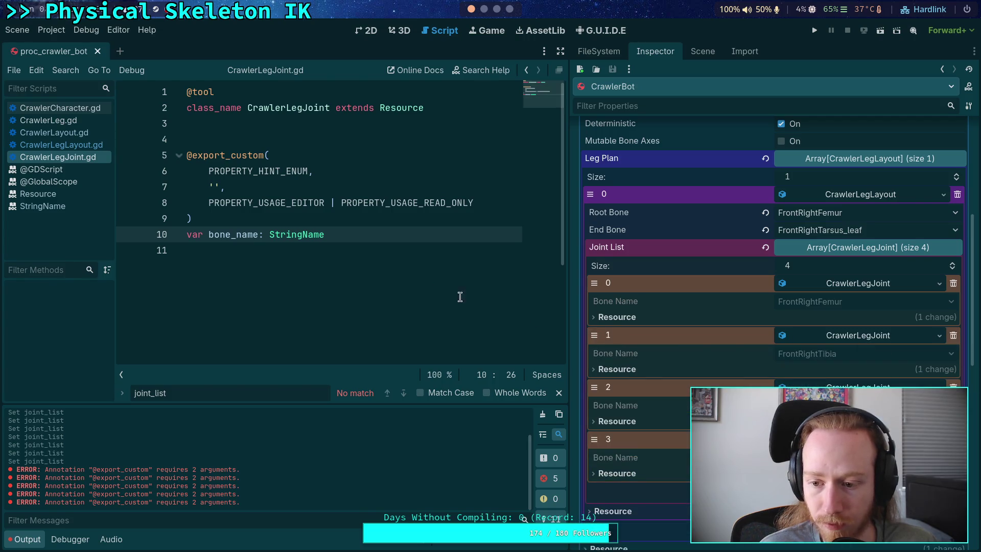
left_click(323, 246)
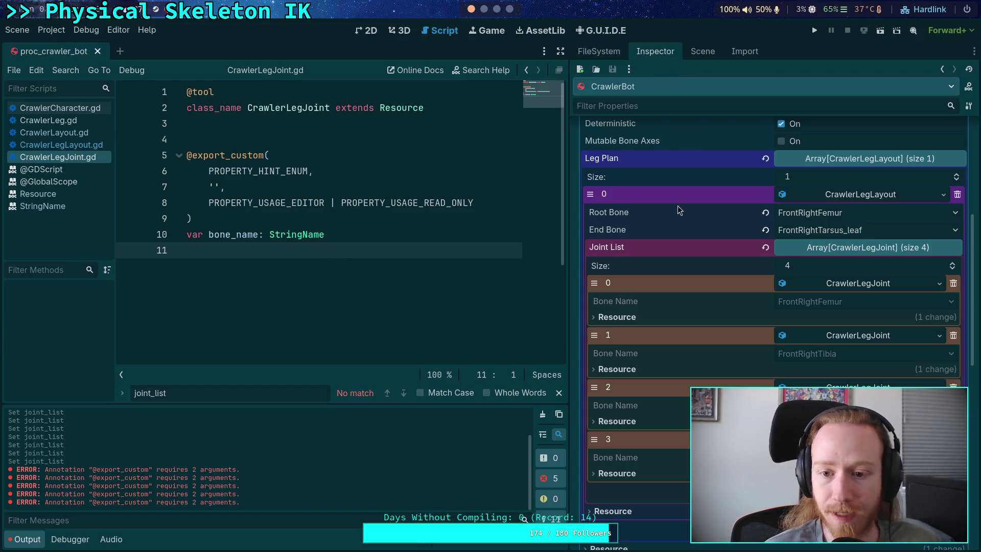
left_click(698, 52)
Select LegIKModifier and set the first joint's Rotation Axis to Custom.
left_click(670, 152)
left_click(655, 51)
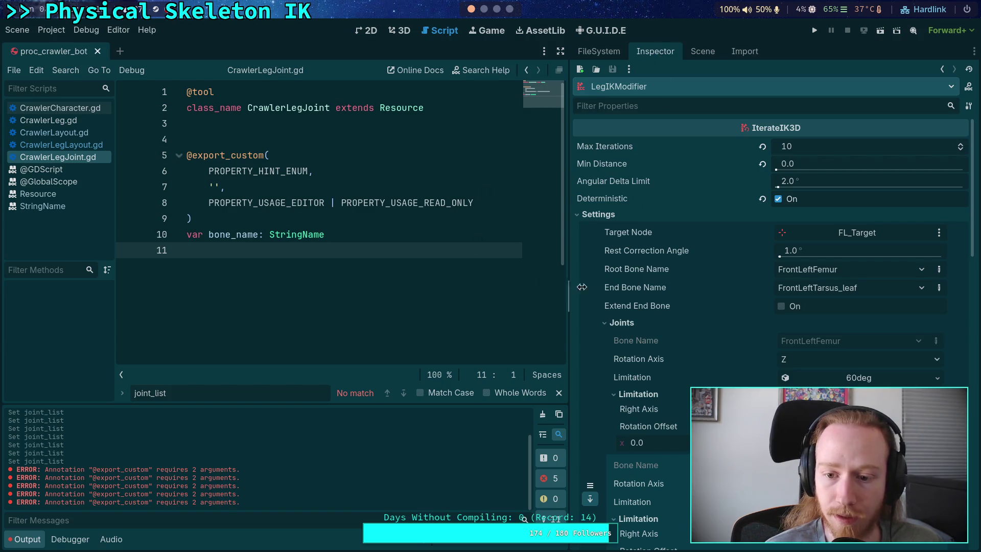
scroll(710, 254, "down", 3)
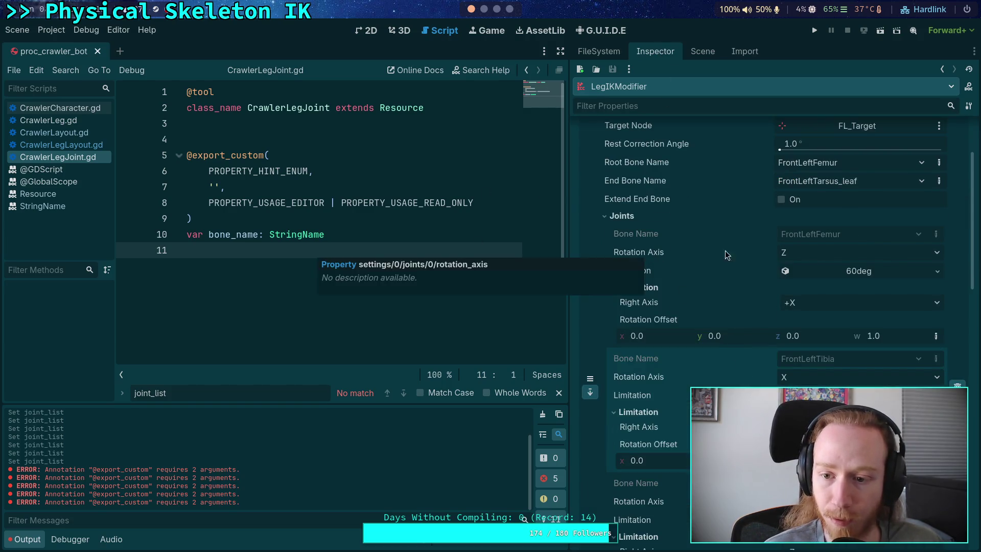
left_click(806, 254)
left_click(690, 253)
left_click(807, 254)
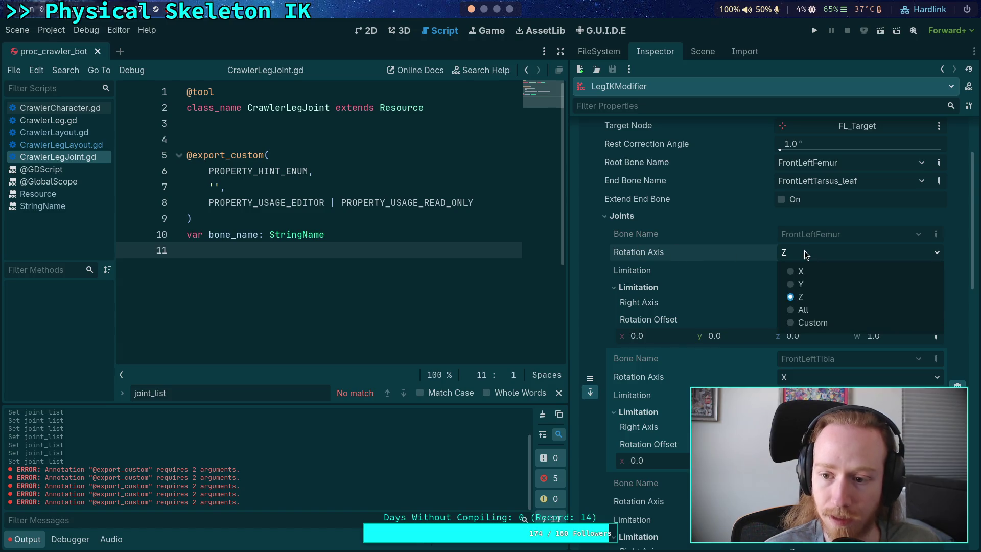
left_click(805, 254)
left_click(805, 255)
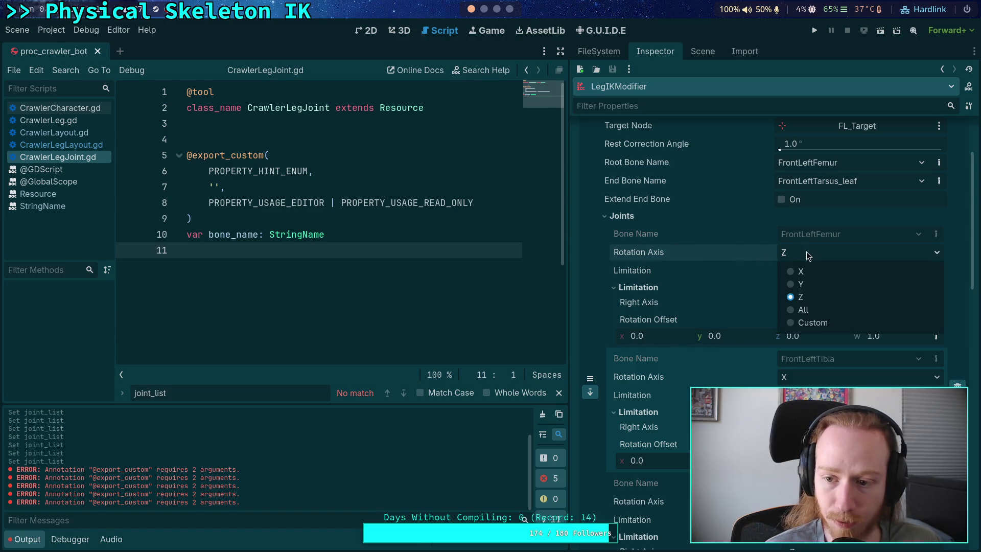
left_click(804, 324)
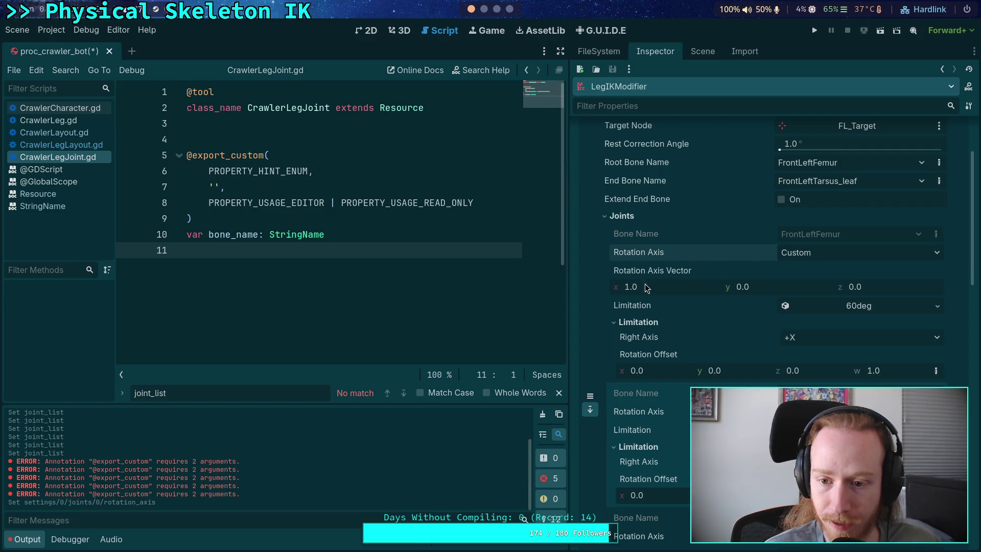
Try X for the first joint's Rotation Axis, then set it back to Z.
left_click(822, 258)
left_click(822, 269)
left_click(823, 262)
left_click(816, 297)
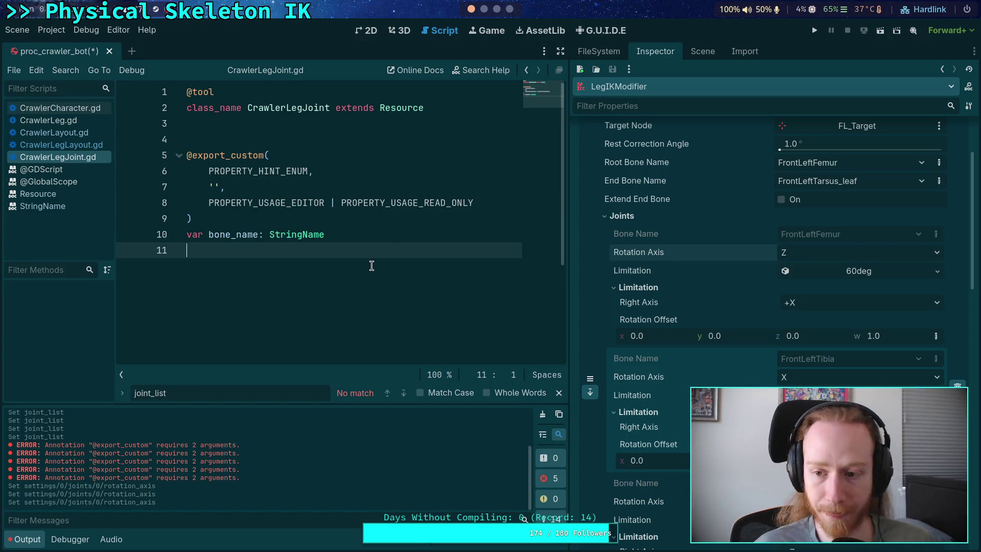
key("Return")
key("Return")
key("BackSpace")
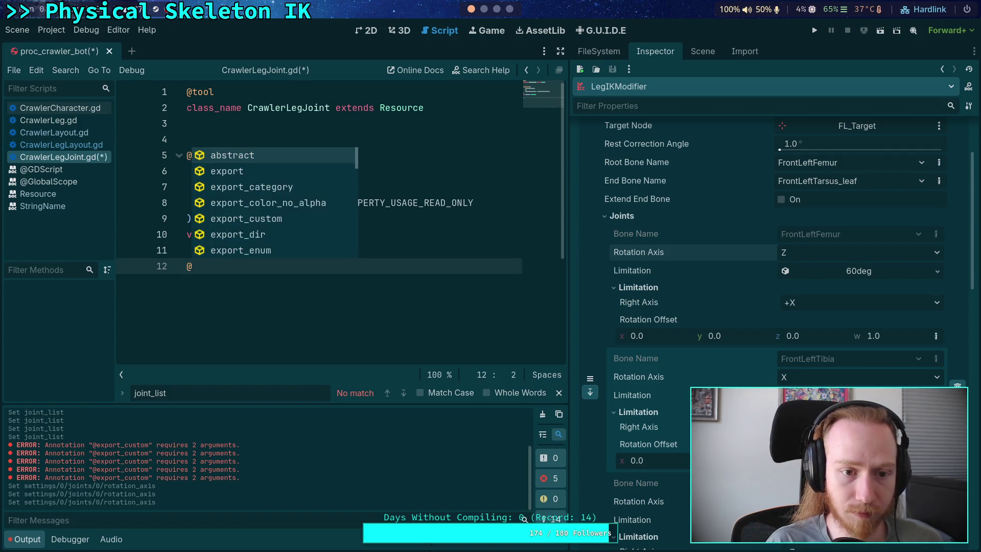
type("export")
type("_multilin")
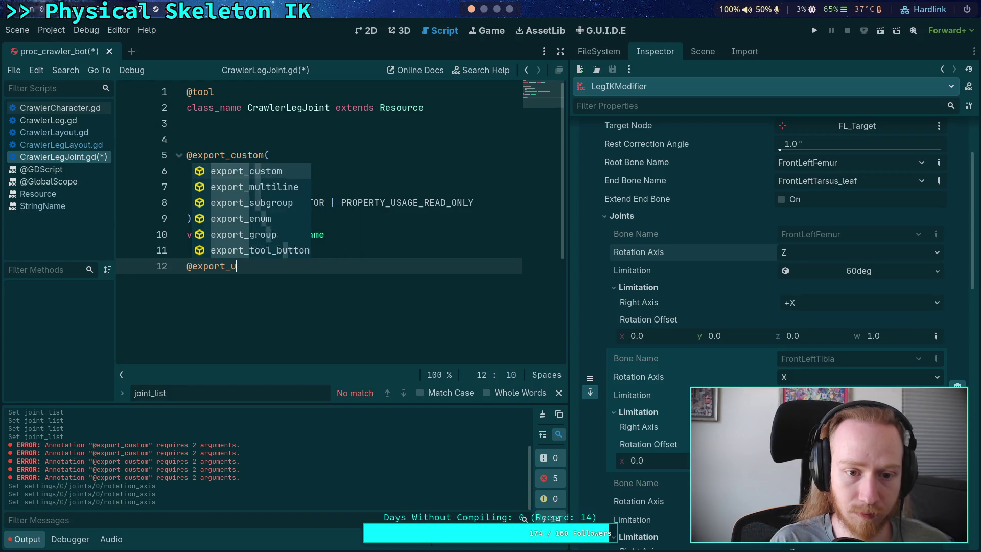
key("BackSpace")
key("BackSpace")
key("BackSpace")
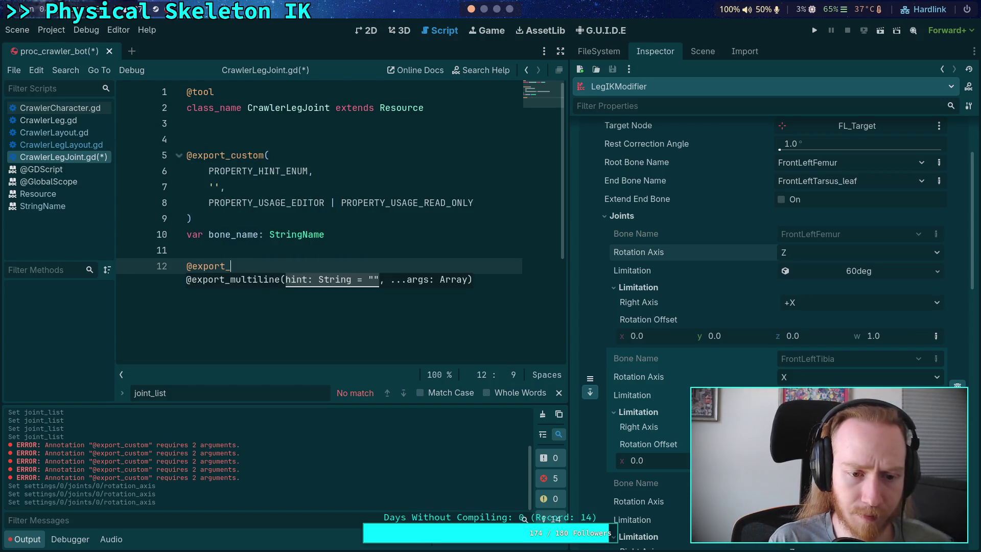
type("en")
key("Return")
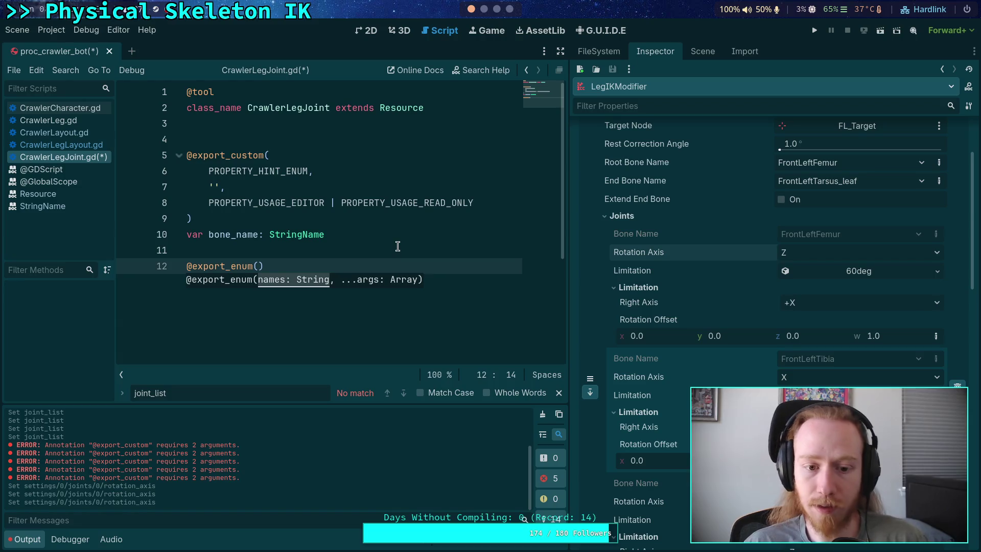
left_click(798, 259)
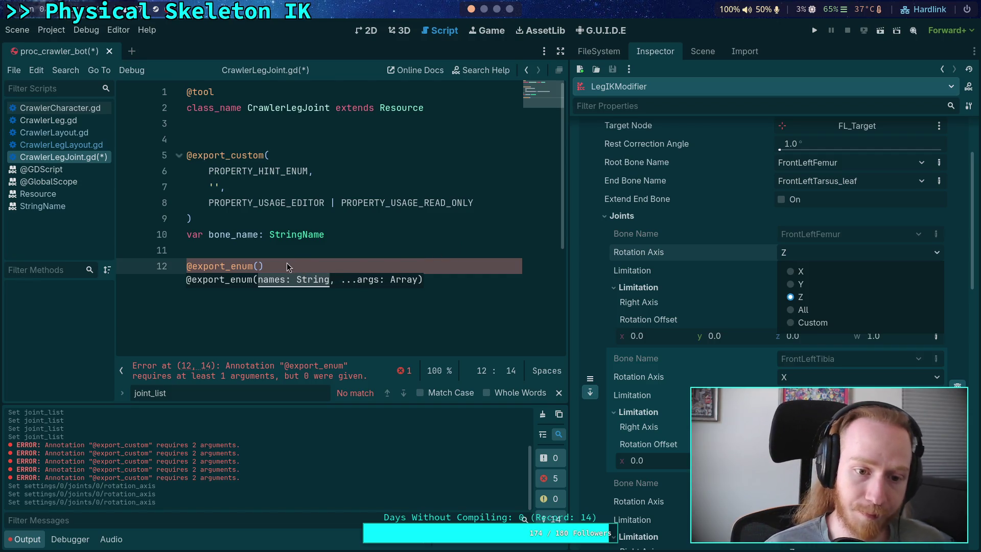
left_click(263, 270)
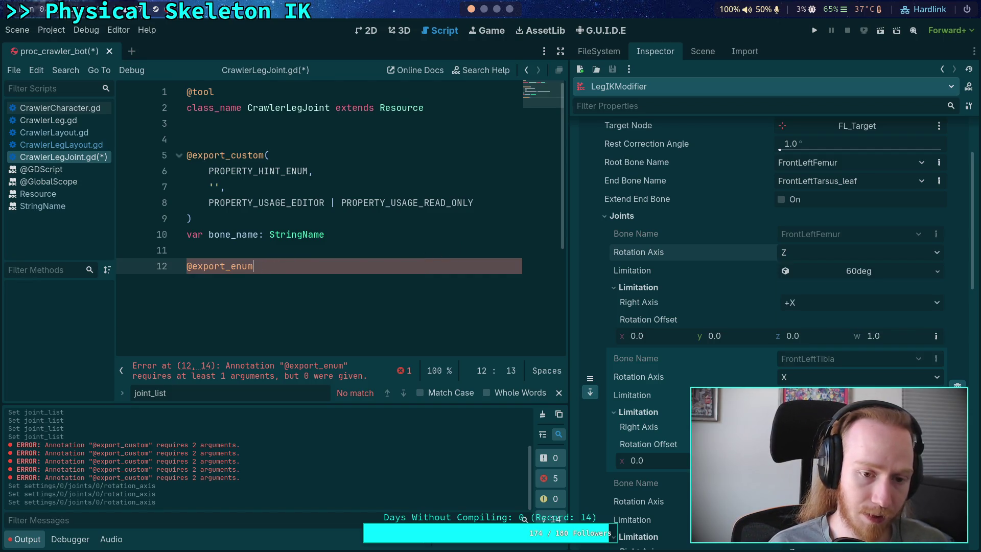
Fill in the enum options 'X', 'Y', 'Z', 'All', 'Custom' and remove the stray 'Al'.
type("(")
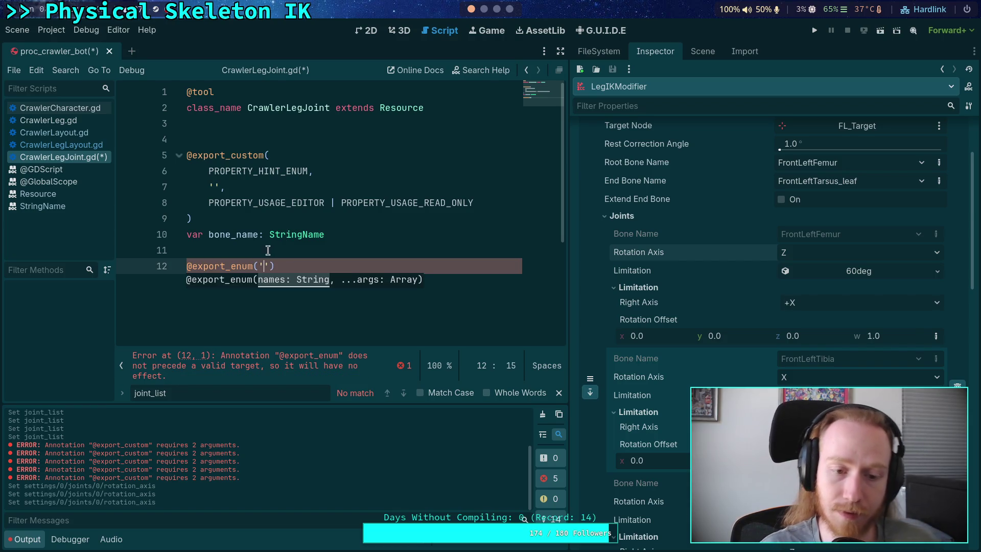
mouse_move(236, 264)
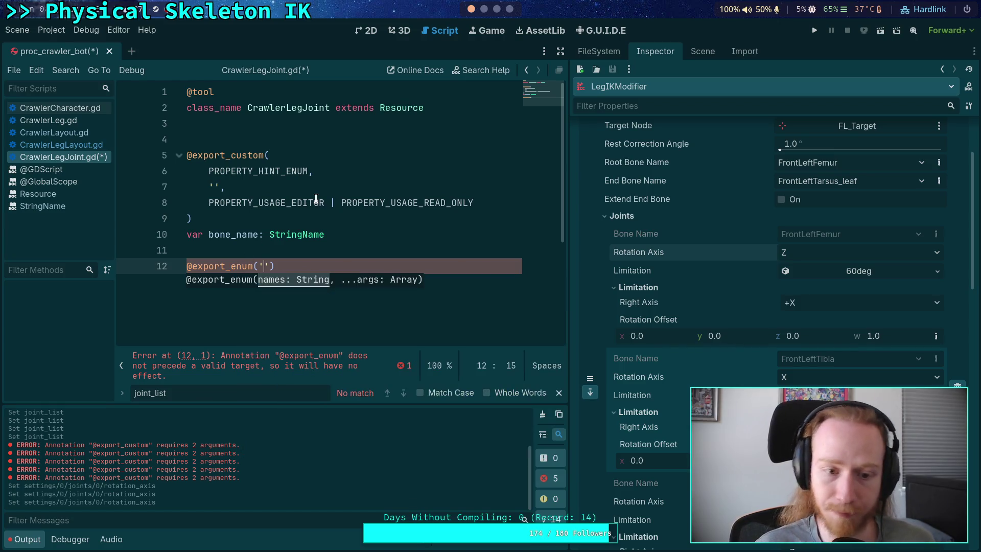
mouse_move(316, 198)
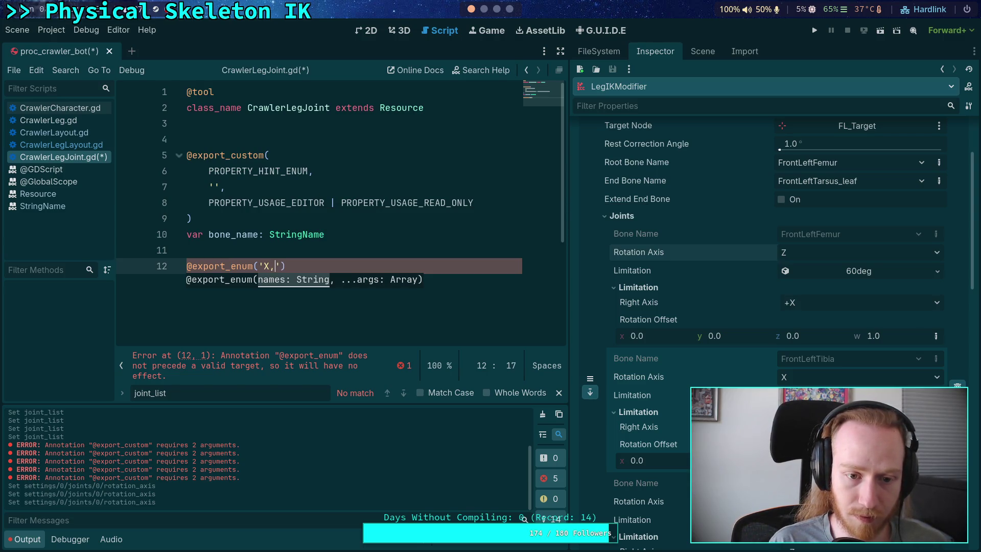
type("Y', 'Z")
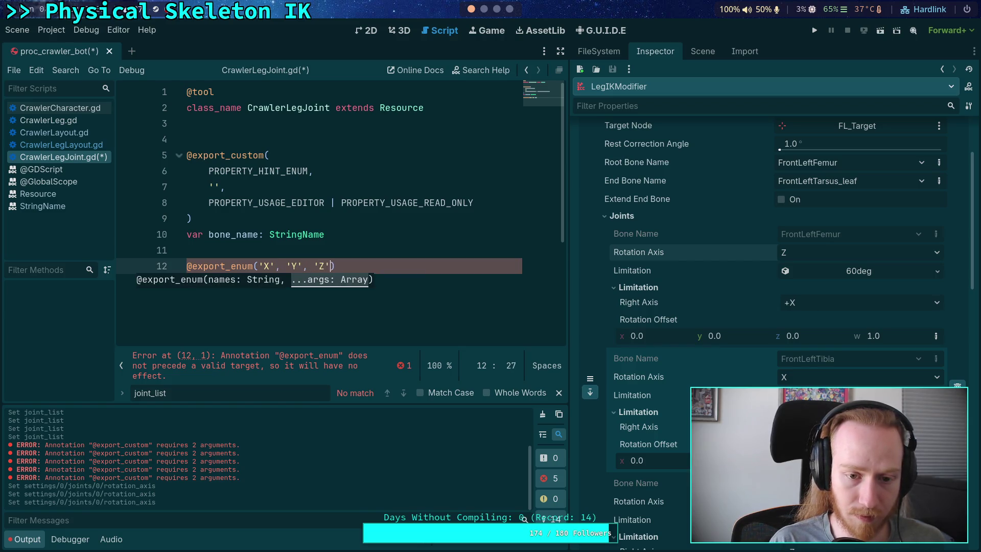
type("ustom")
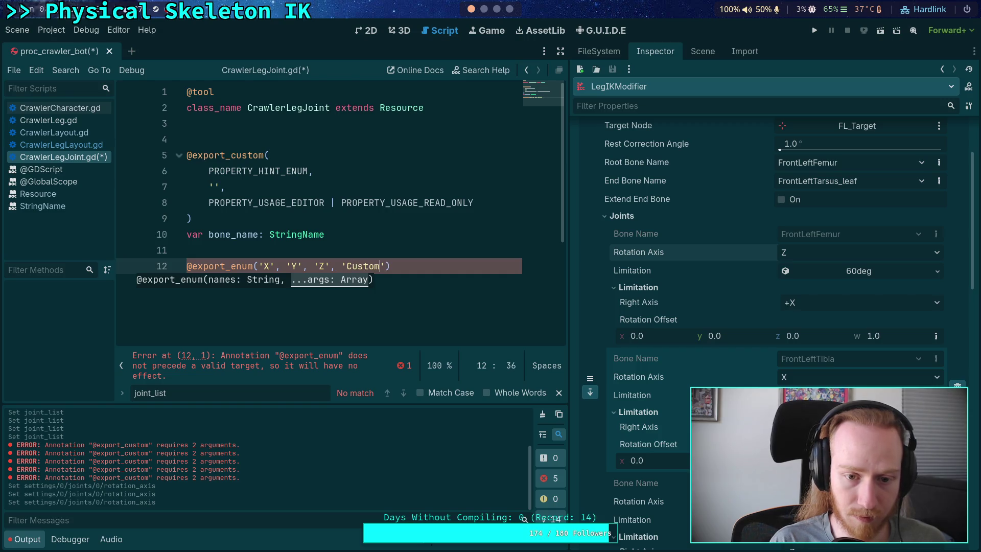
type("'Al")
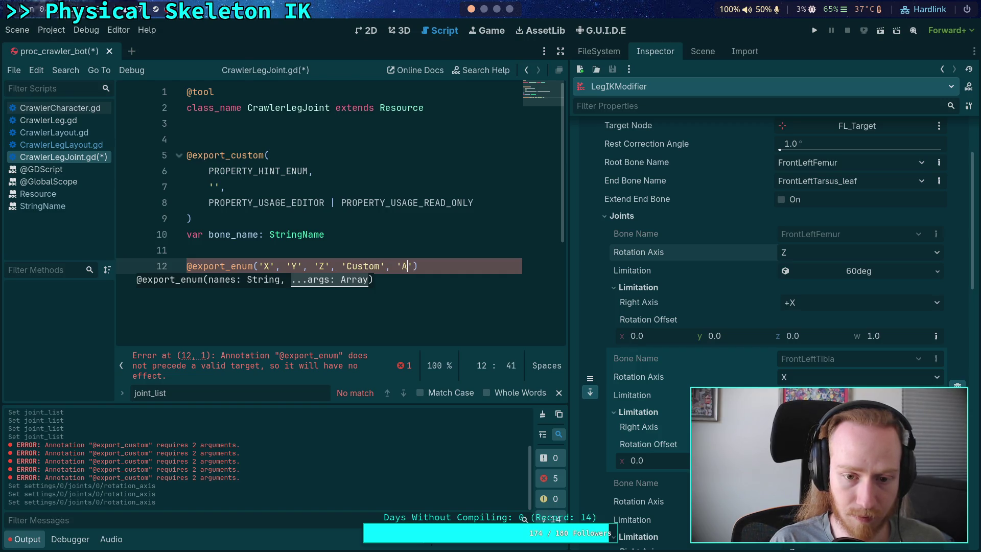
left_click(817, 250)
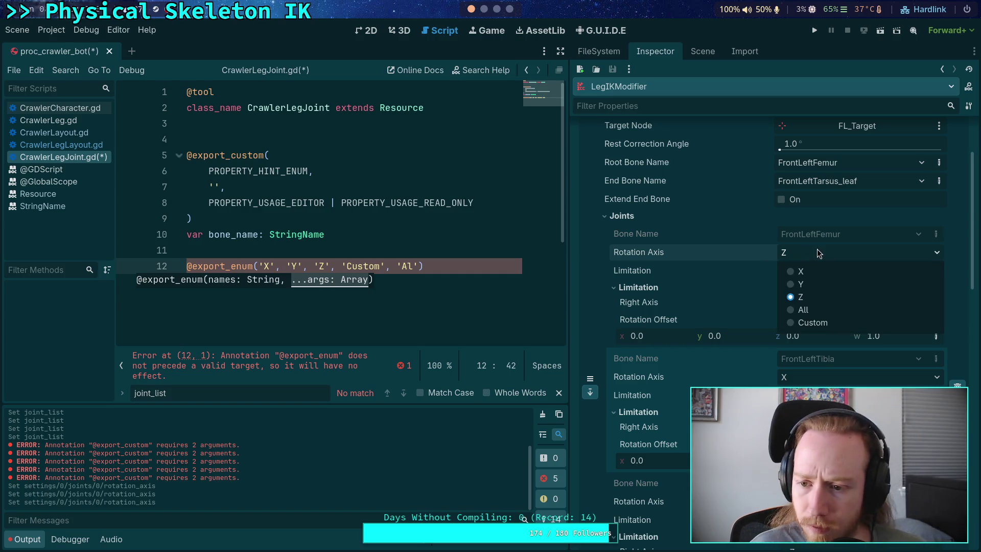
left_click(344, 264)
left_click(347, 266)
type("'All")
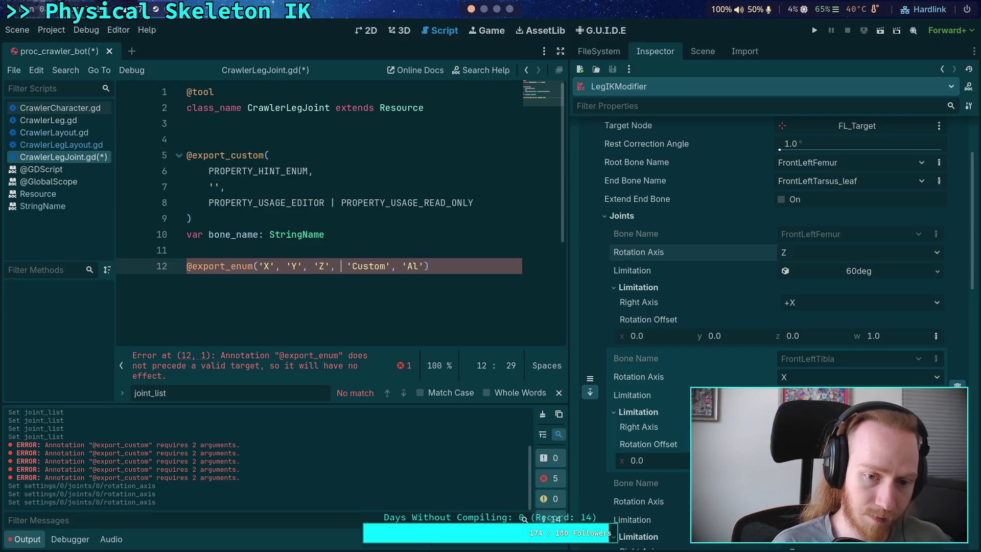
type("',")
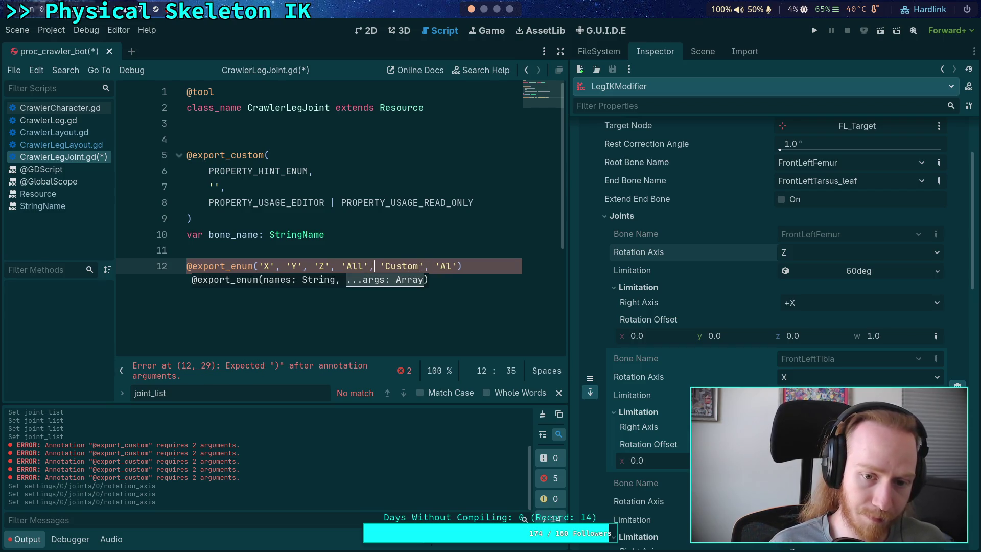
left_click_drag(424, 266, 468, 268)
key("BackSpace")
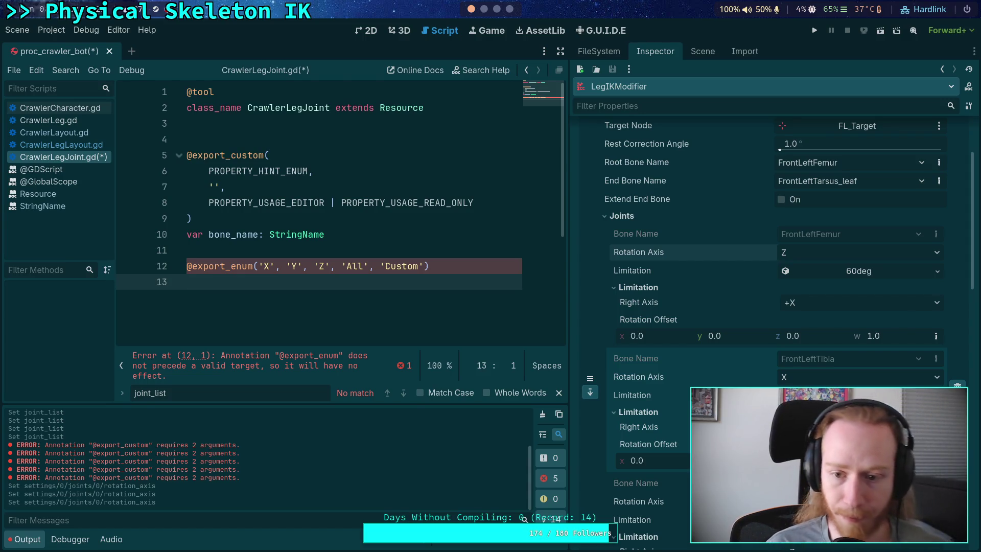
Declare var rotation_axis: int = 3 on line 13, replacing the mistyped String type.
type("var ro")
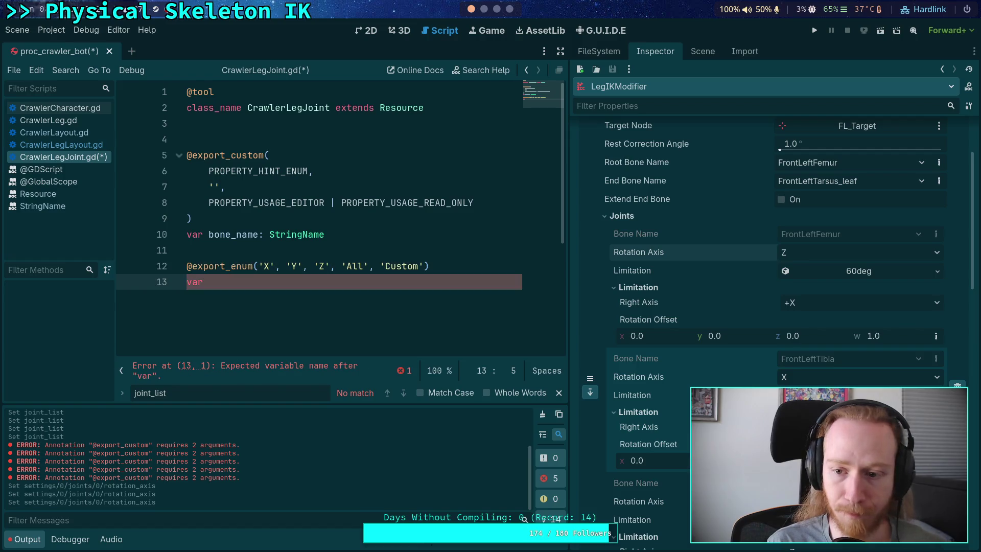
type("tation_a")
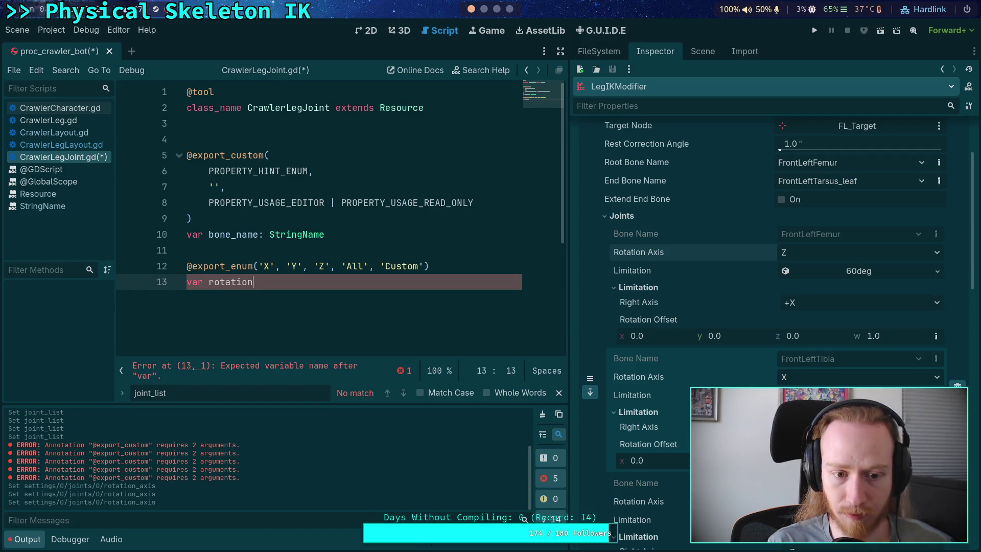
type("xis: ")
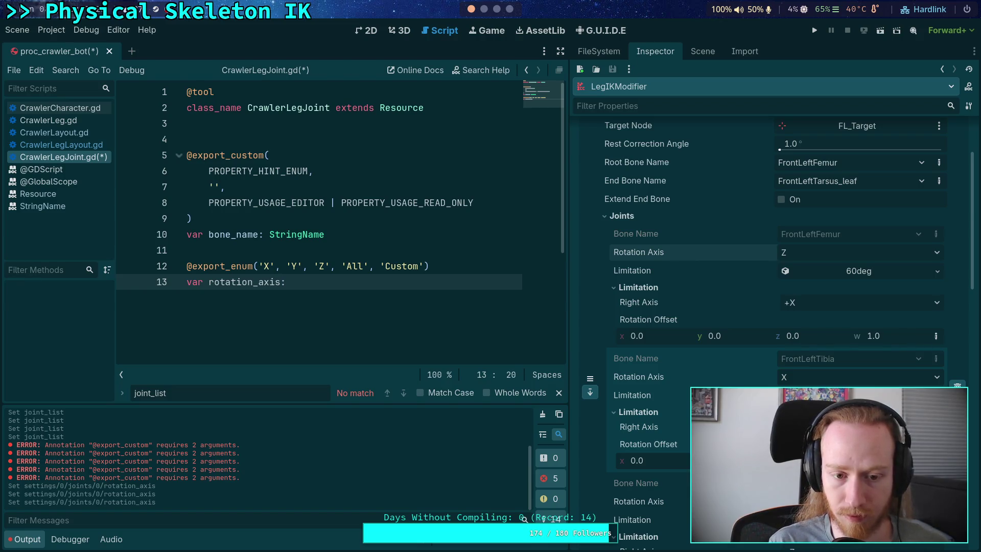
type("StringN")
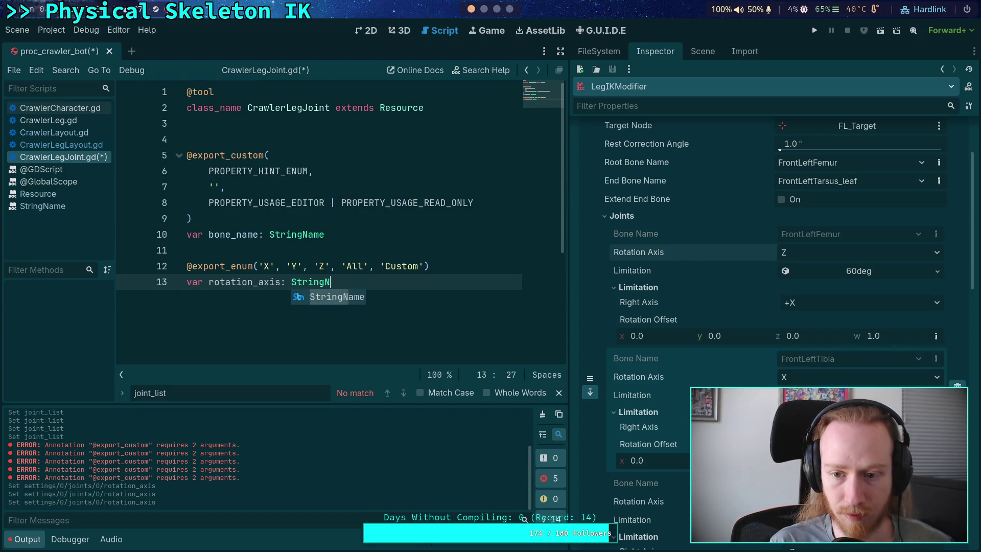
key("BackSpace")
key("BackSpace")
key("BackSpace")
type("int")
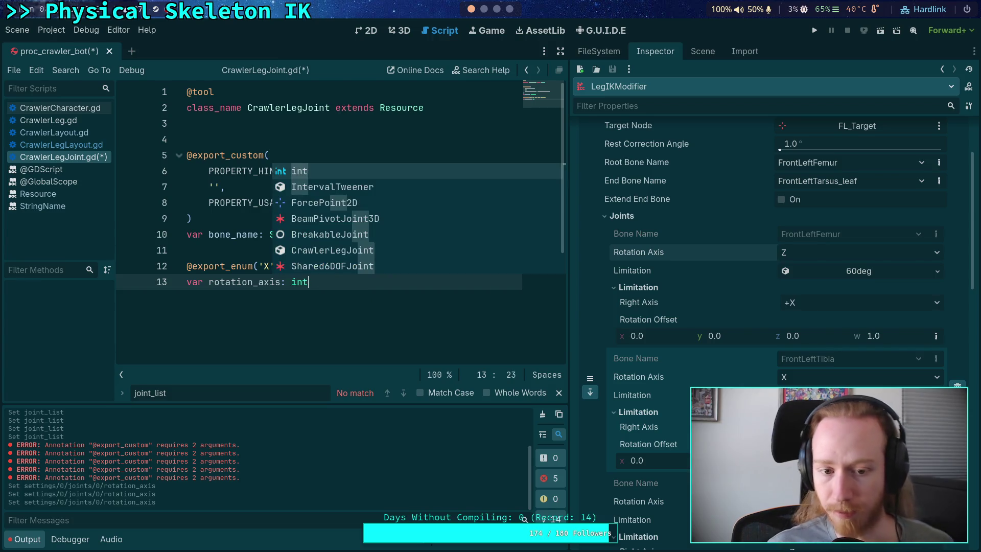
key("Escape")
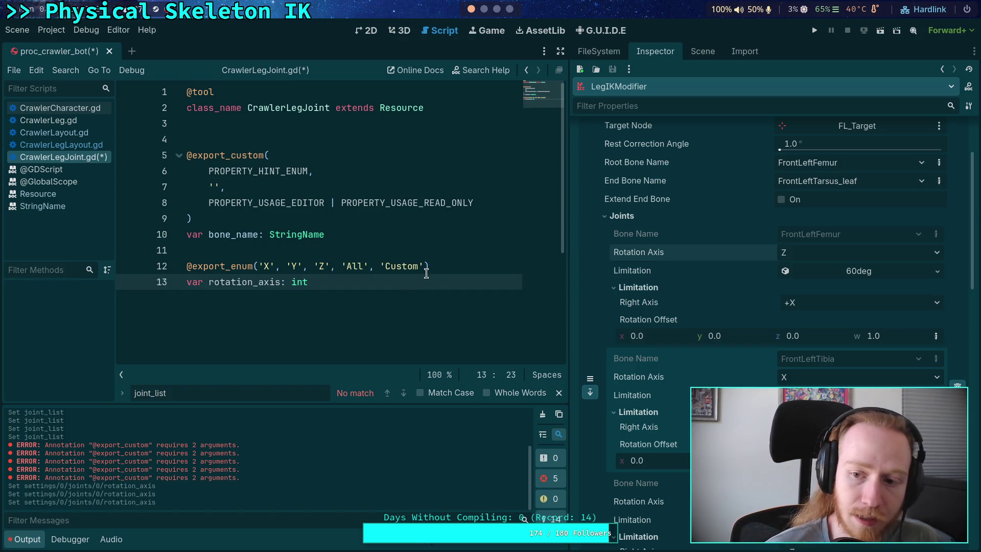
scroll(719, 286, "down", 5)
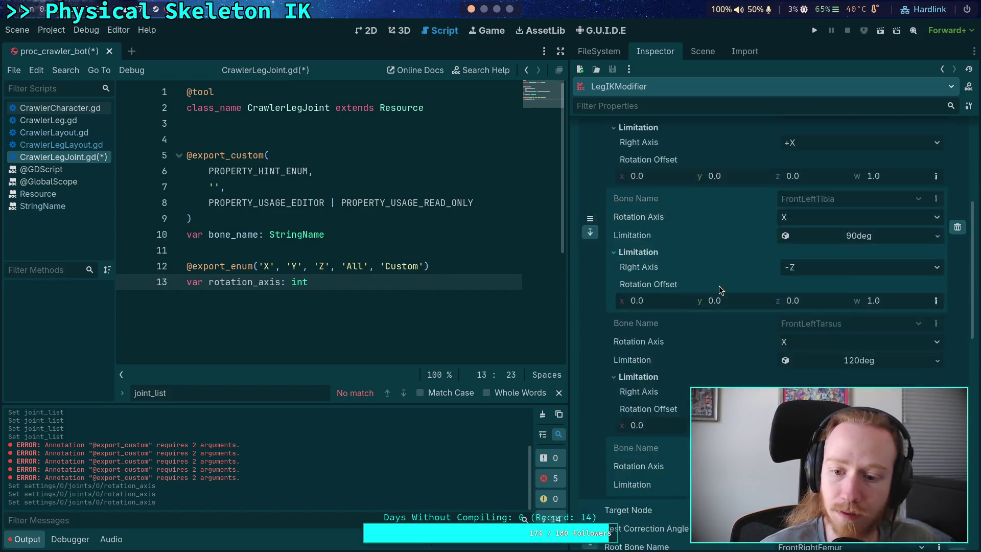
scroll(718, 286, "up", 4)
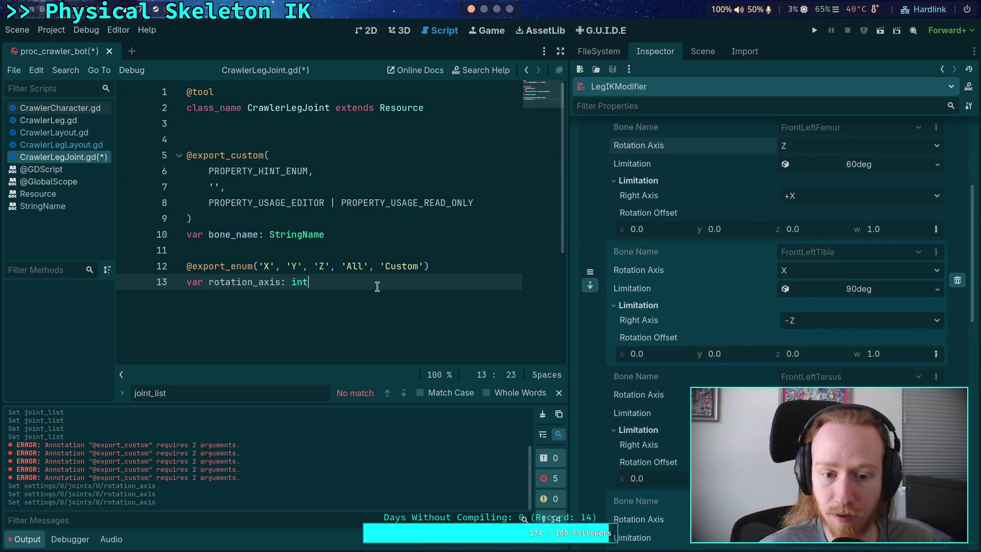
type("= 3")
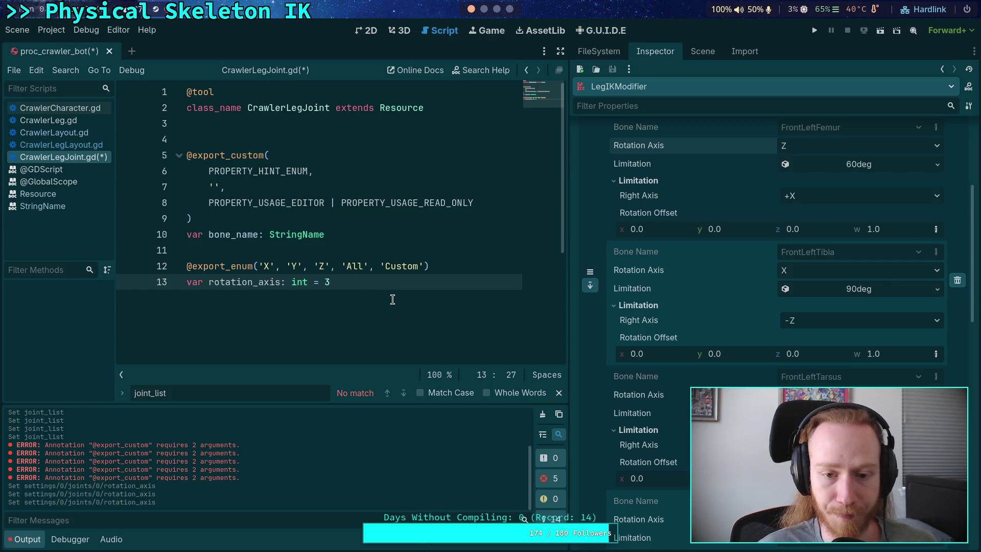
key("Up")
key("Up")
scroll(655, 240, "up", 2)
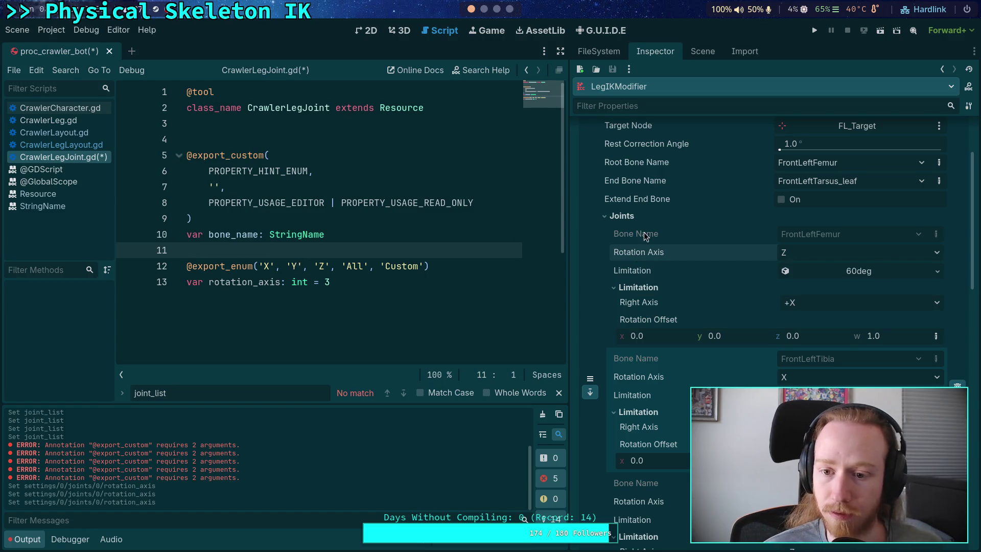
left_click(237, 140)
key("Return")
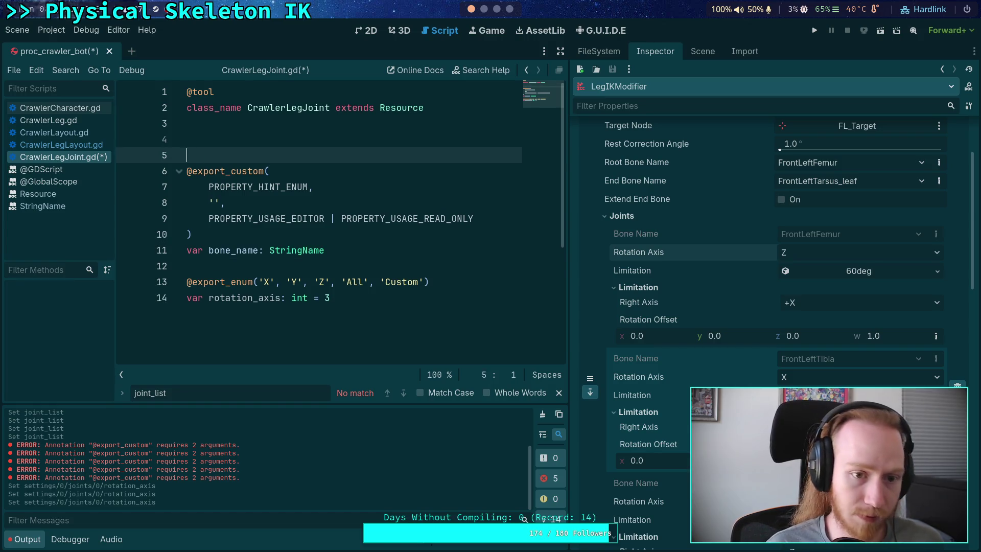
type("The ")
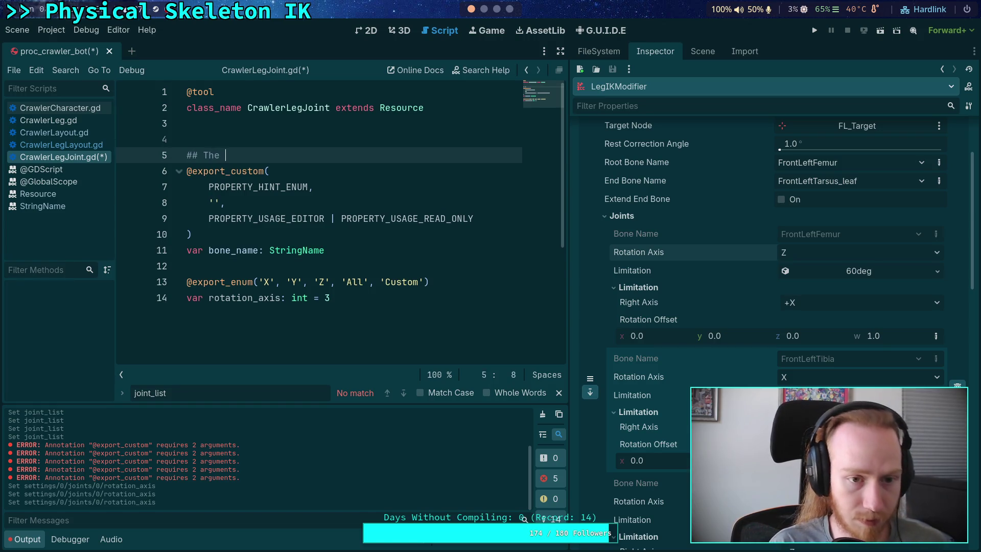
type("bone this join")
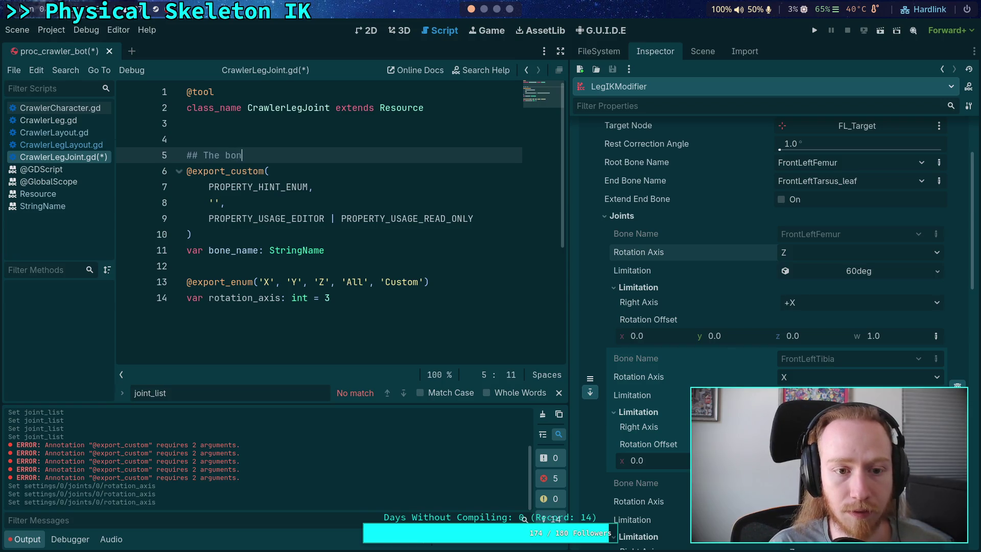
type("t corresponds")
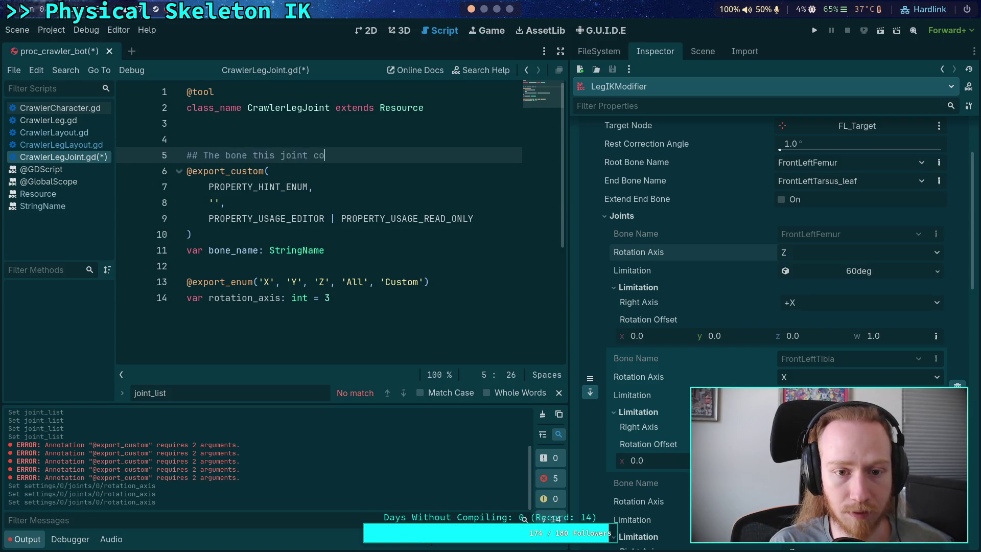
type(" to. ")
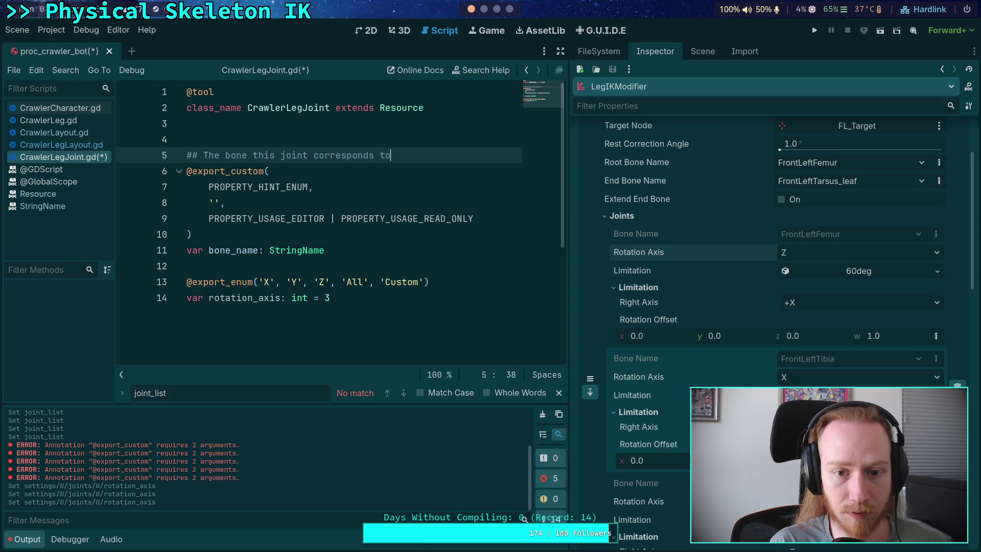
type("If")
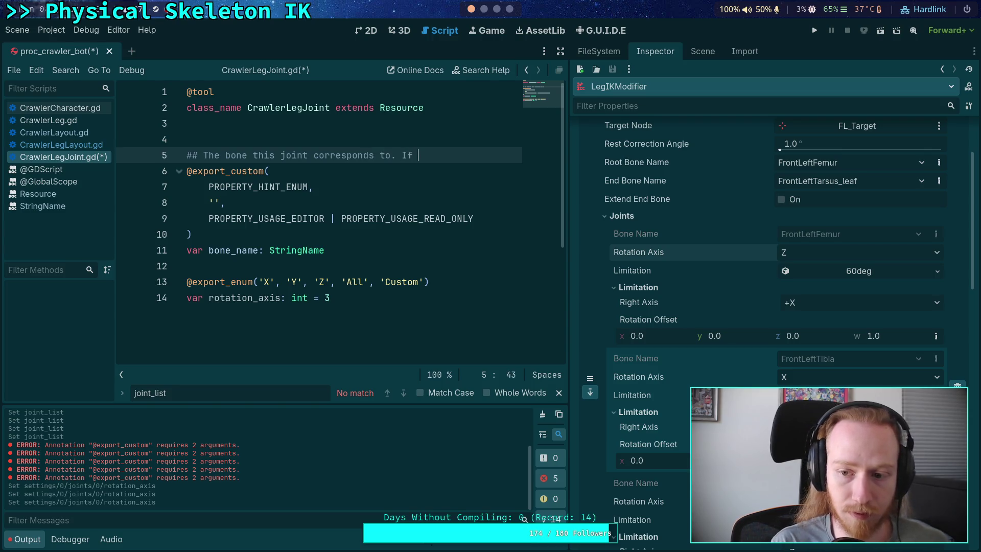
key("BackSpace")
key("BackSpace")
key("BackSpace")
key("BackSpace")
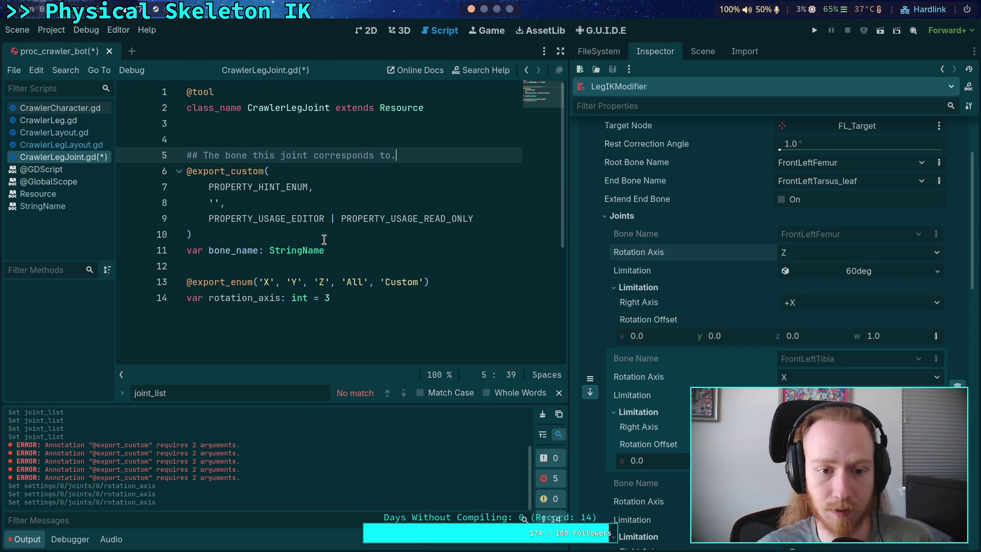
left_click(339, 267)
key("Return")
type("-")
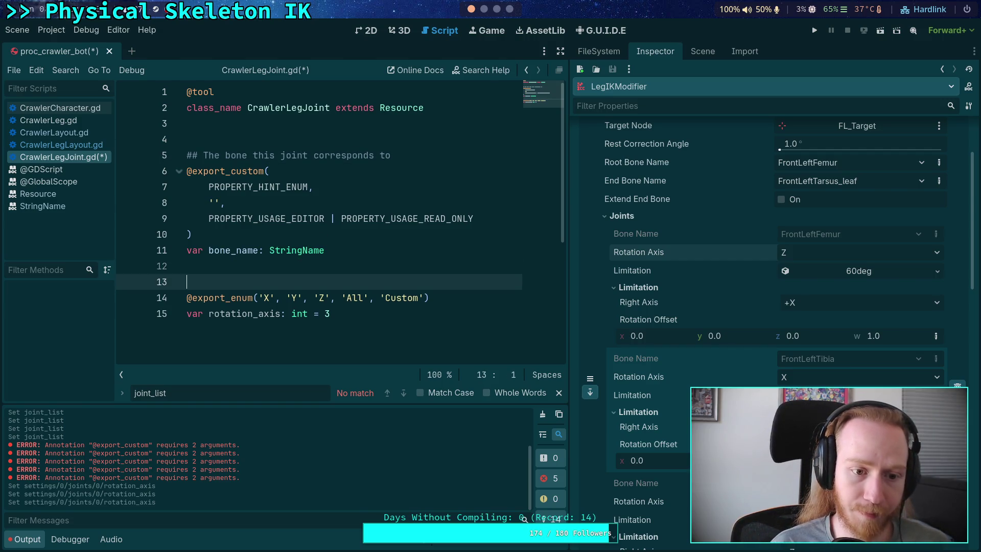
type("##")
Extend the bone_name doc comment to end with 'for convenience only'.
left_click(432, 155)
type(". This")
key("BackSpace")
key("BackSpace")
key("BackSpace")
type("for ")
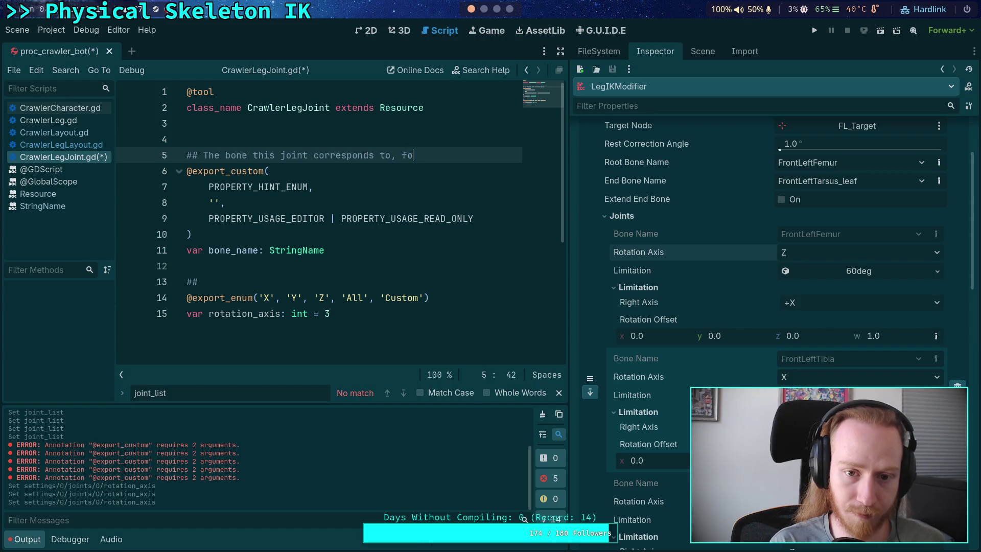
type("conve")
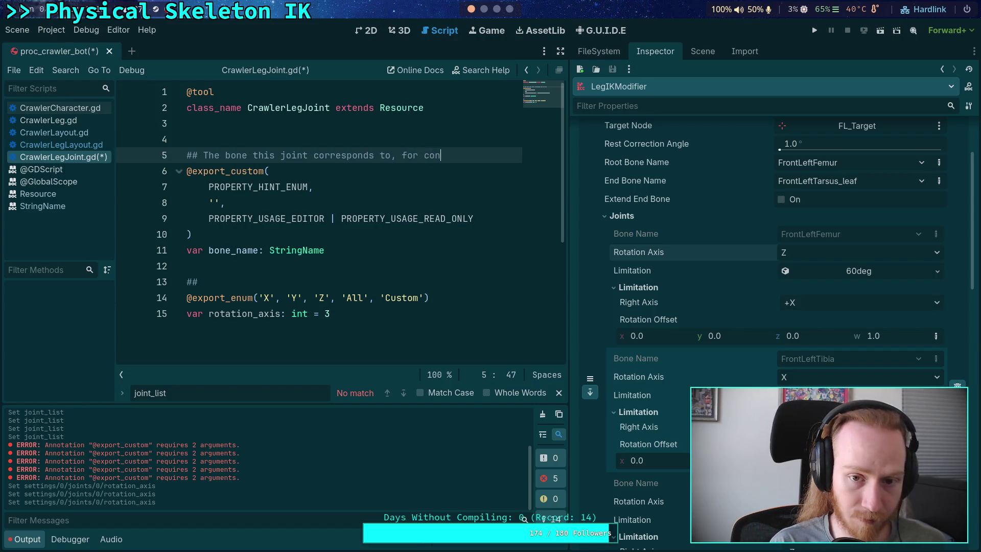
type("nience only")
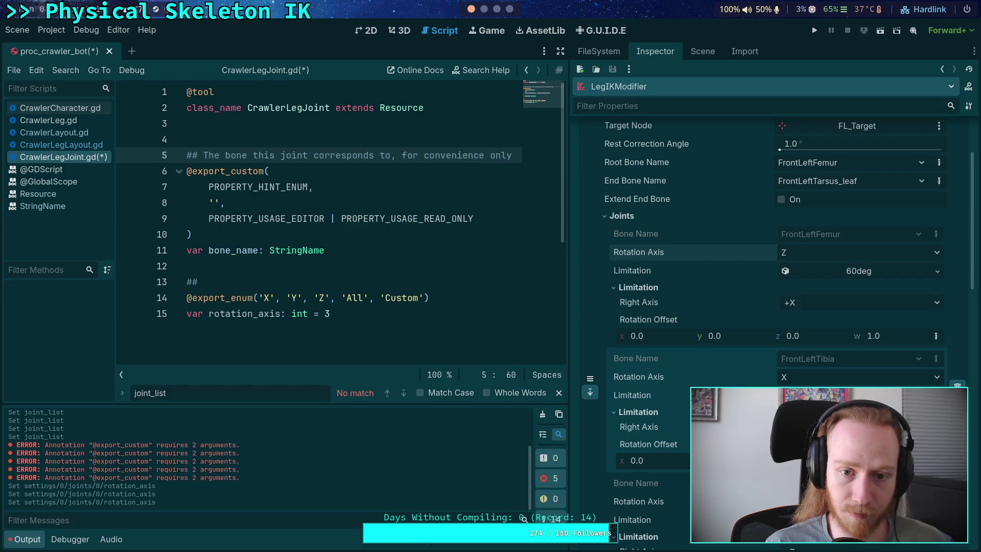
key("super+4")
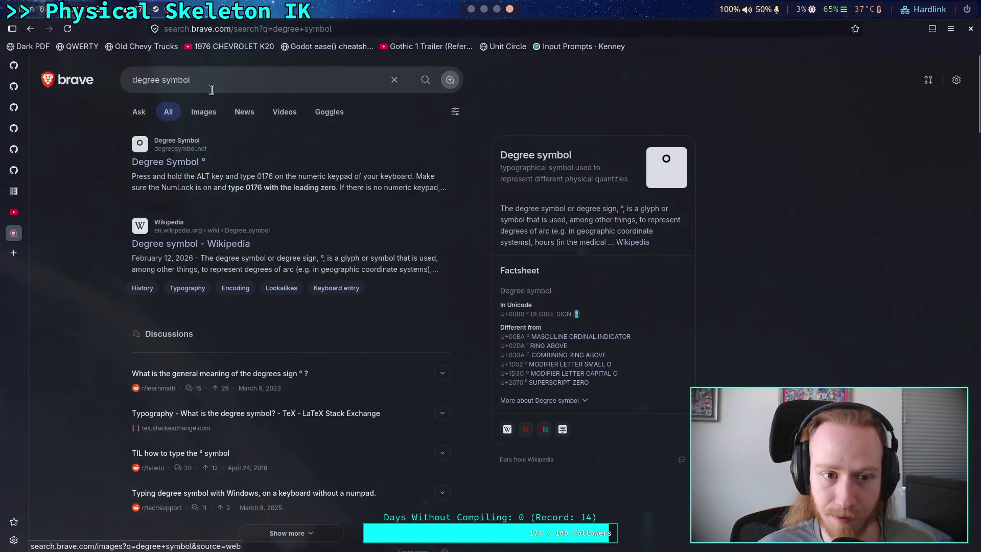
Type 'convenience' into the Brave search box to check the spelling, then return to the Godot script.
left_click(209, 91)
type("convenience")
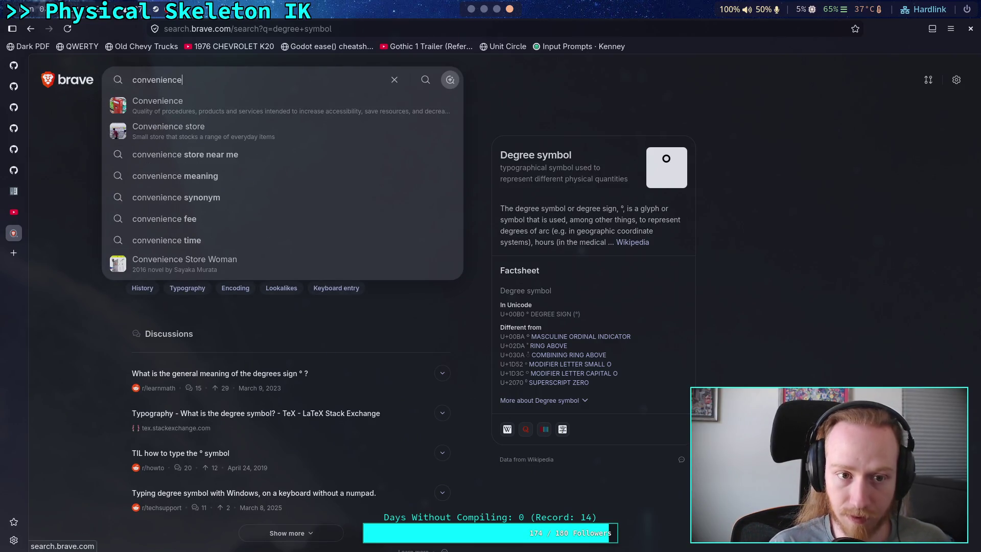
key("super+1")
left_click(500, 9)
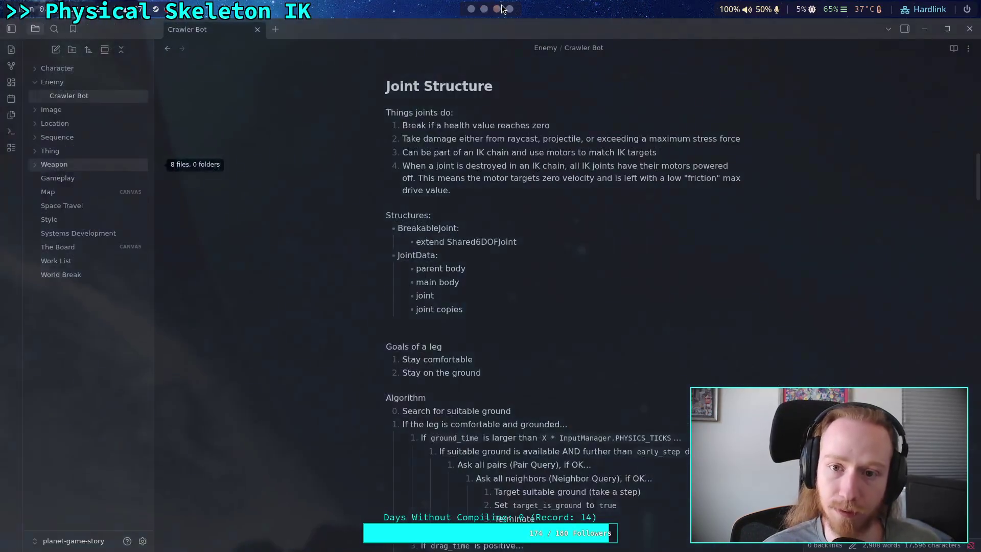
left_click(471, 9)
mouse_move(322, 245)
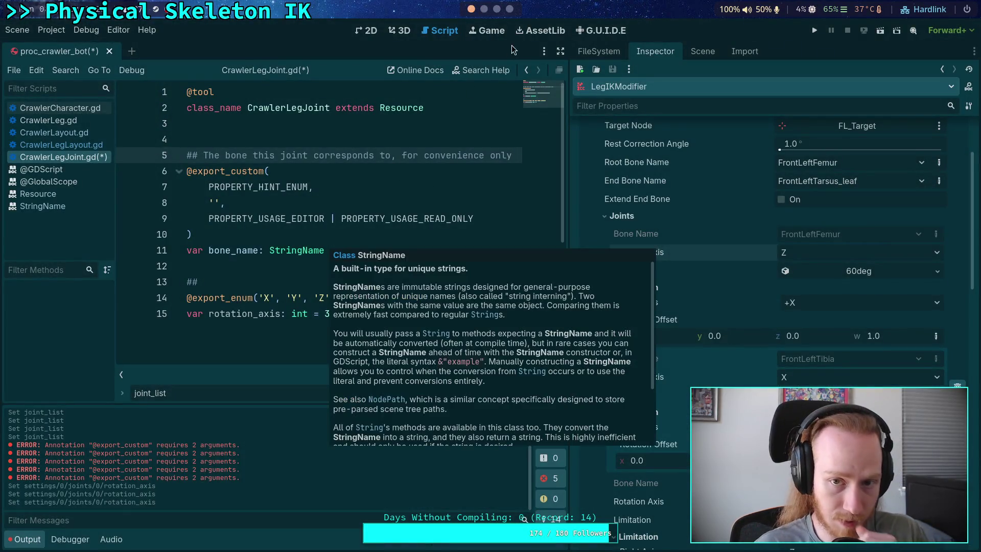
left_click(497, 8)
left_click(510, 9)
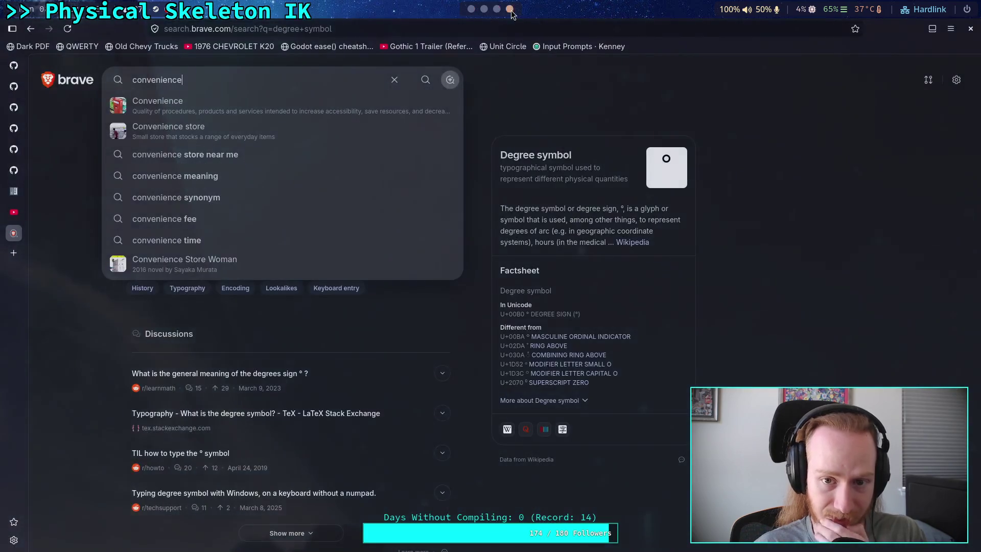
left_click(471, 9)
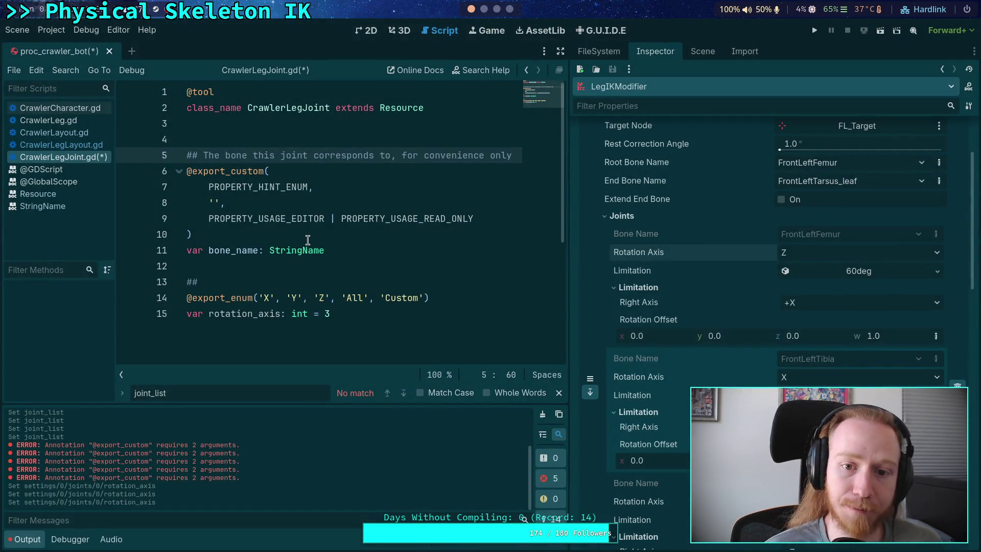
Write the line 13 doc comment '## Allowed rotation axis for IK' above rotation_axis.
left_click(313, 283)
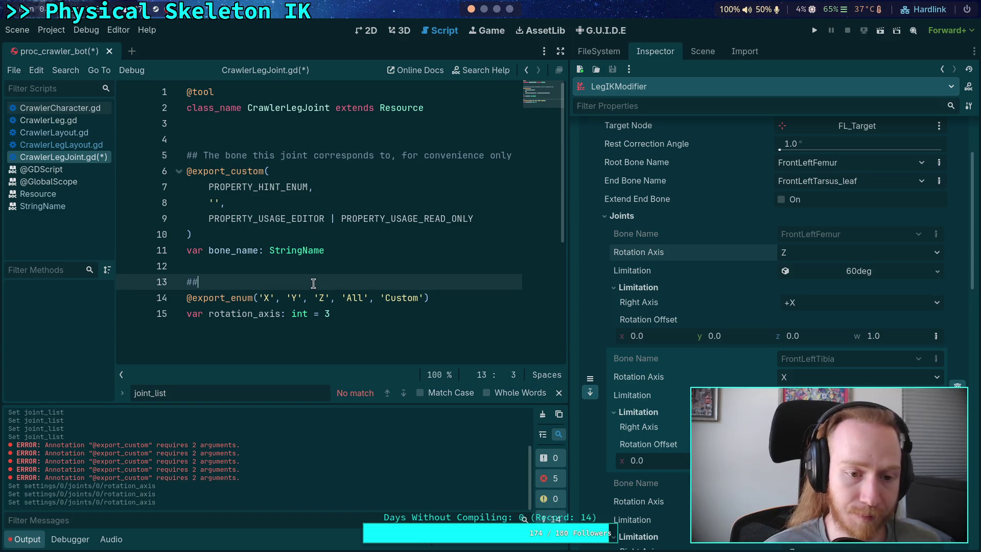
type("Axis o")
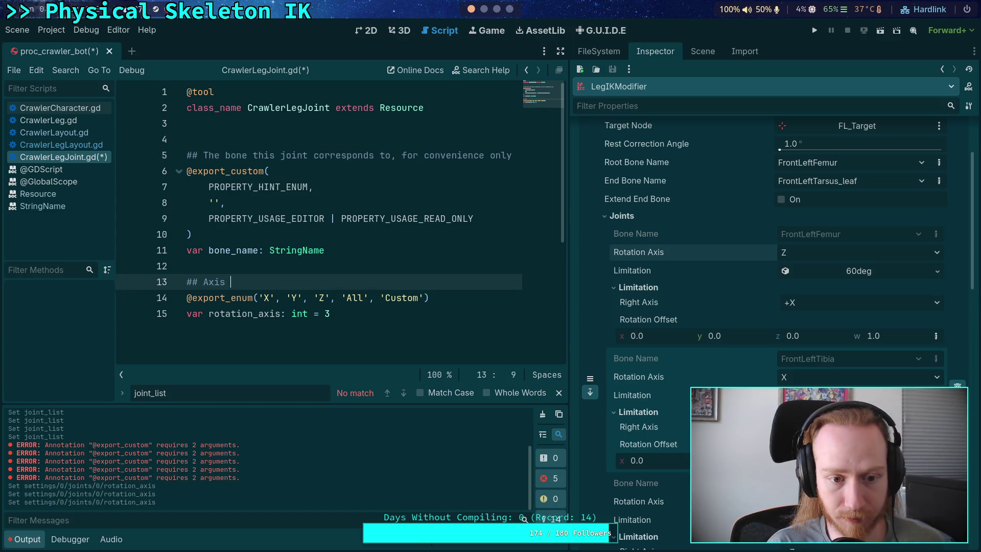
type("f rotanio")
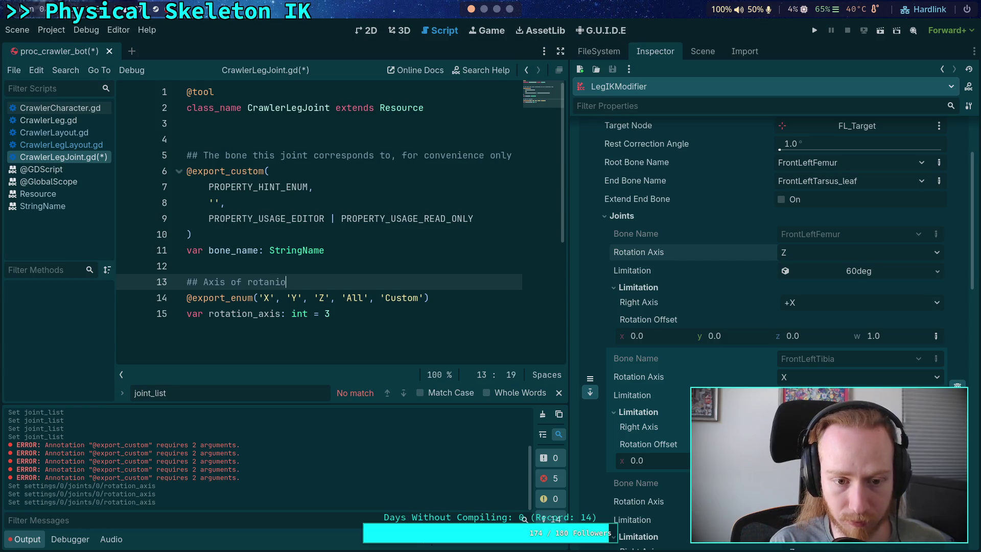
key("BackSpace")
key("BackSpace")
type("tation")
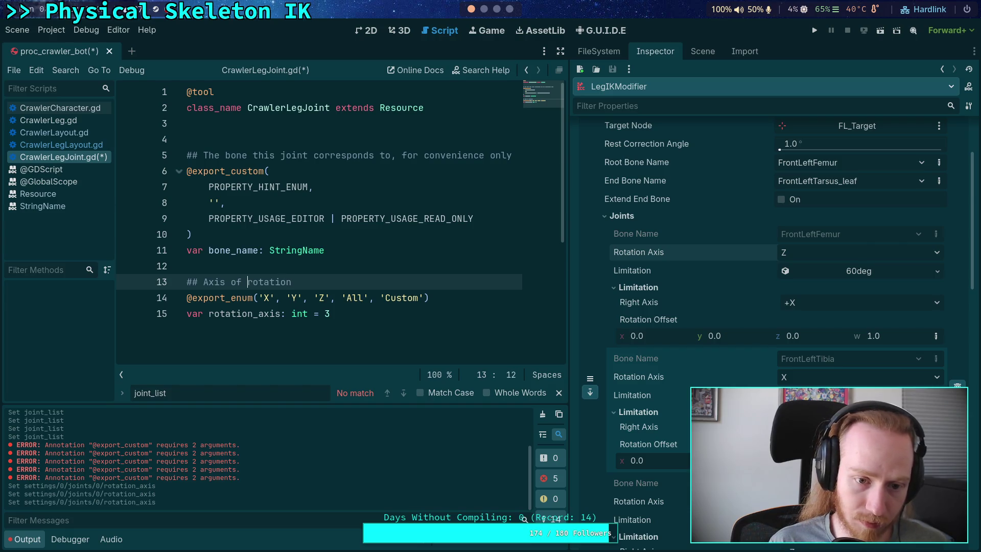
key("End")
type("th")
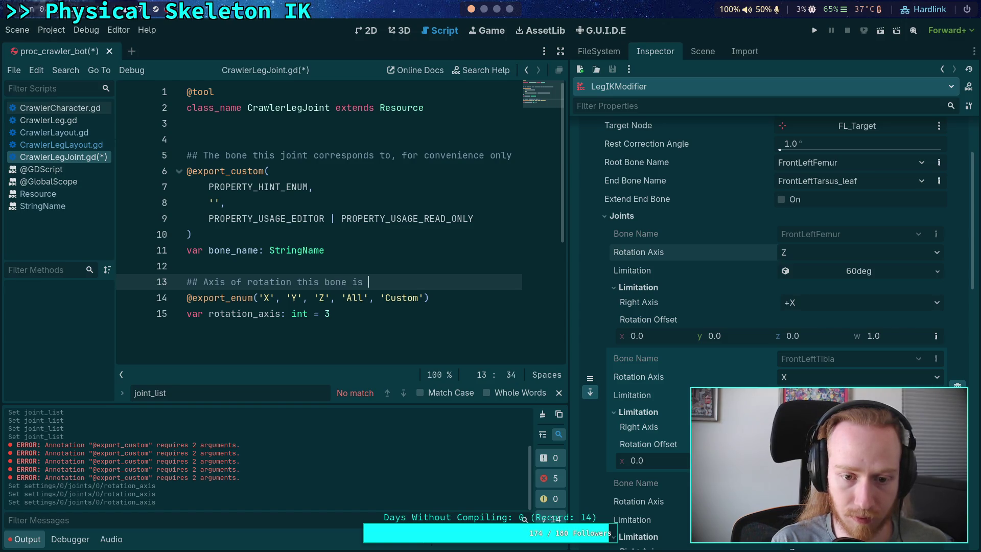
key("ctrl+BackSpace")
key("ctrl+BackSpace")
key("ctrl+BackSpace")
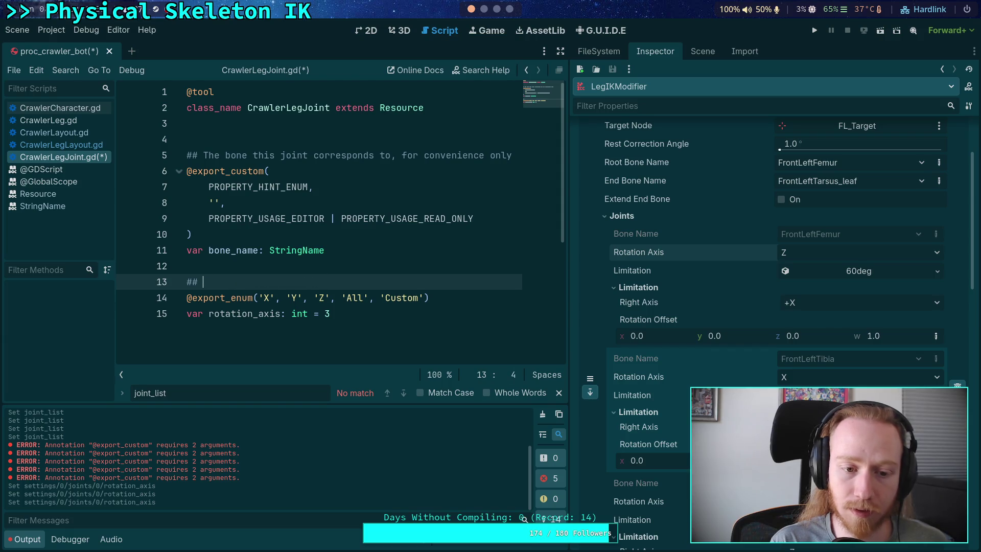
key("BackSpace")
type("Allowed r")
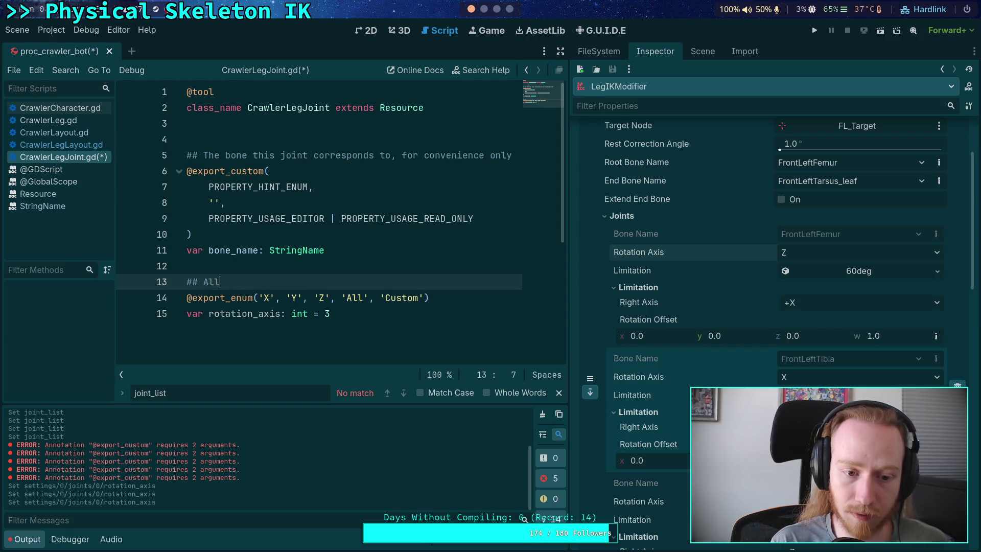
type("otation axis ")
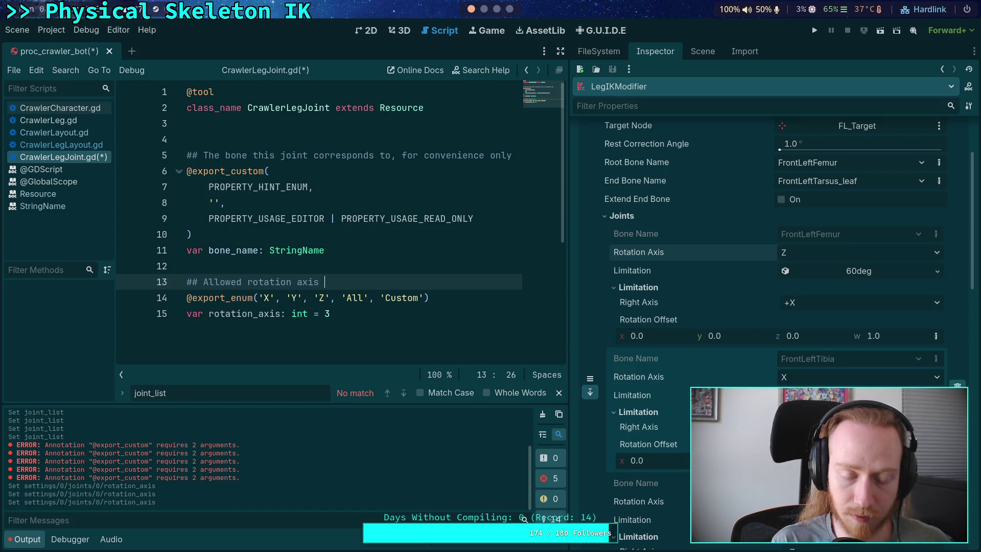
type("for the")
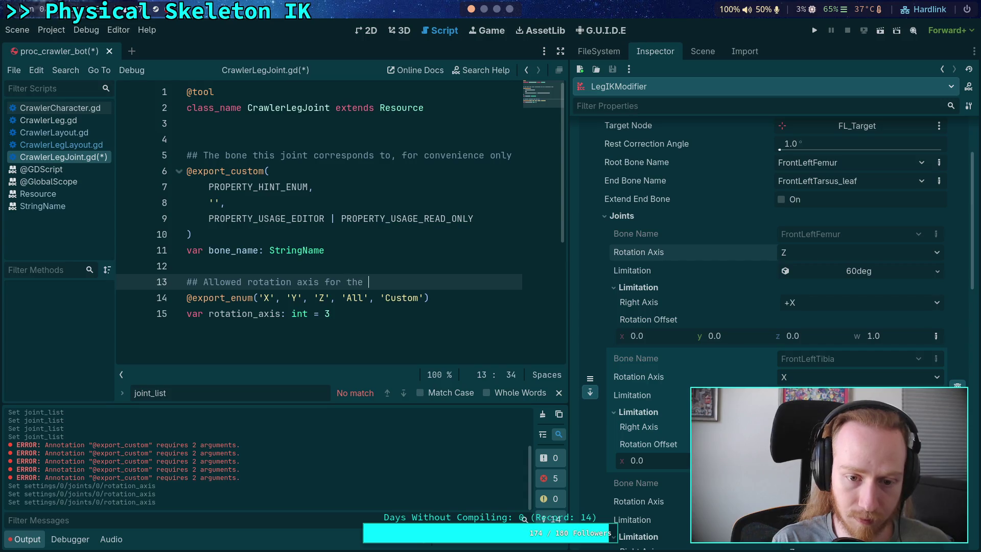
key("BackSpace")
key("BackSpace")
key("BackSpace")
type("IK")
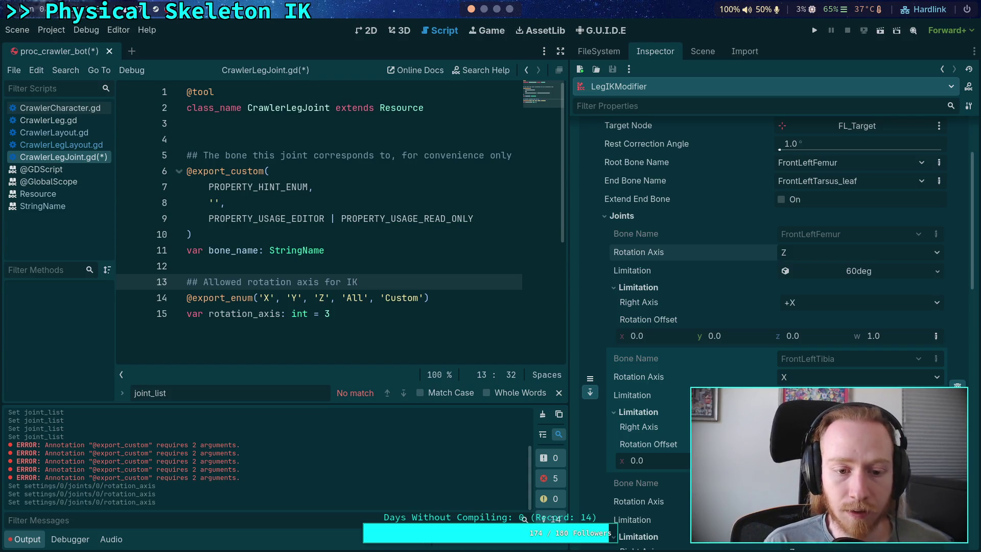
Add a new line after the rotation_axis declaration on line 15.
scroll(423, 300, "down", 1)
left_click(423, 300)
key("Return")
key("Return")
left_click(836, 251)
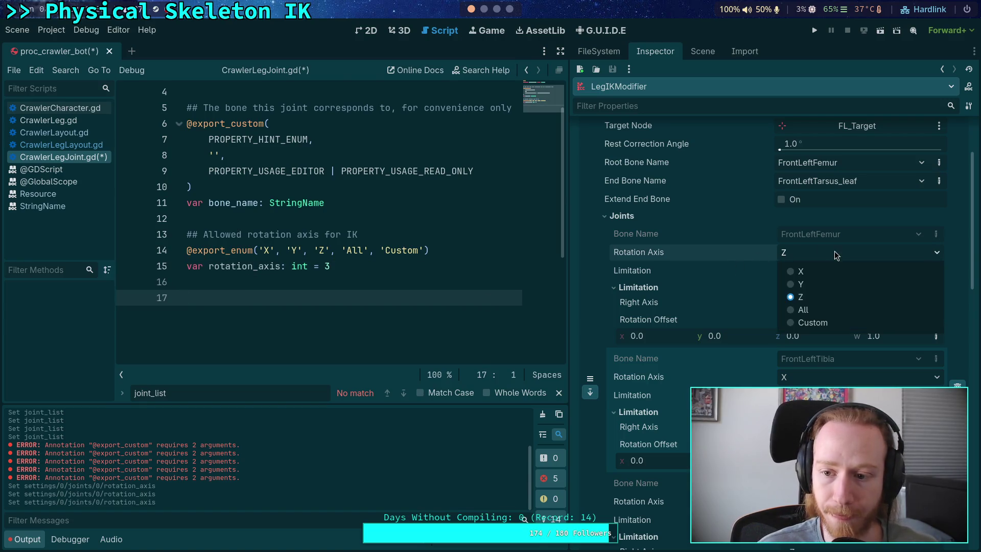
Set the first joint's Rotation Axis to Custom and type '@' on script line 17.
left_click(817, 324)
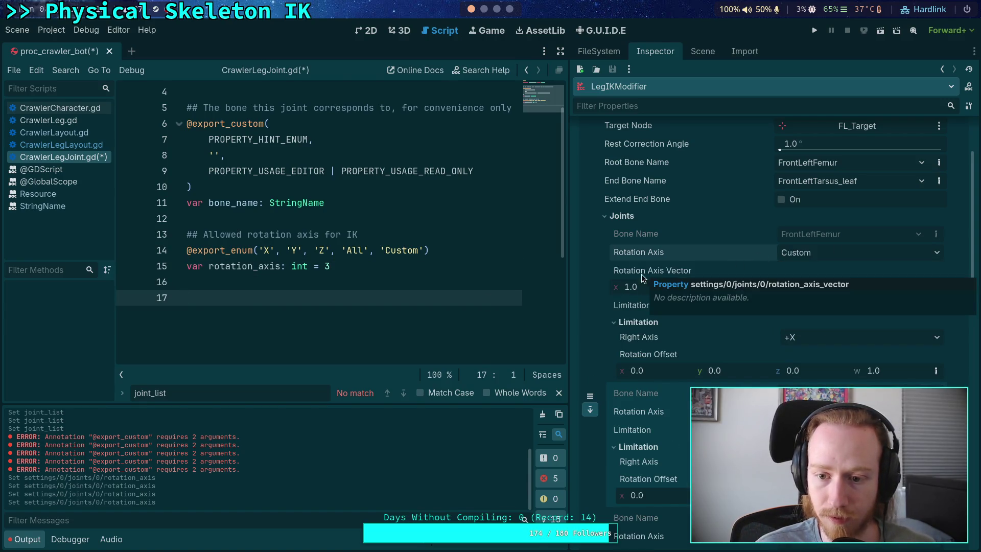
left_click(298, 306)
type("@")
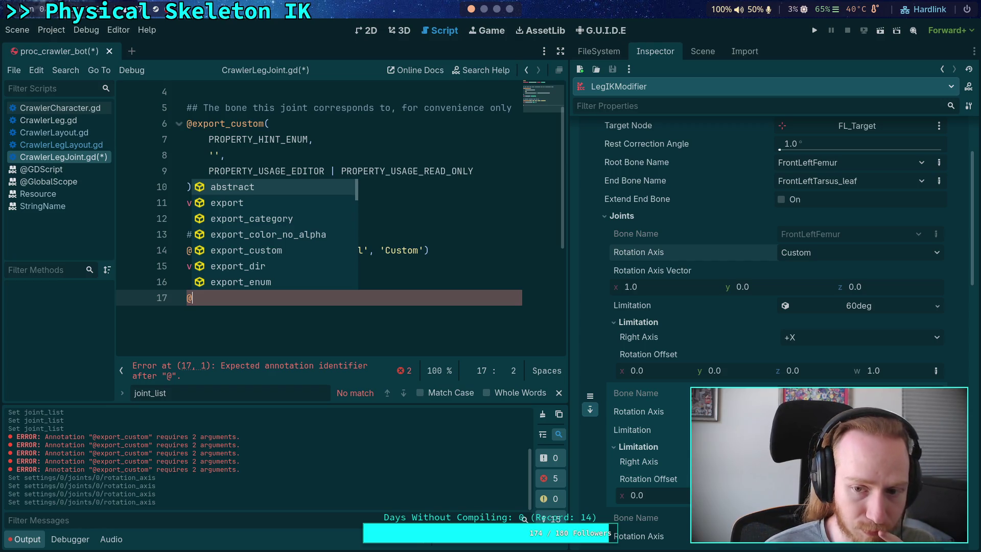
left_click(259, 304)
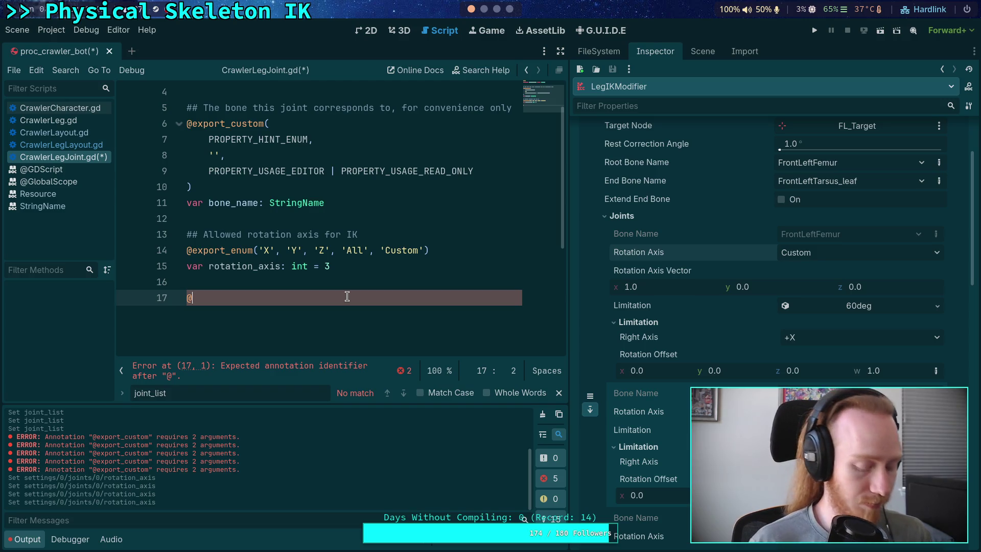
type("ex")
key("BackSpace")
key("BackSpace")
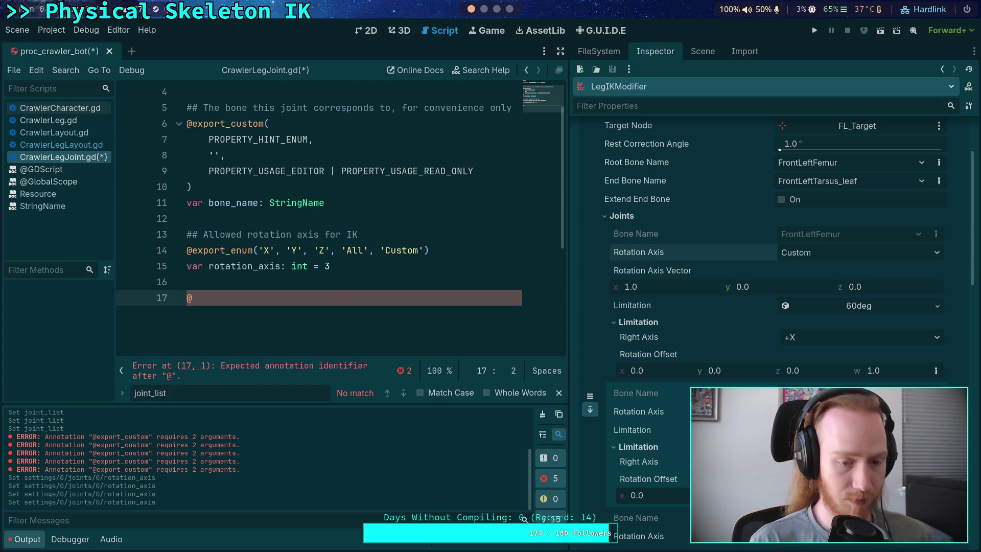
type("export_group(")
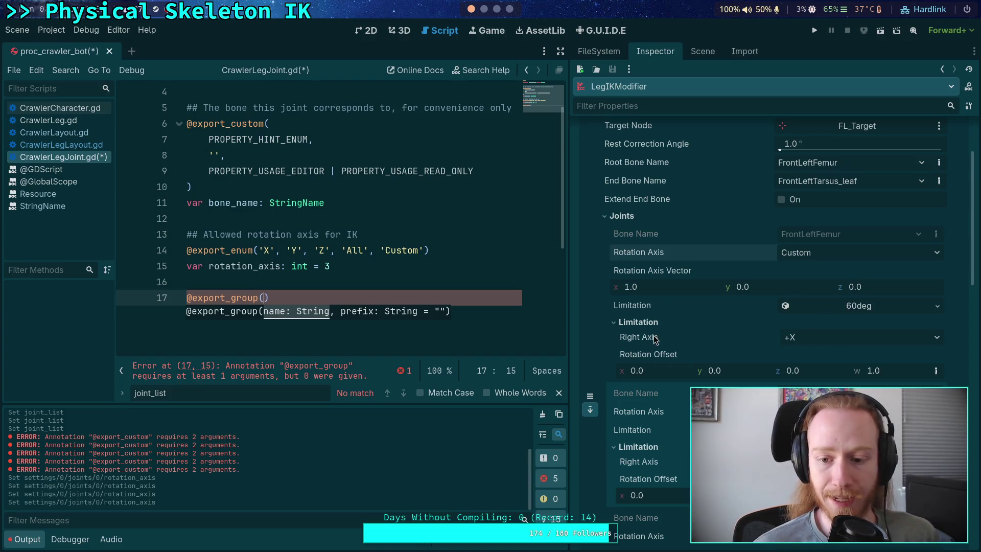
Expand the first joint's 60deg Limitation resource to show its 60.0° angle.
left_click(866, 305)
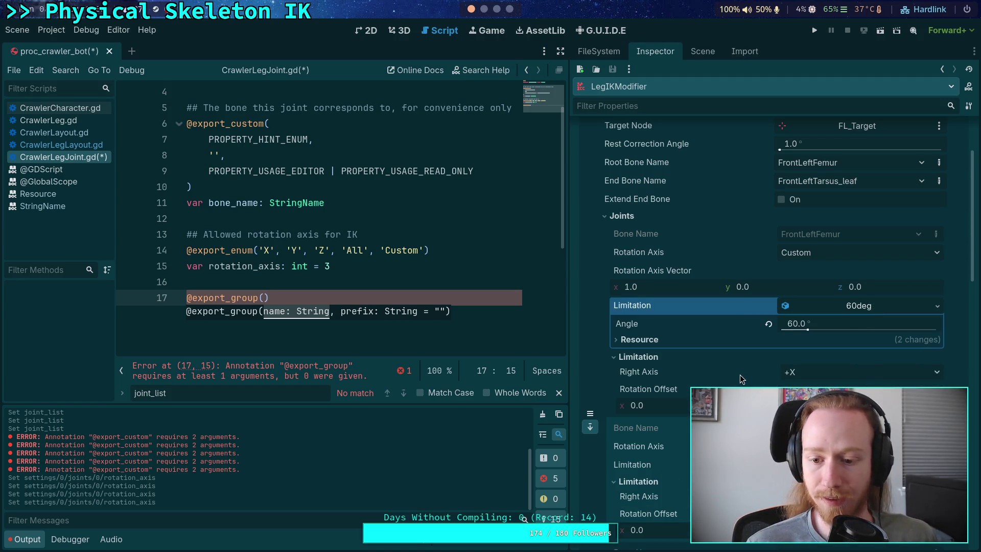
left_click(848, 307)
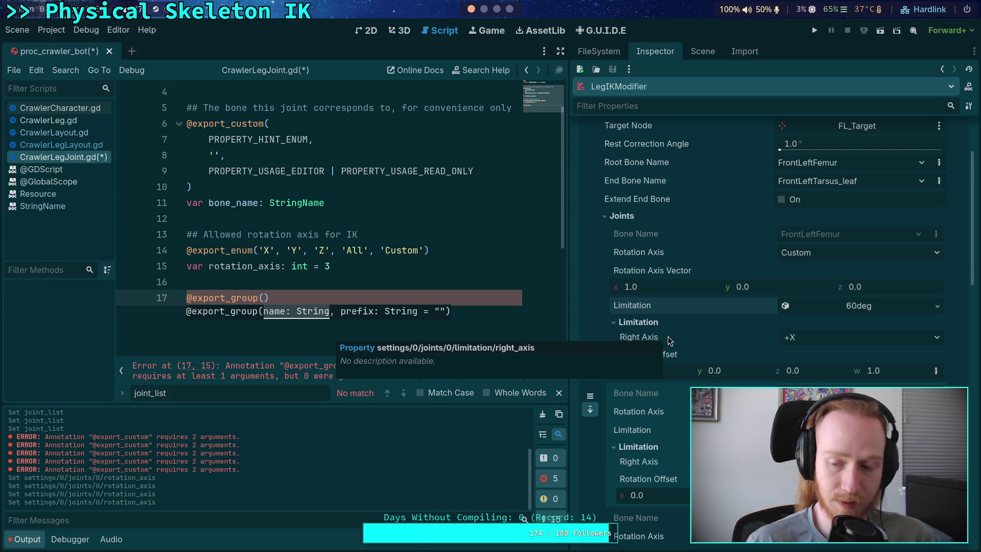
left_click(813, 307)
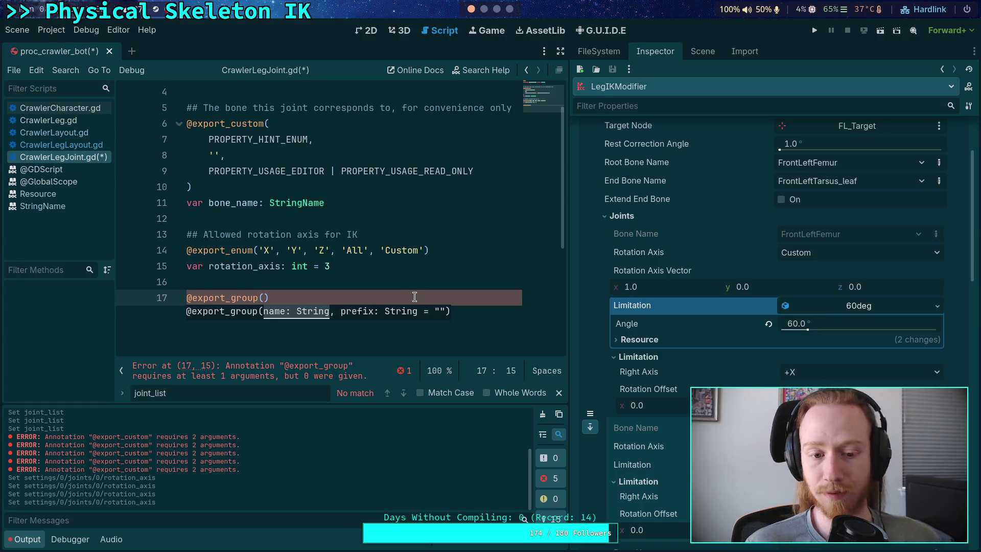
key("Escape")
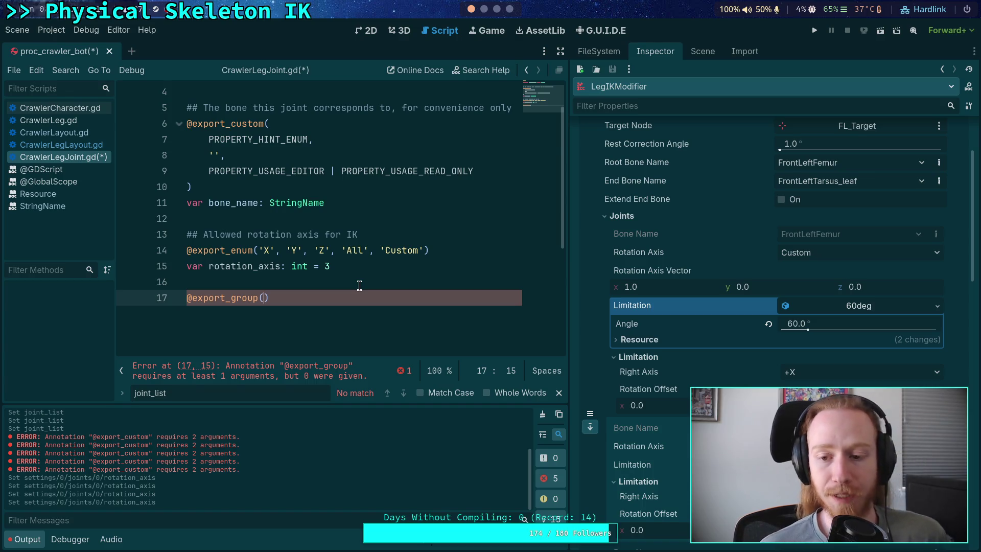
left_click(821, 255)
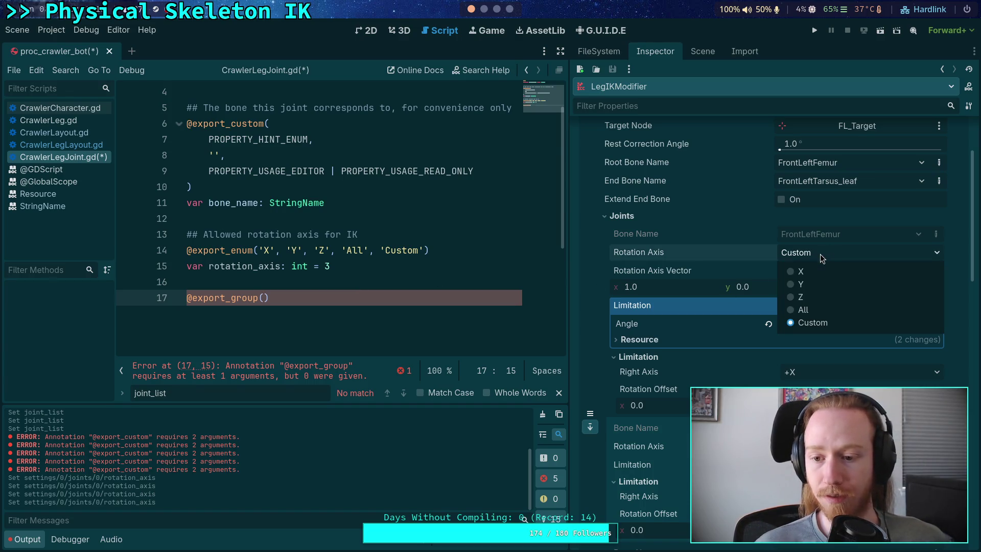
left_click(703, 255)
left_click(797, 255)
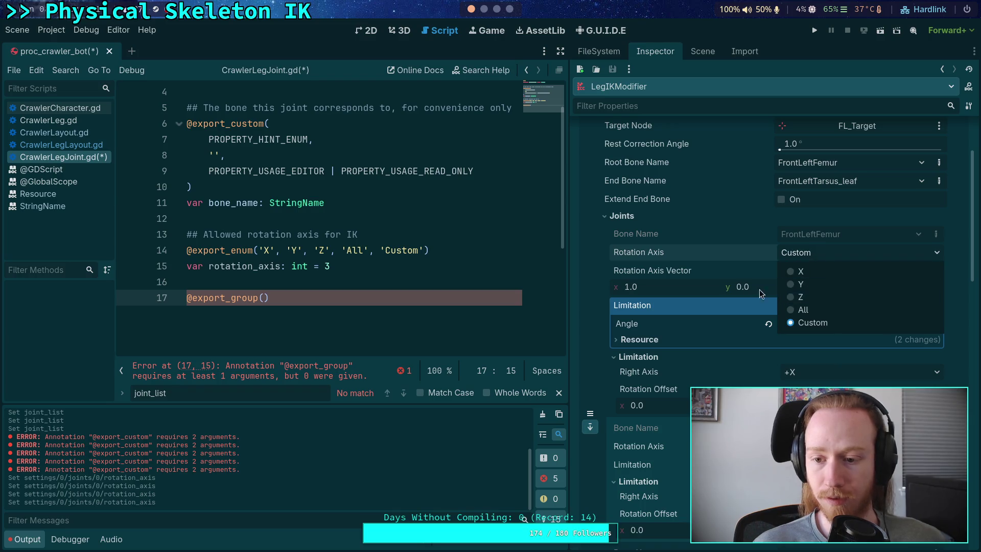
left_click(683, 274)
left_click(775, 290)
type("0.5")
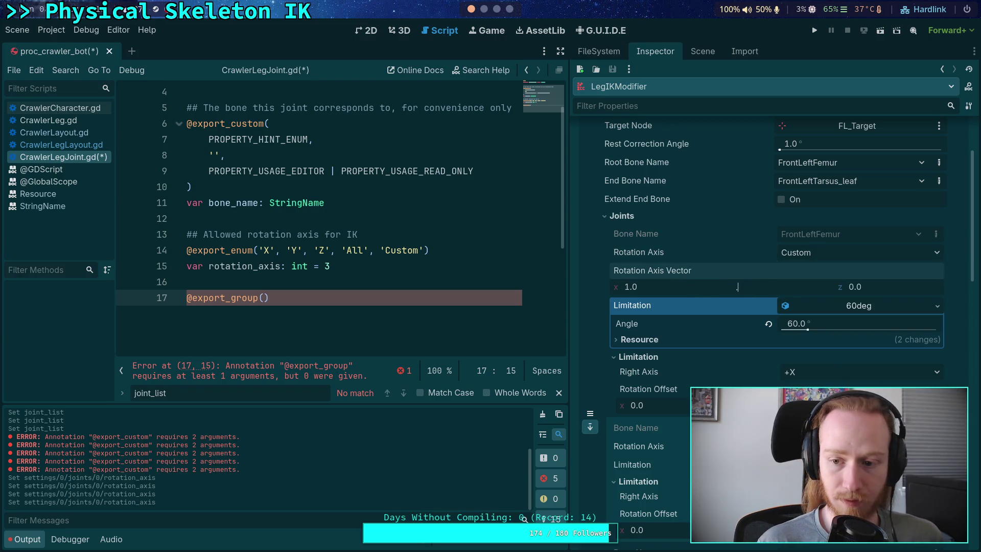
key("Return")
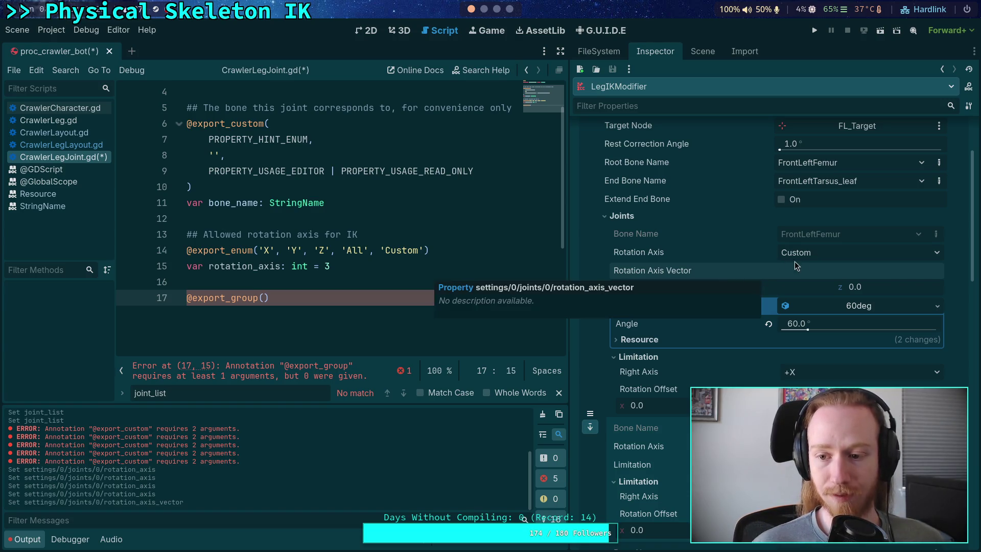
left_click(780, 290)
type("0")
key("Return")
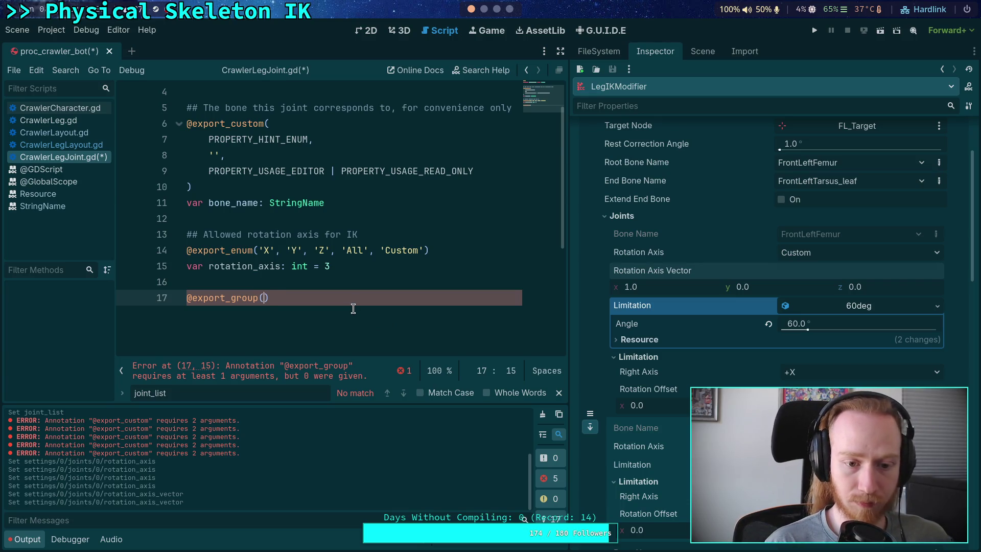
Name the group 'Custom Axis' and declare custom_axis_vector: Vector3 = Vector3(1.0, 0.0, 0.0) under it.
type("'")
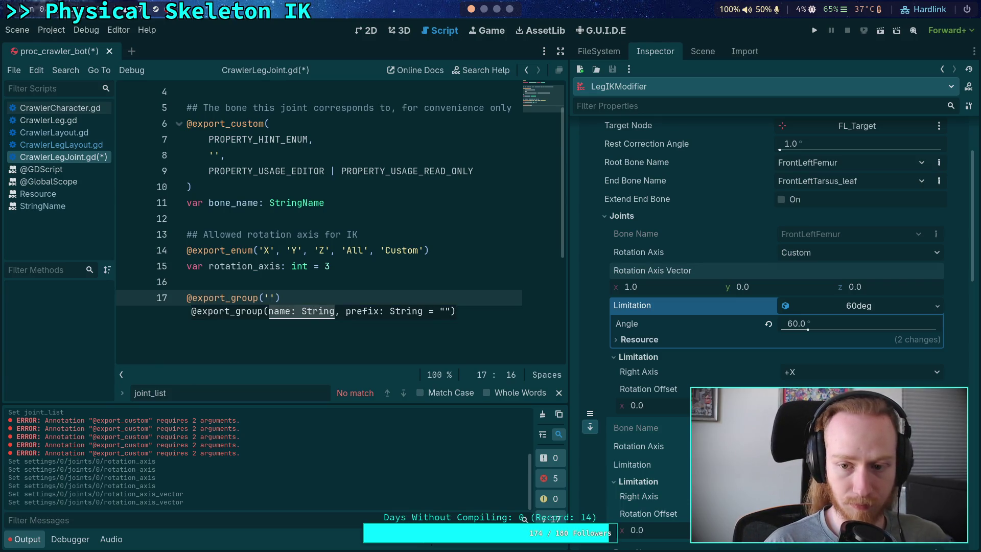
type("Custom Axis'")
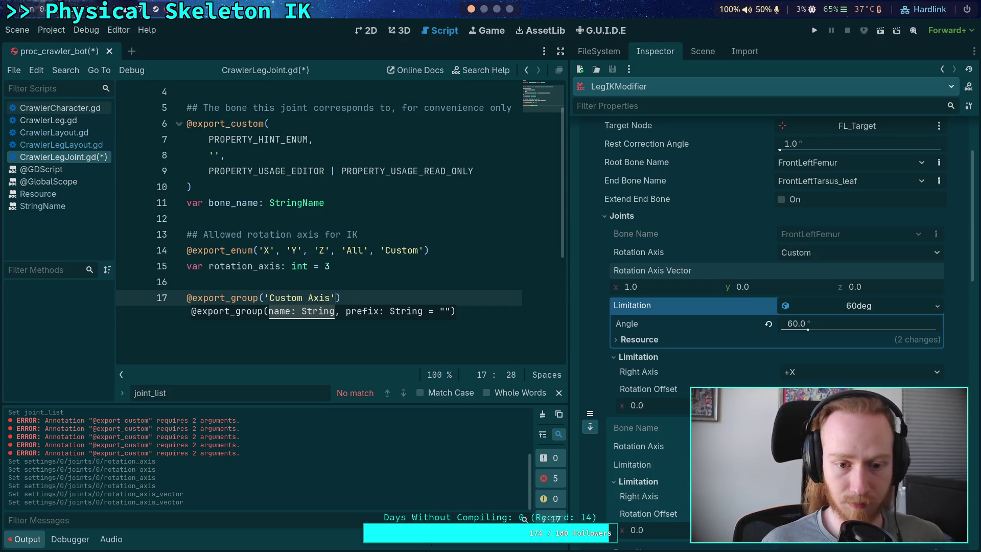
type(")")
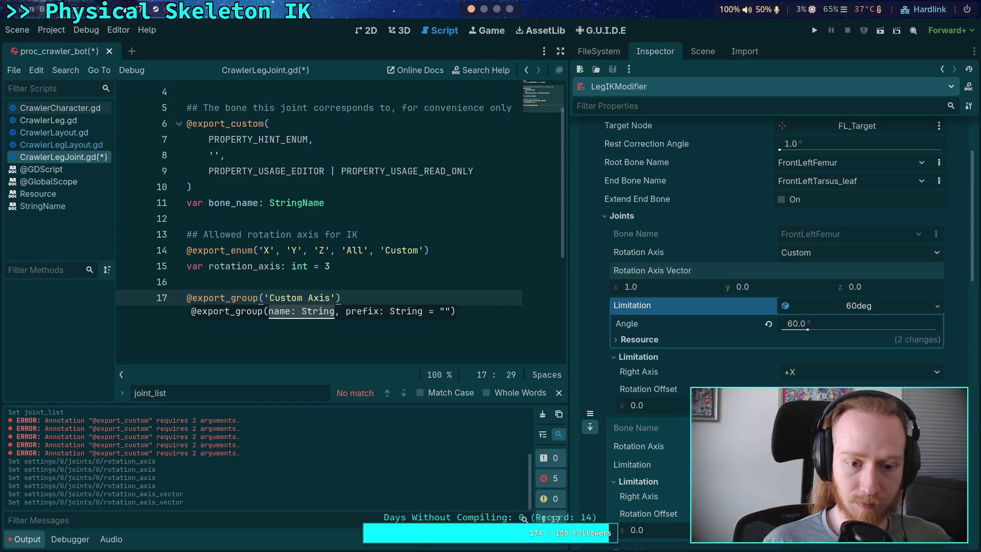
key("Return")
type("var ")
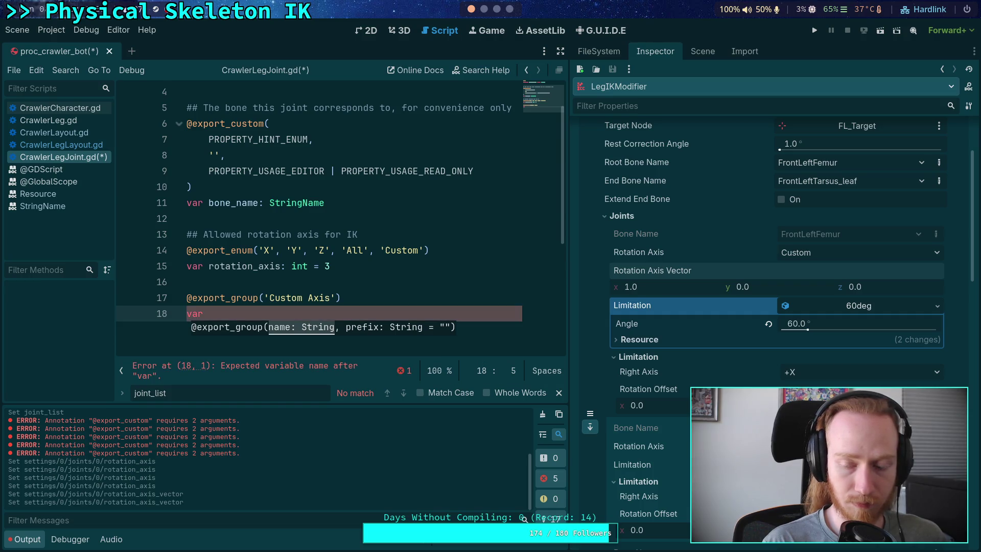
type("custom_")
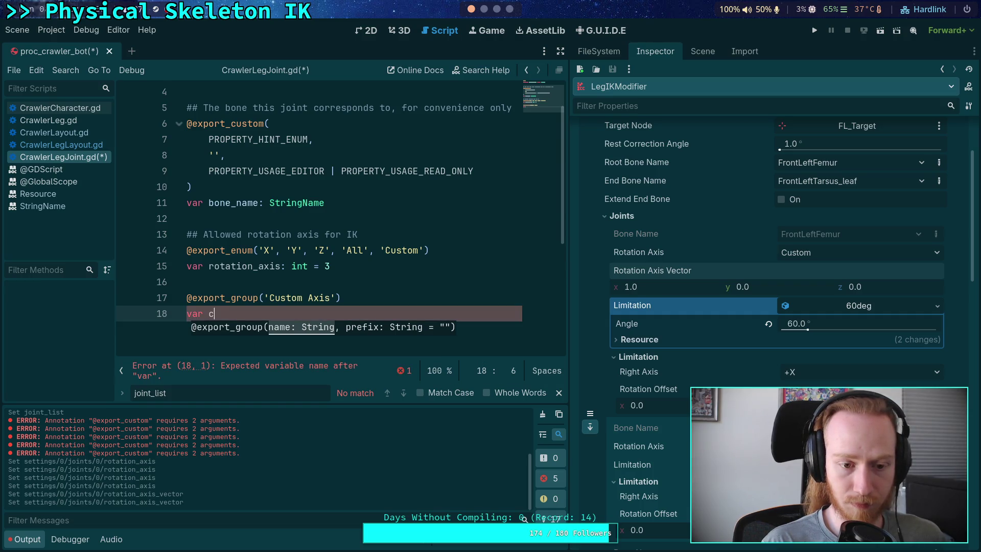
type("axis_vector:")
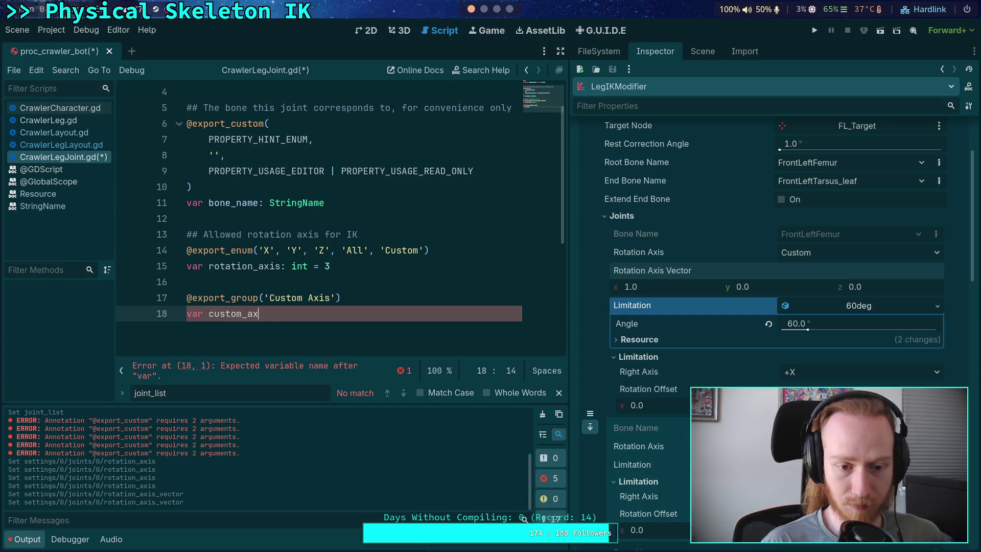
type(" Vector3 = ")
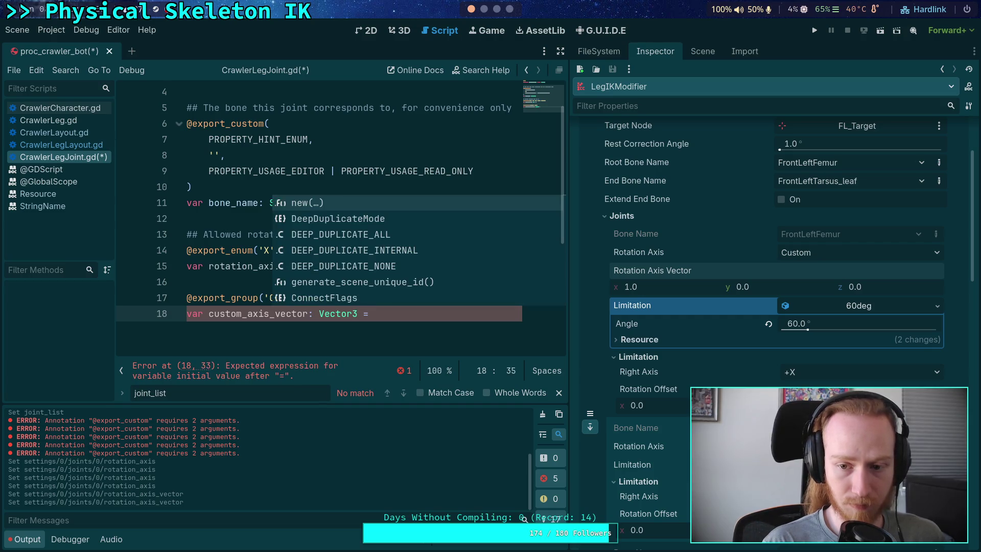
type("Vector3(1.")
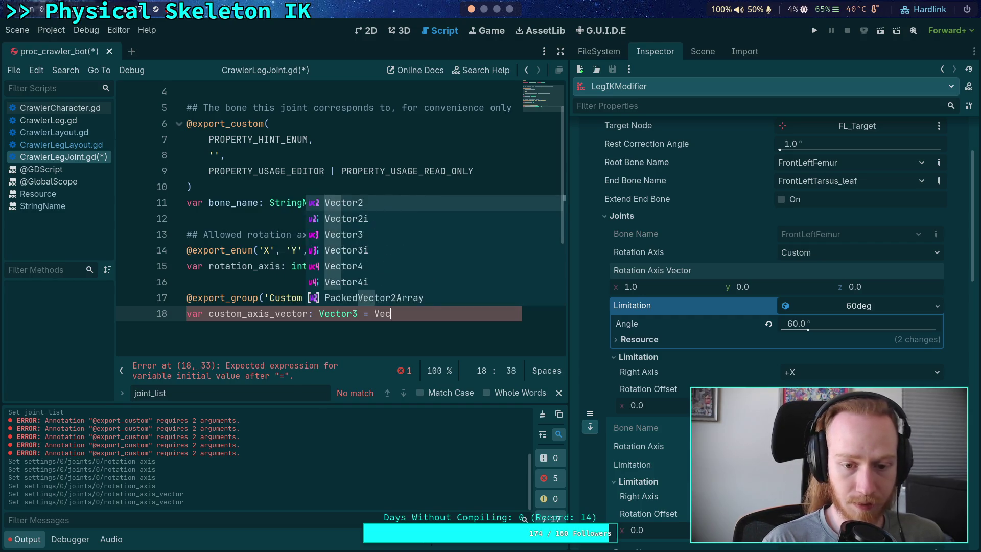
type("0, 0.0")
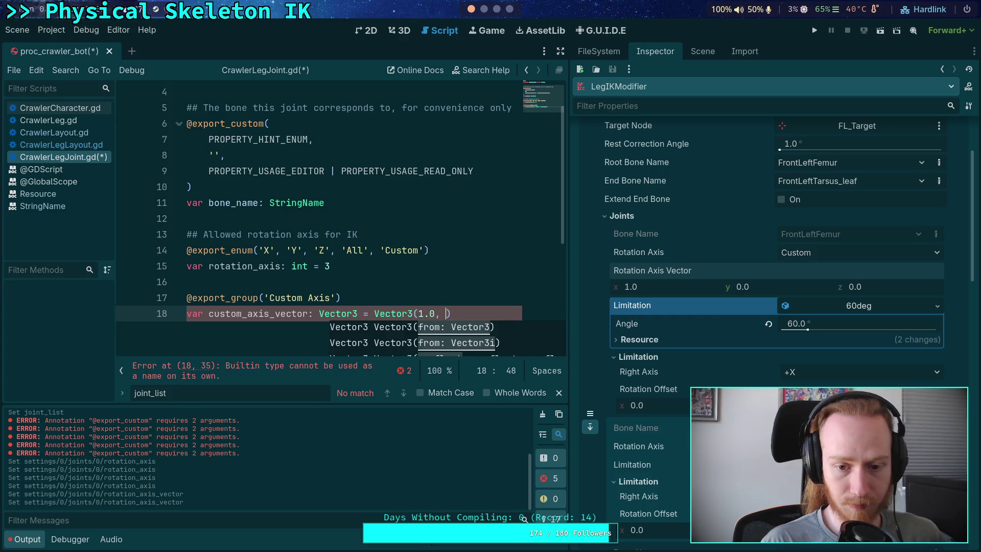
type(", 0.0")
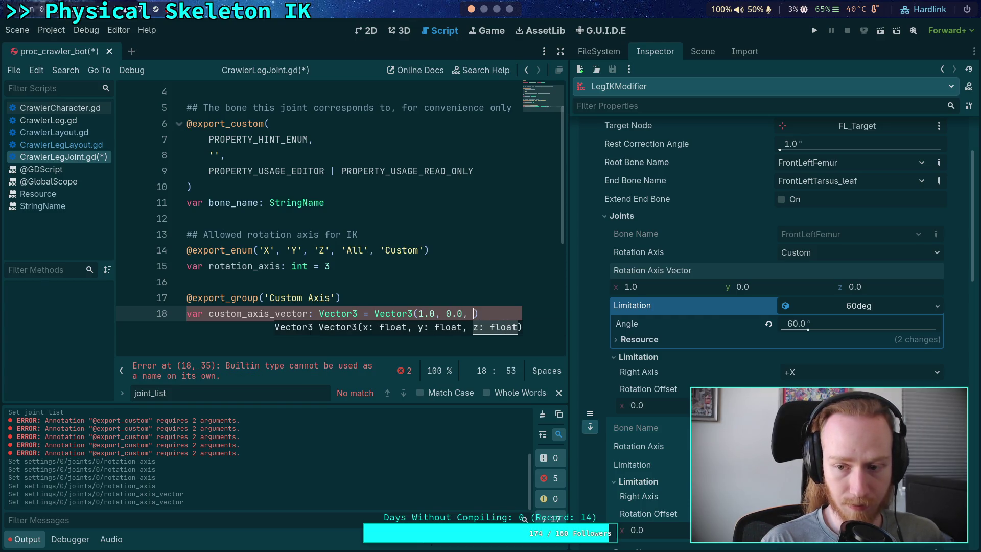
key("Escape")
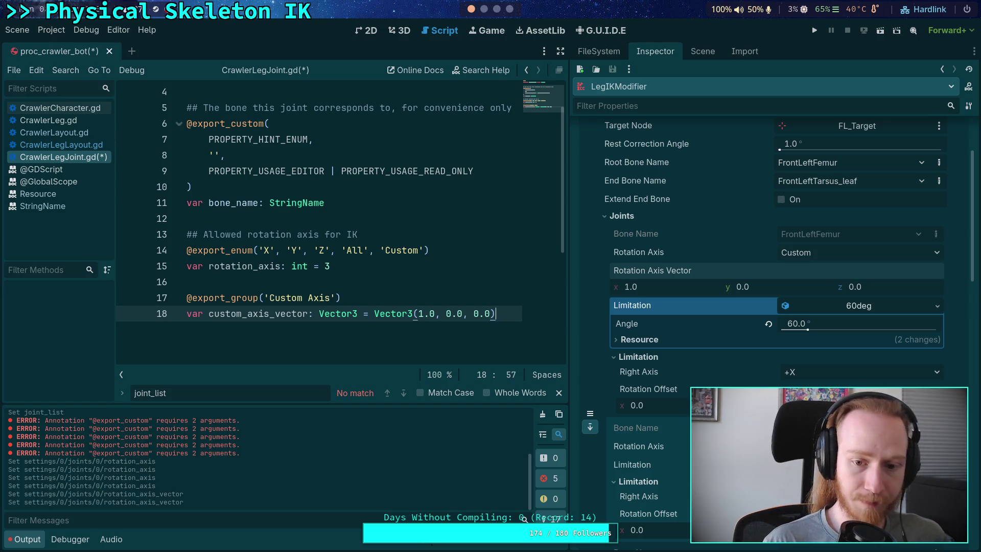
Start the doc comment '## Custom axis of rotation. Will be normalized' above the group.
key("Up")
key("ctrl+shift+Return")
type("## Custom axis of rotation.")
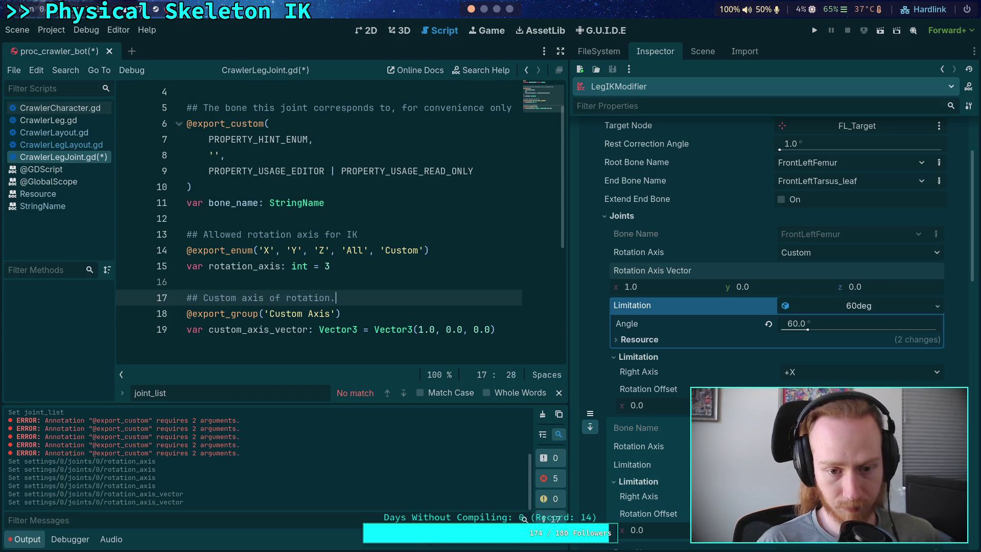
type(" Will be normalized b")
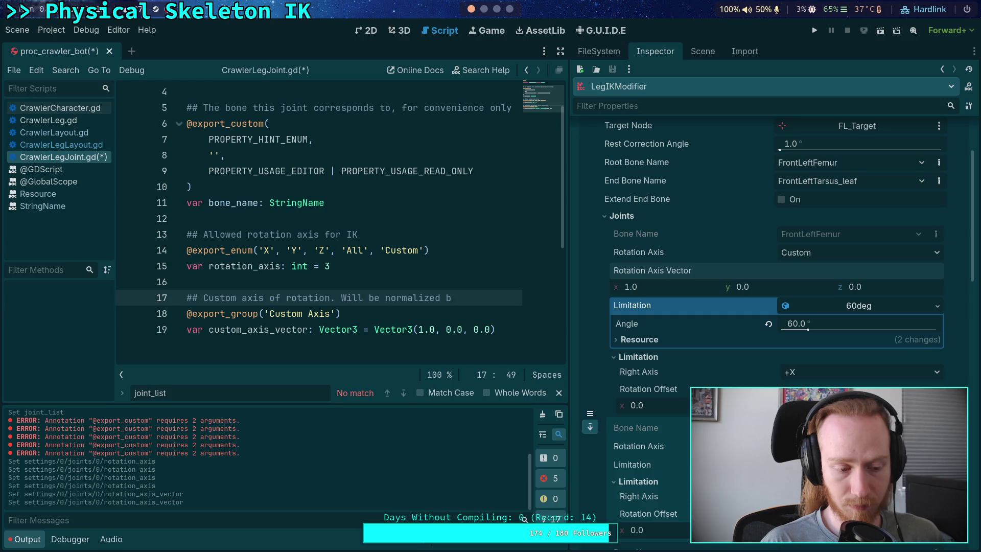
Reword the comment to 'Custom axis of rotation. Does not need to be normalized, as the'.
key("BackSpace")
type("when used")
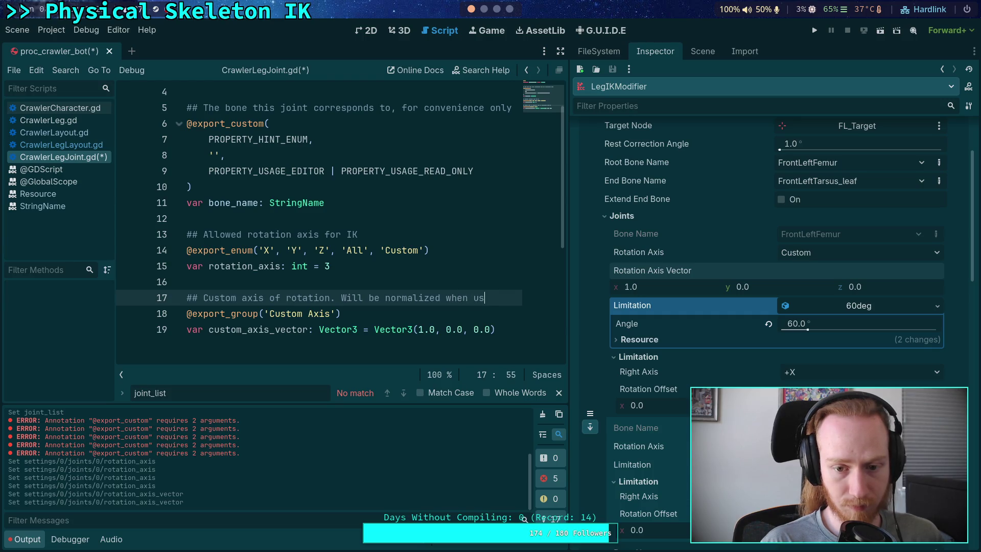
type(".")
scroll(361, 300, "down", 1)
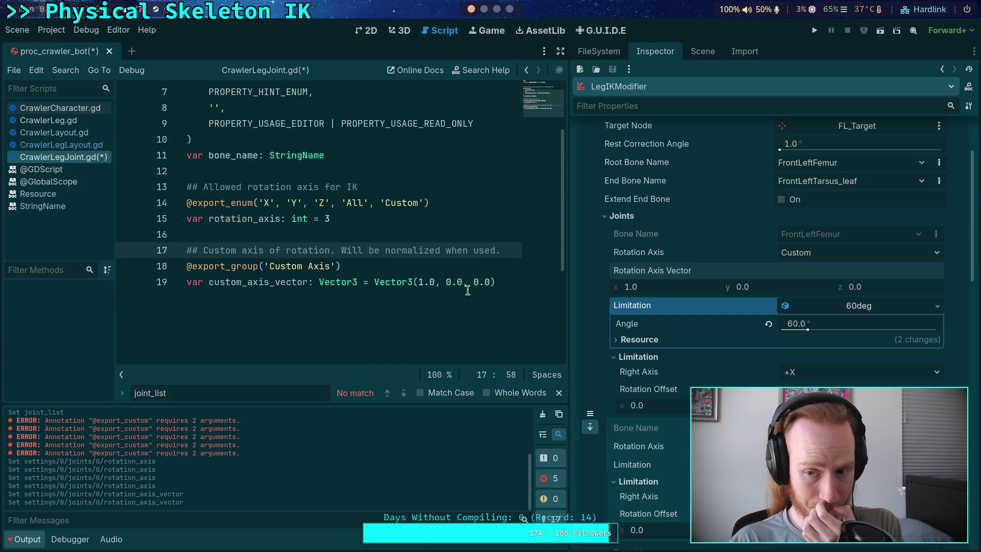
left_click(507, 286)
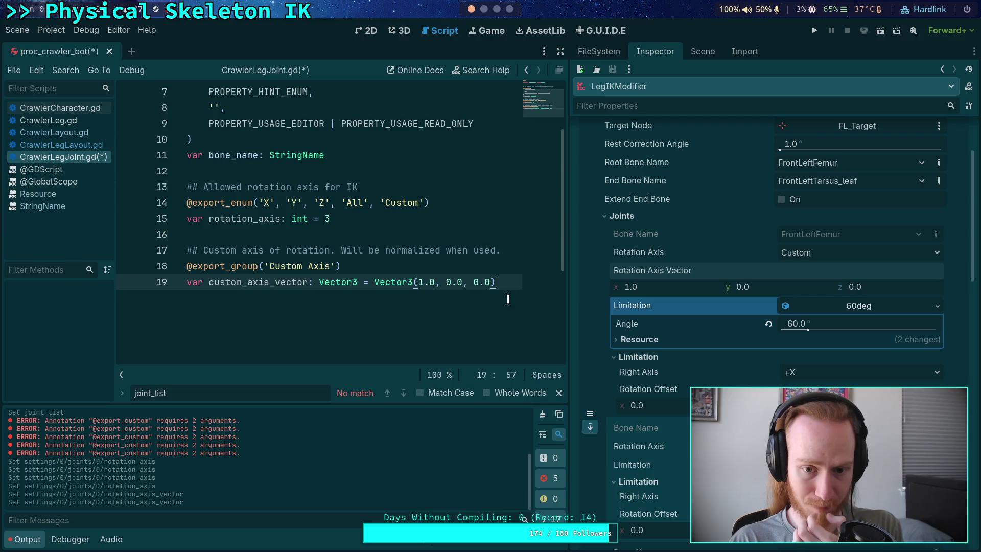
left_click_drag(501, 250, 447, 250)
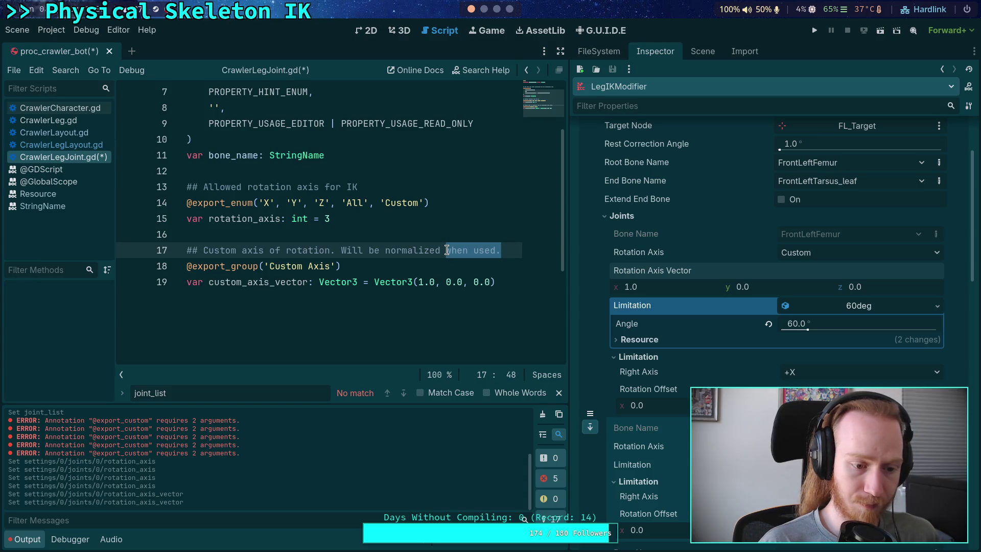
key("BackSpace")
key("BackSpace")
key("BackSpace")
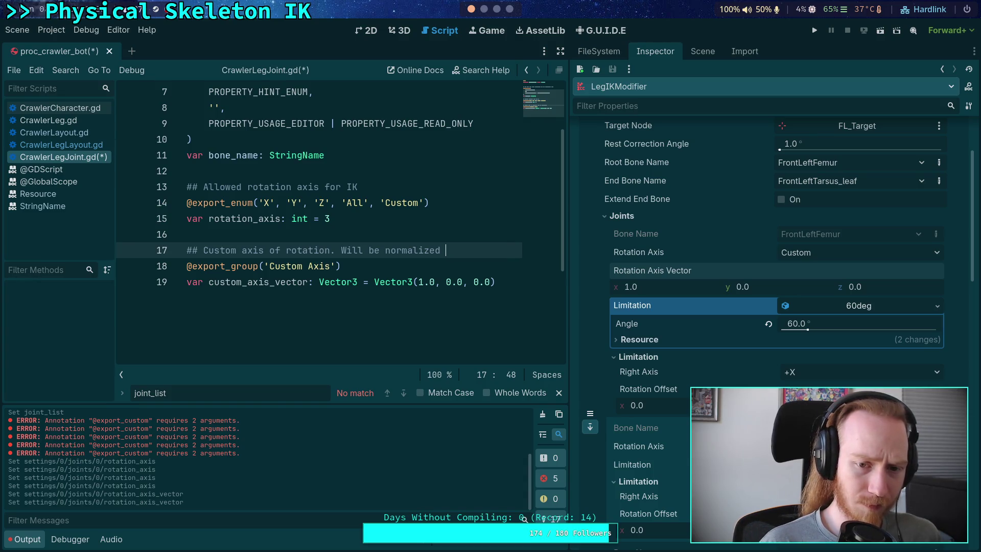
key("BackSpace")
key("BackSpace")
key("BackSpace")
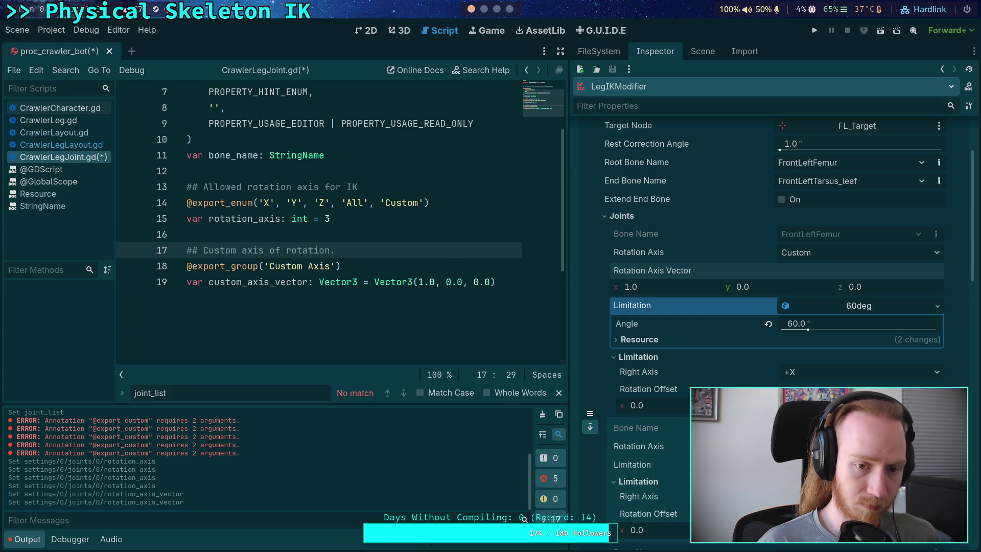
type("Does not nee")
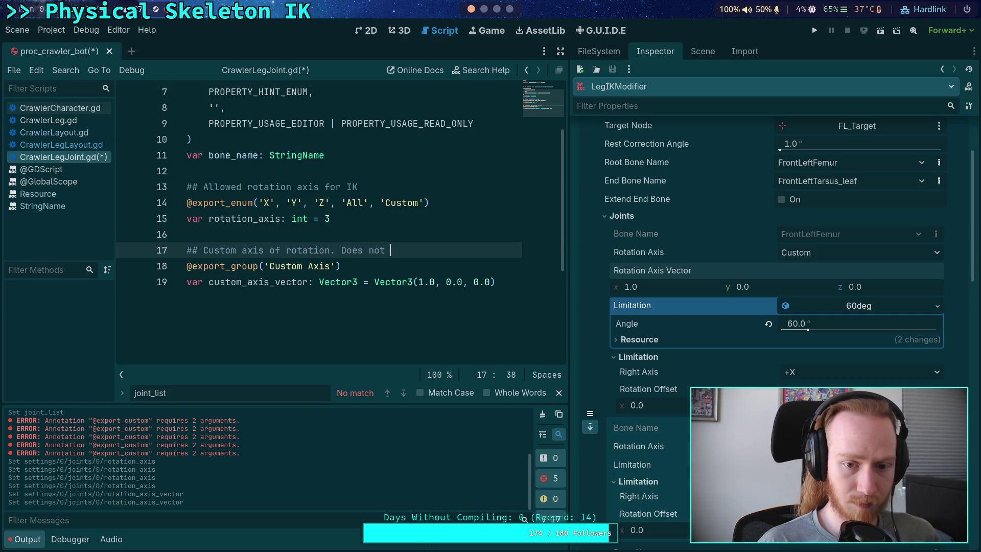
type("d to be normalie")
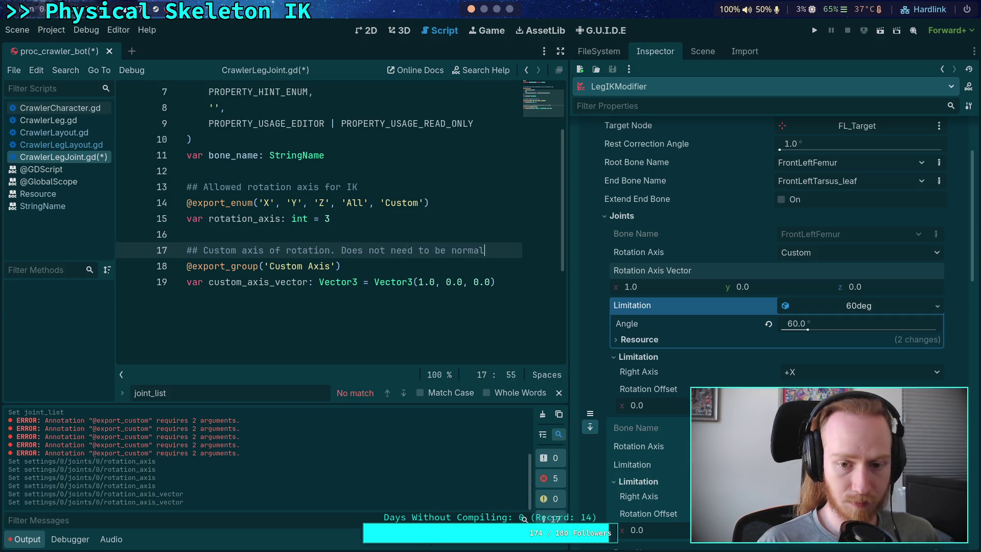
key("BackSpace")
type("zed, as ")
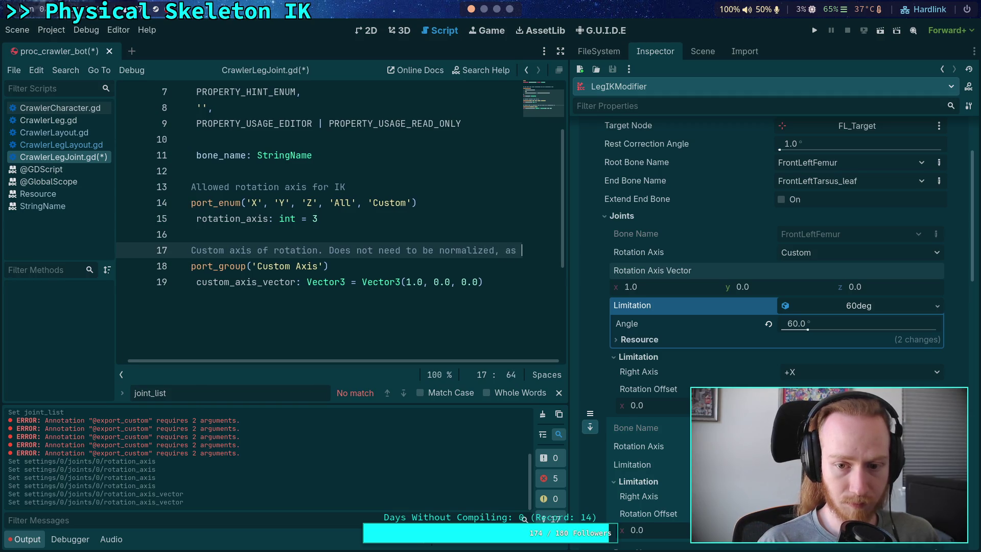
type("the")
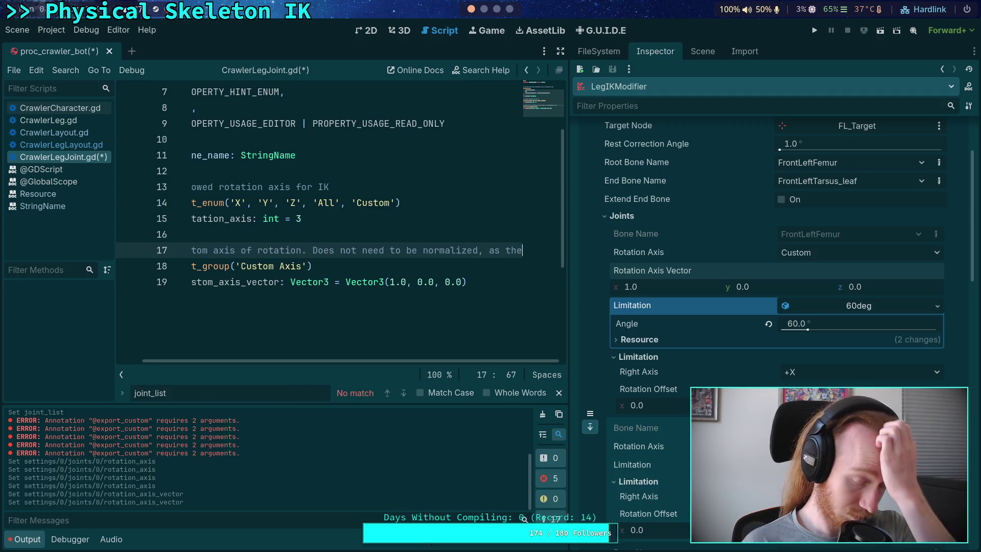
left_click_drag(569, 301, 687, 302)
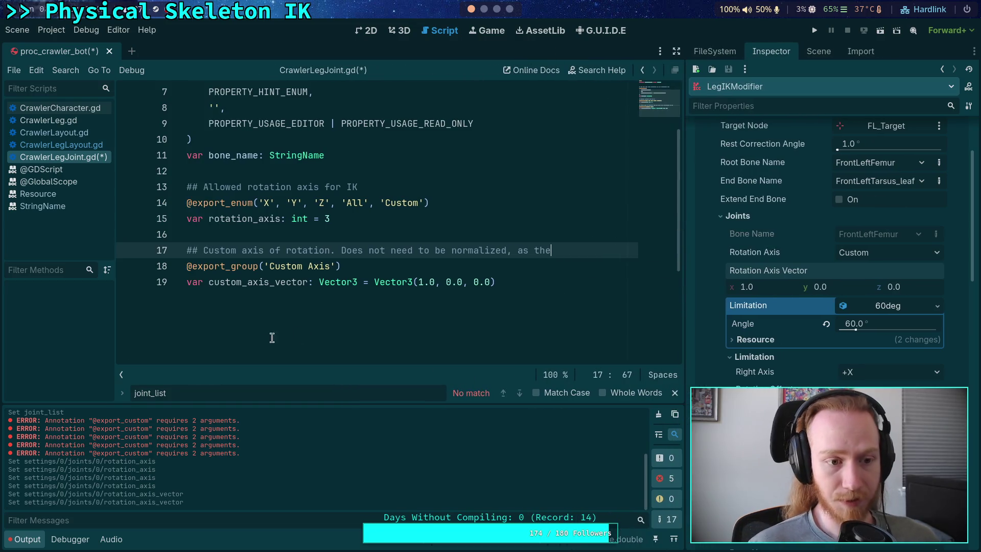
Hide the side and output panels and continue the comment about the limitation taking a normalized copy.
left_click(122, 375)
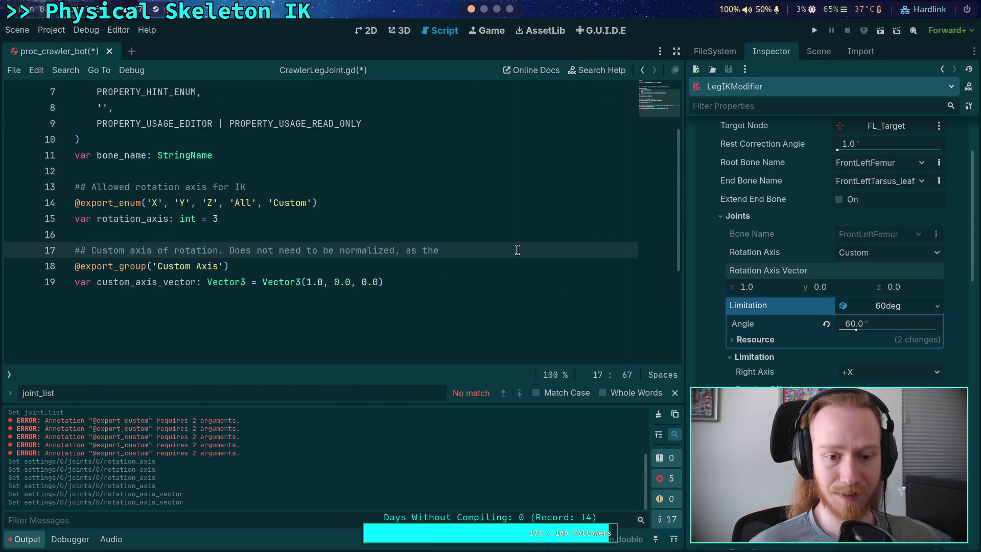
key("ctrl+j")
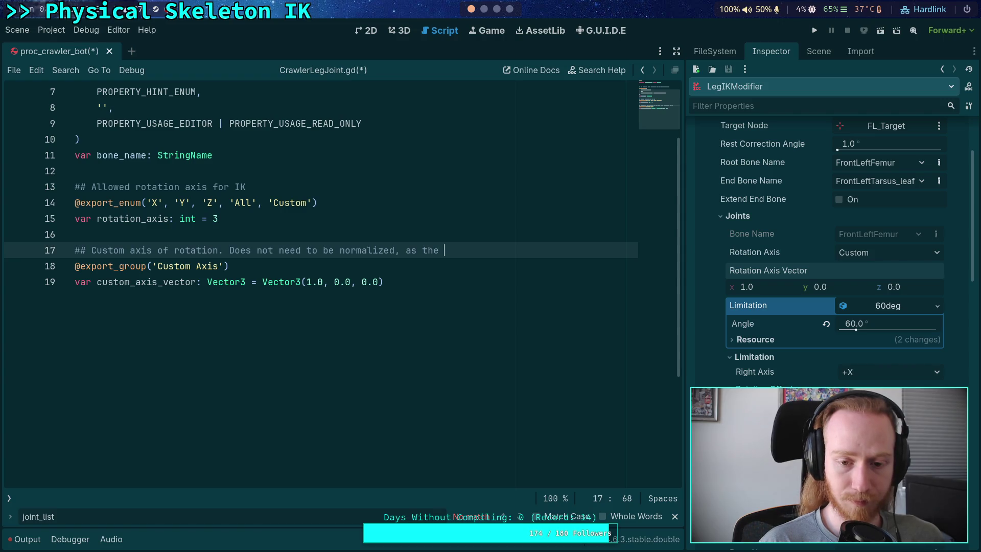
type("limitation")
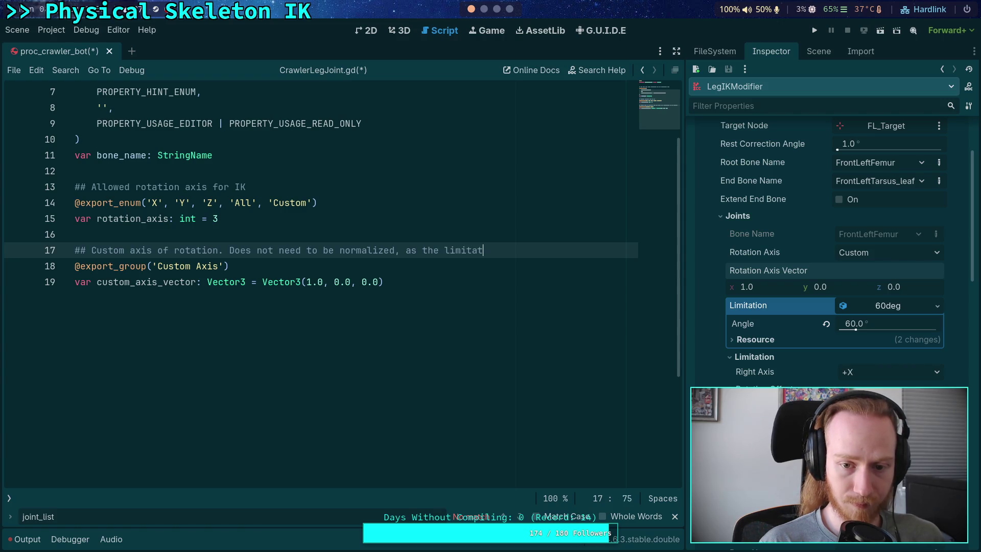
key("Return")
type("## will ")
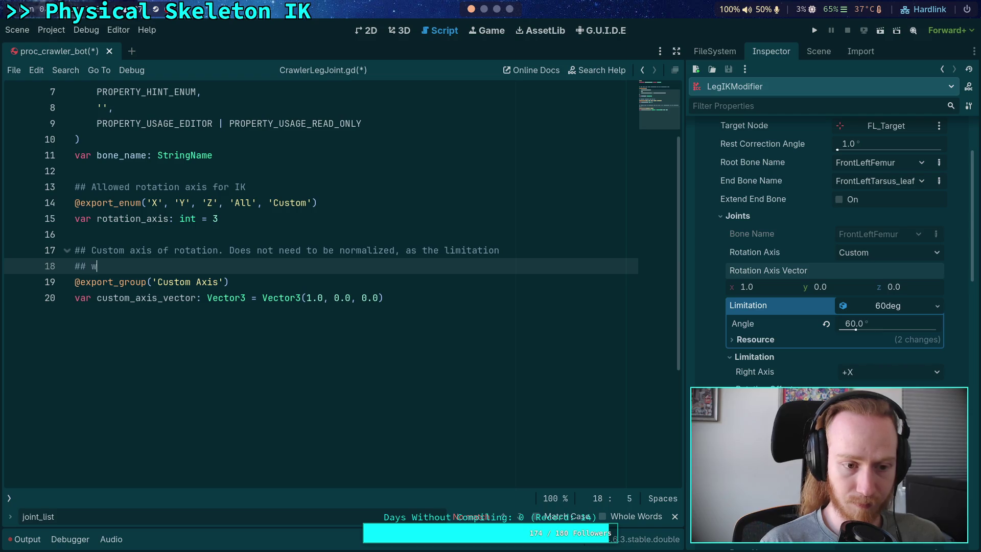
type("take a normaliz")
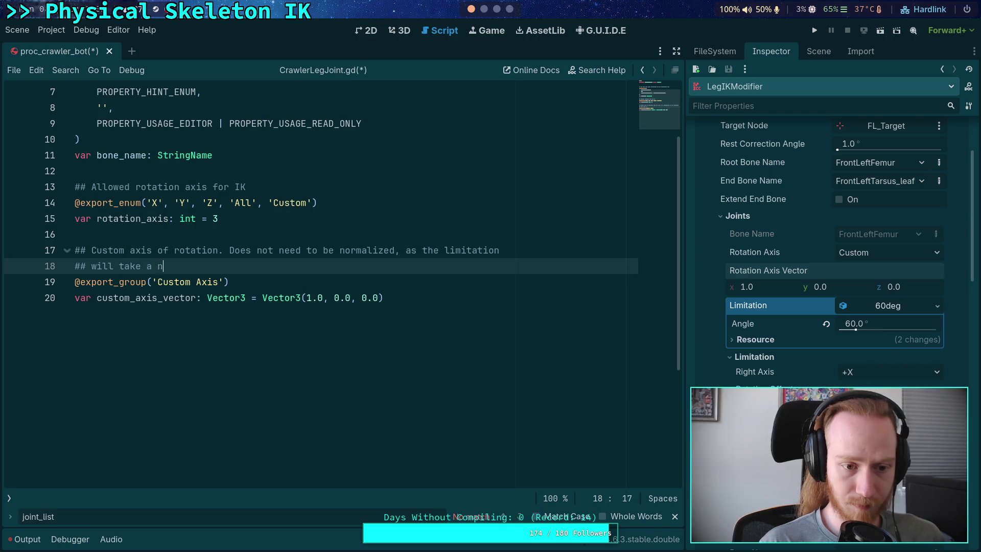
type("ed copy")
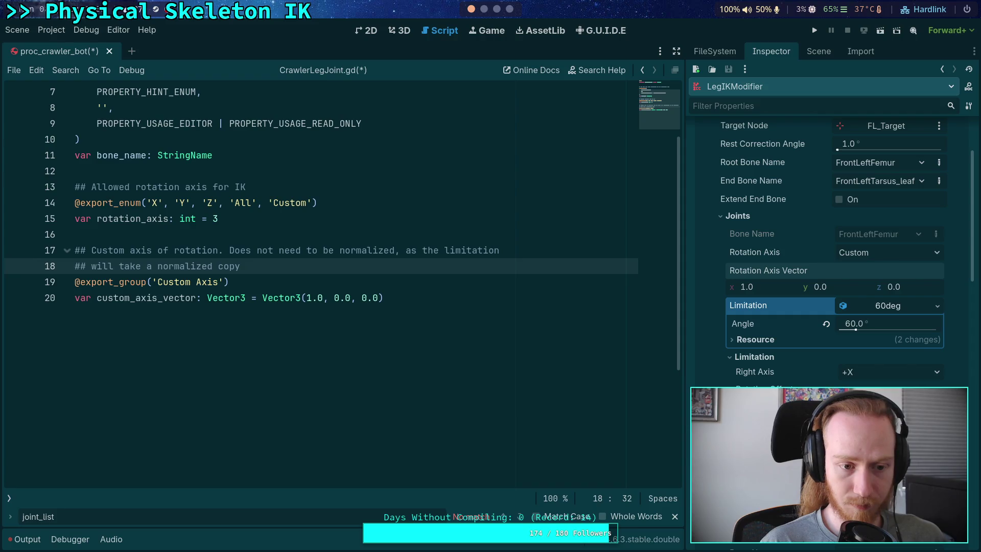
type("while processing.")
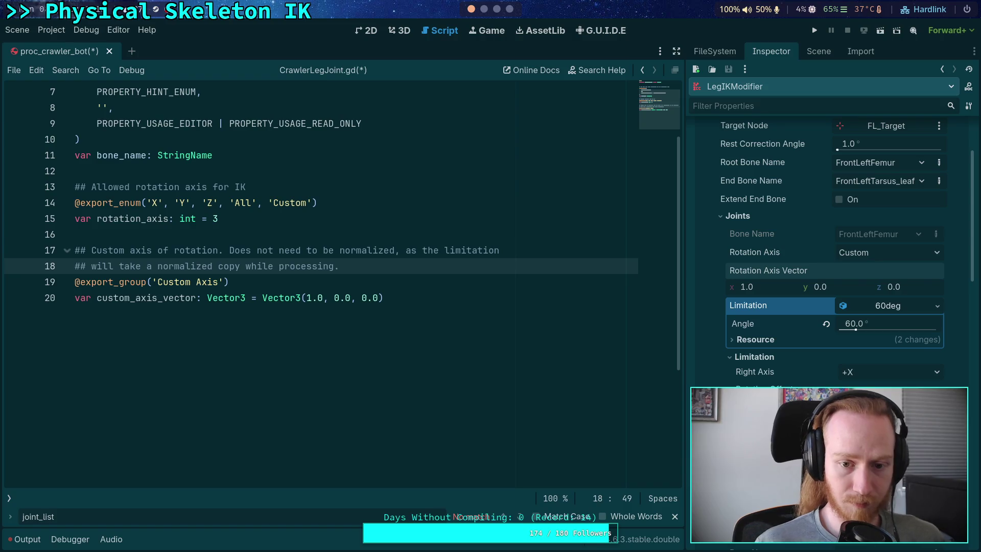
Move 'will' onto line 17 and change 'while processing' to 'for processing'.
left_click(525, 339)
left_click_drag(407, 251, 421, 250)
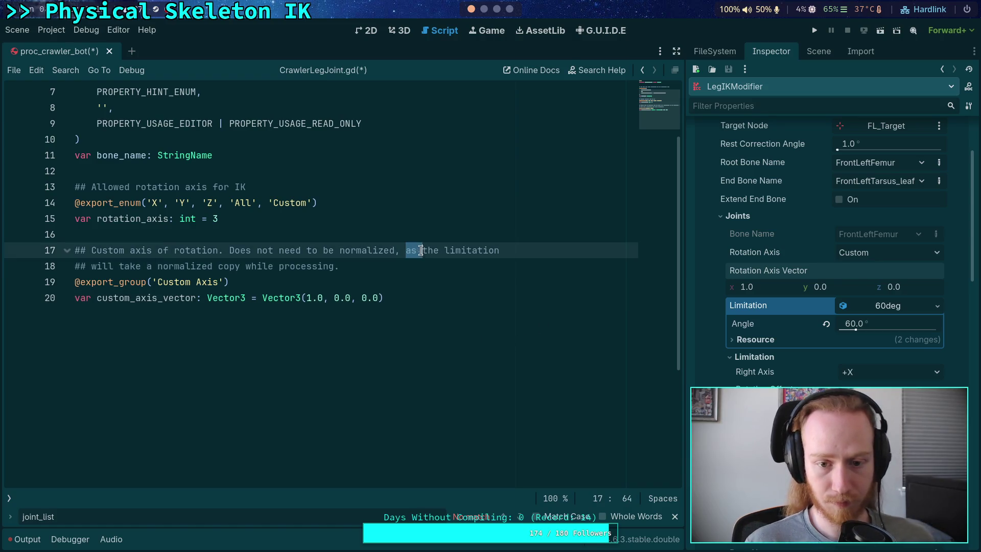
key("BackSpace")
left_click(511, 250)
type("will")
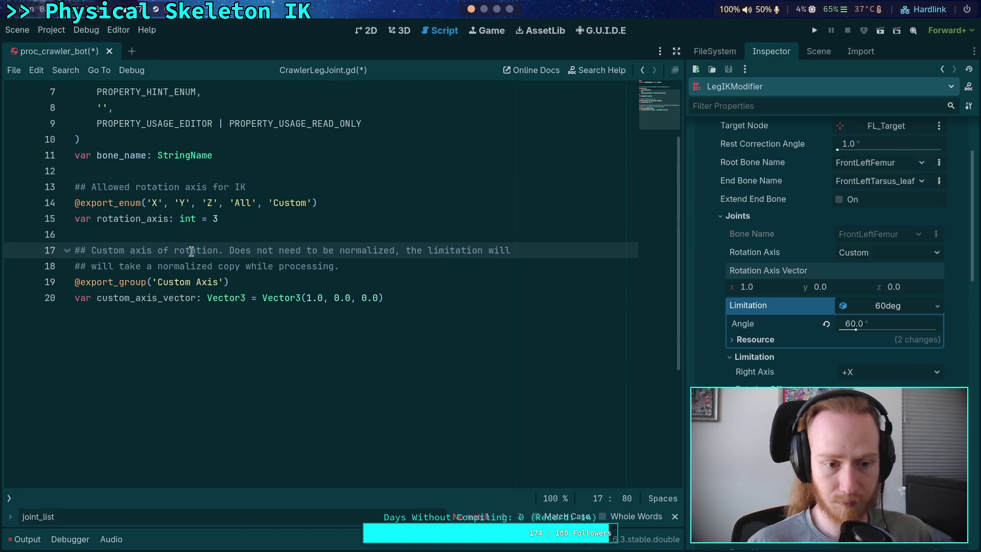
left_click(118, 265)
key("BackSpace")
key("BackSpace")
key("BackSpace")
left_click(401, 272)
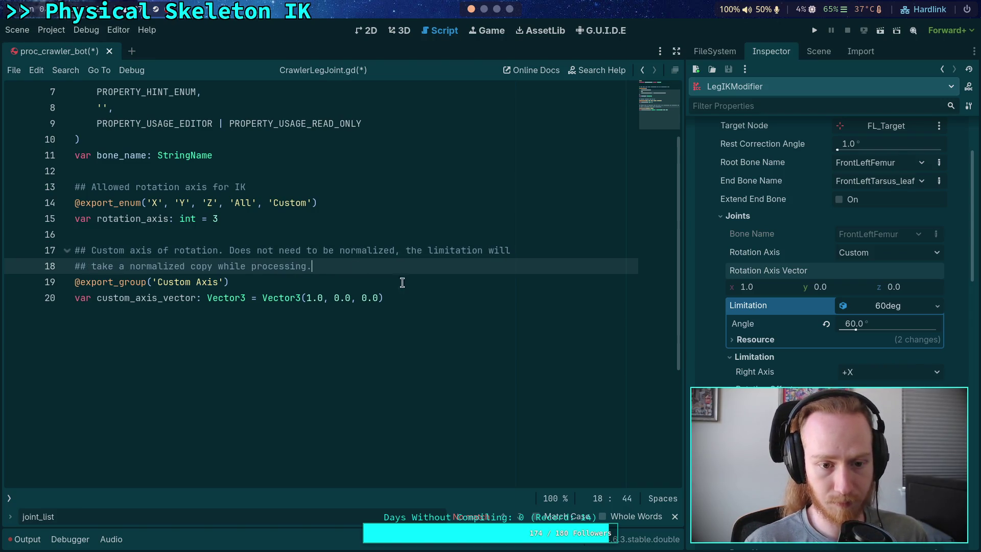
left_click(473, 333)
double_click(240, 270)
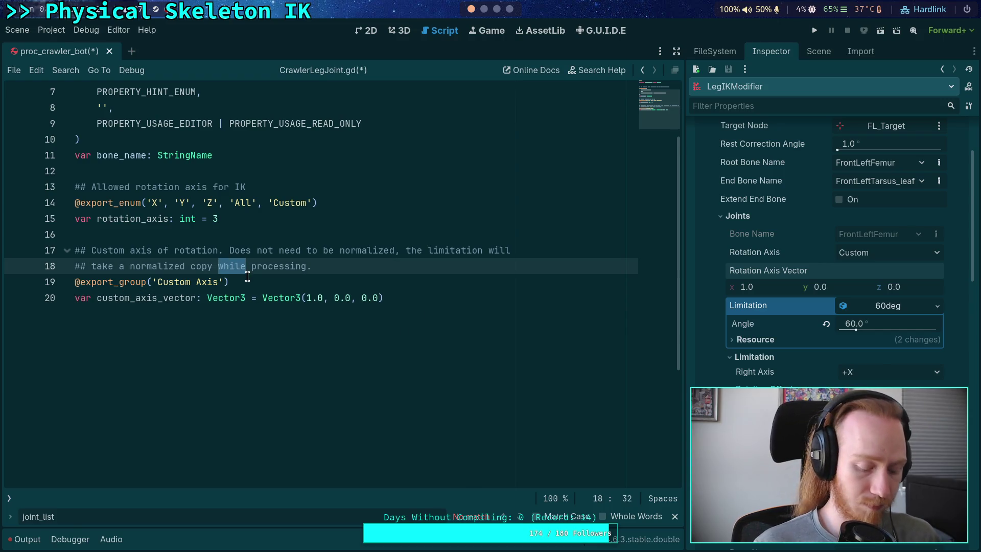
type("for")
Open a new line above the custom_axis_vector declaration.
left_click(416, 420)
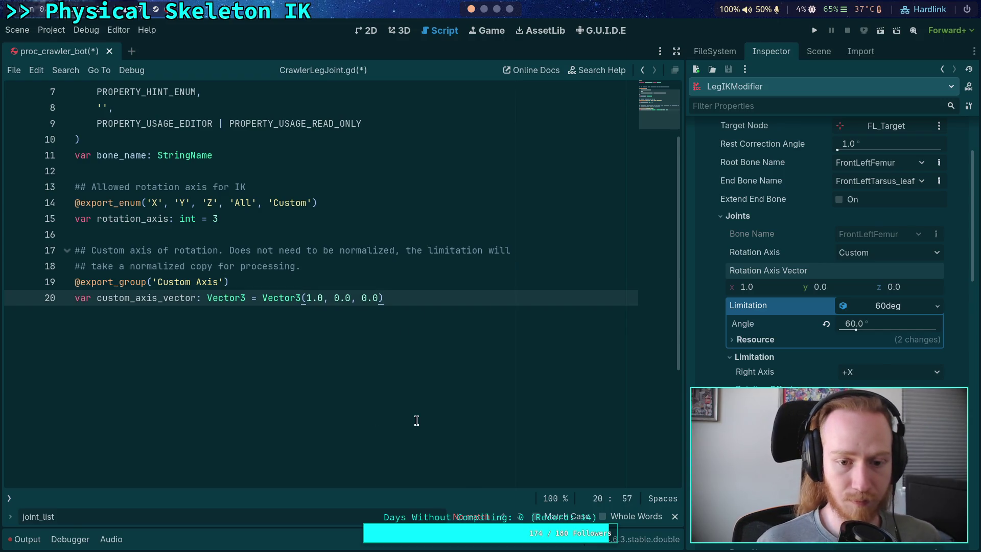
key("Up")
key("Return")
type("@export")
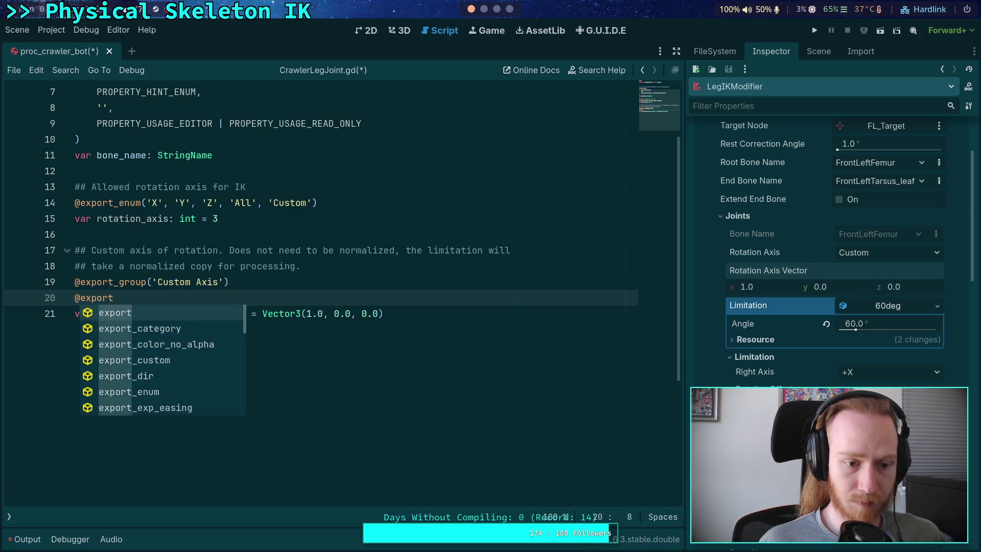
key("Return")
key("Delete")
key("End")
key("Return")
key("Return")
Move the two custom axis comment lines below the 'Custom Axis' group line.
type("@export")
key("Escape")
key("Up")
key("Up")
key("Up")
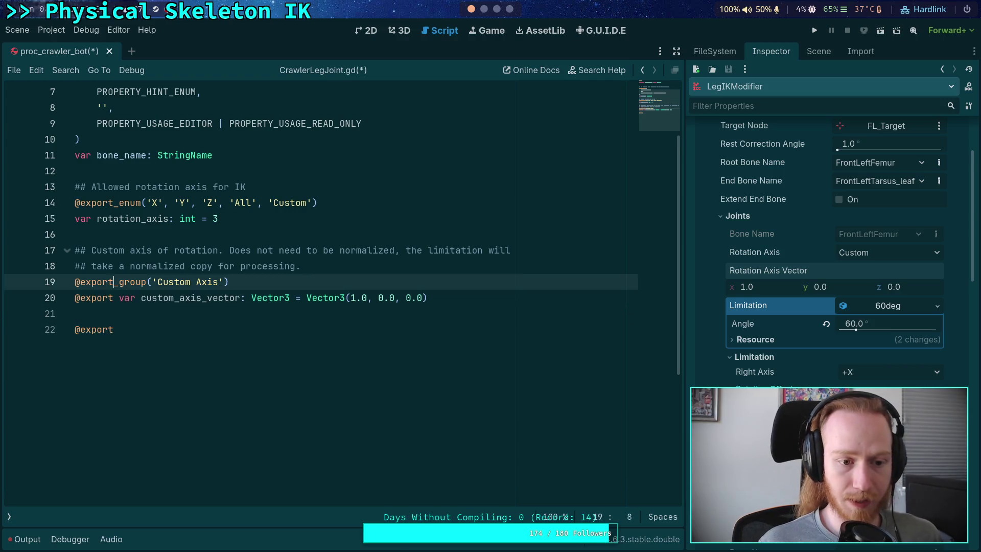
key("shift+Down")
key("alt+Down")
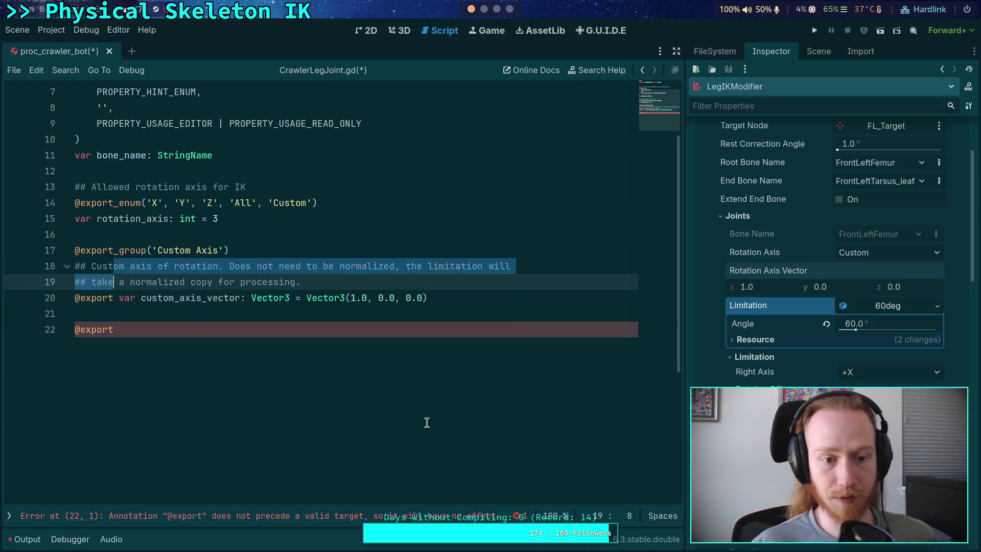
left_click(185, 330)
type("_group('Limi")
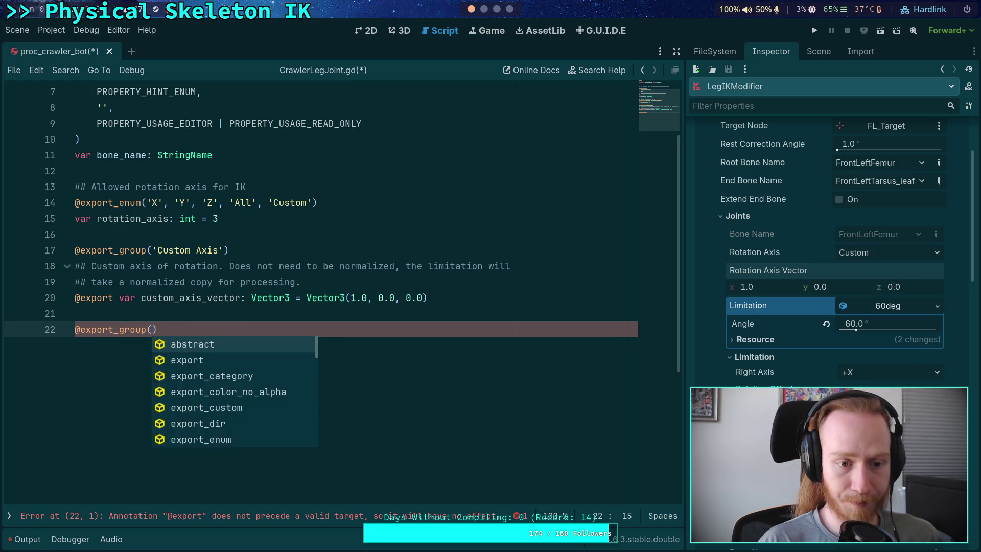
type("tation")
key("End")
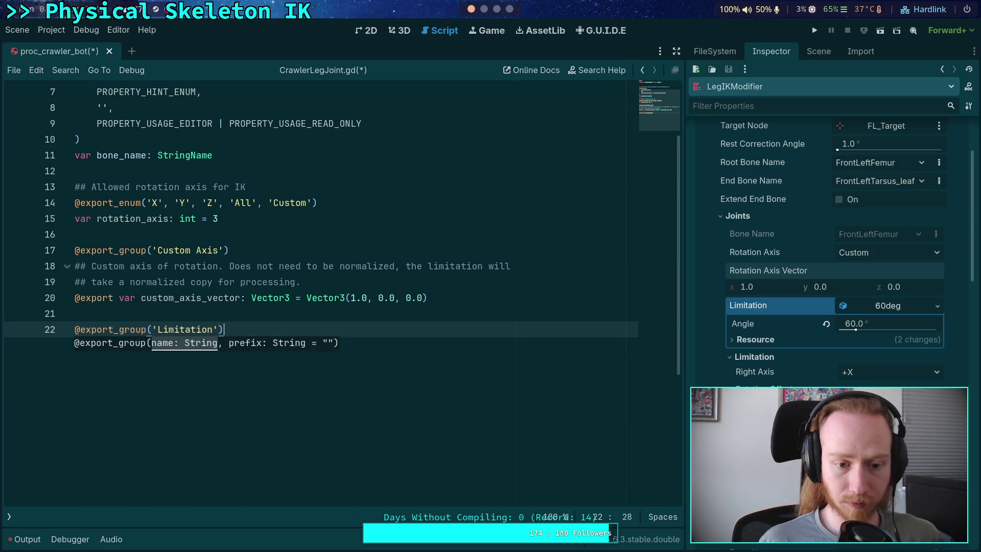
key("Return")
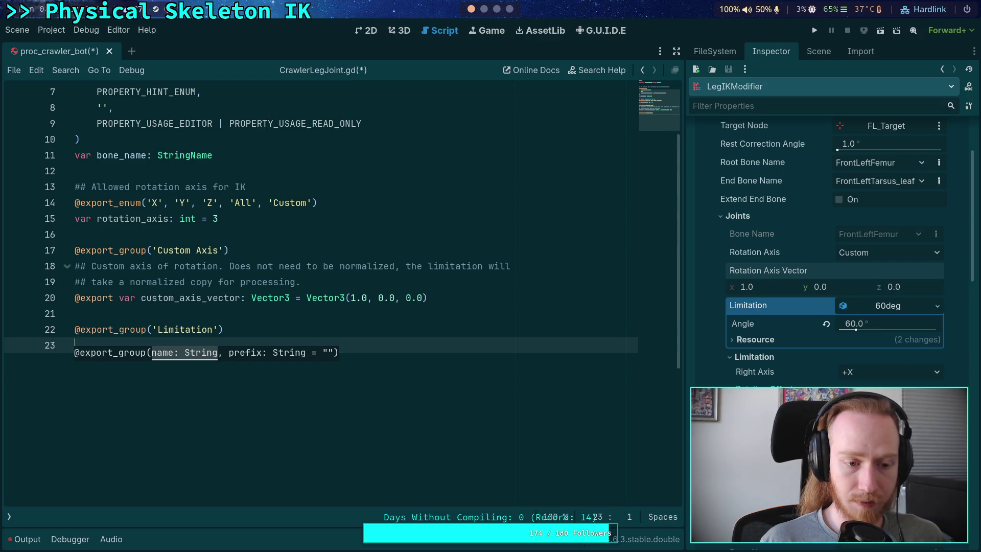
key("Return")
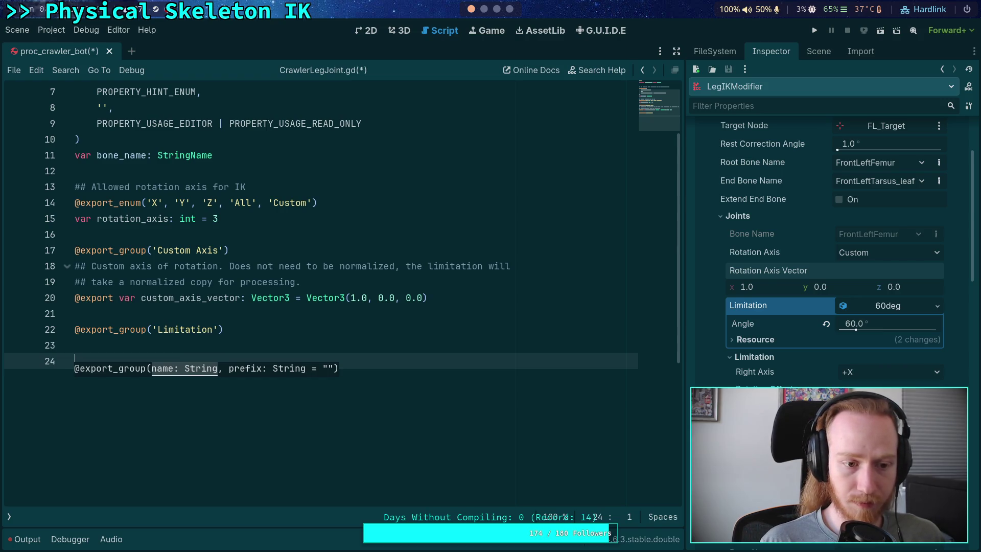
left_click(169, 319)
key("Return")
left_click(196, 377)
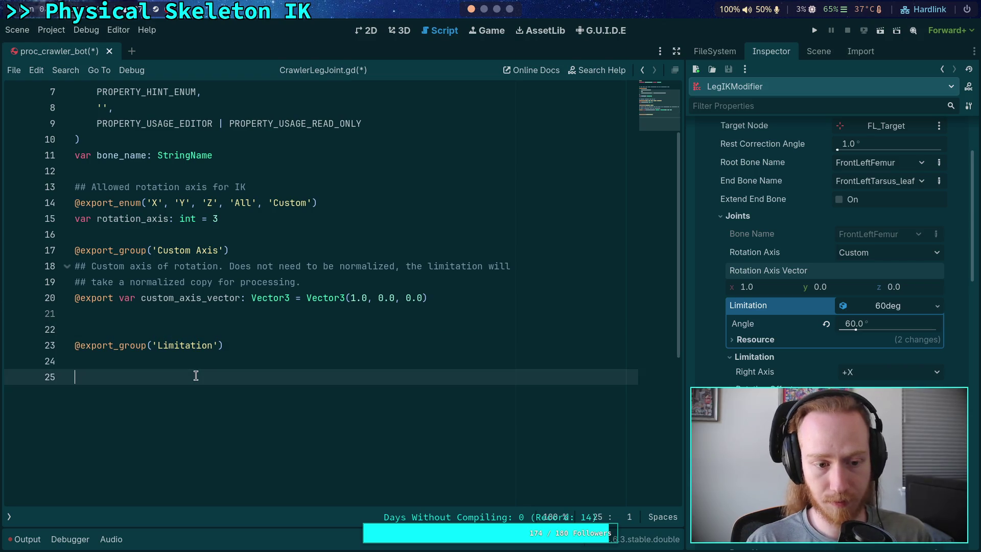
type("@exbpo")
key("BackSpace")
key("BackSpace")
key("BackSpace")
type("port")
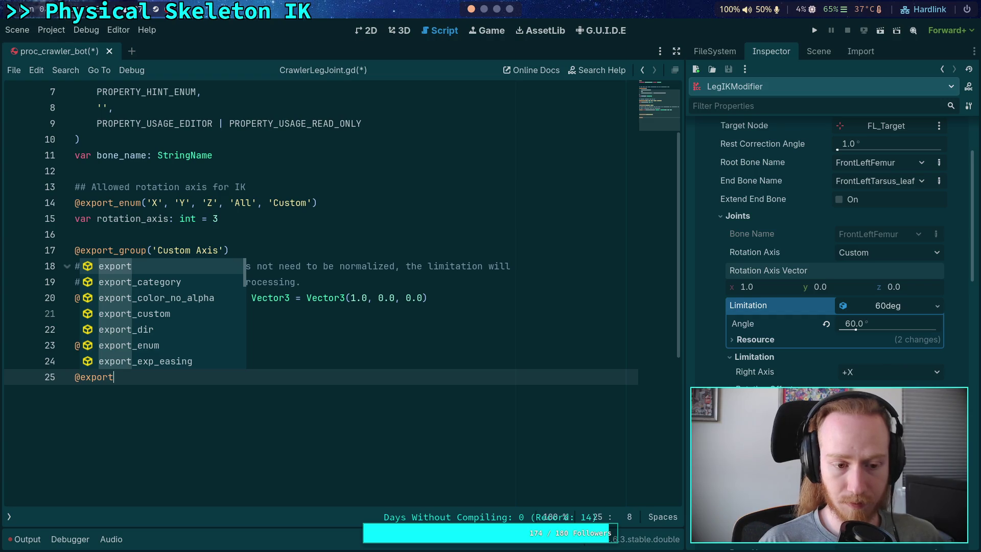
type("_rang")
left_click_drag(856, 329, 928, 334)
left_click(859, 321)
type("6")
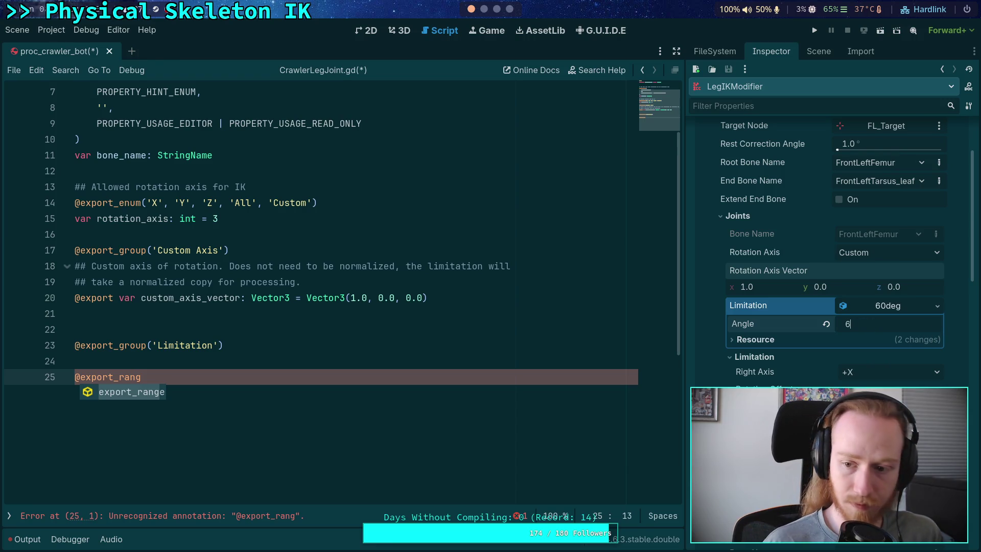
type("0")
key("Return")
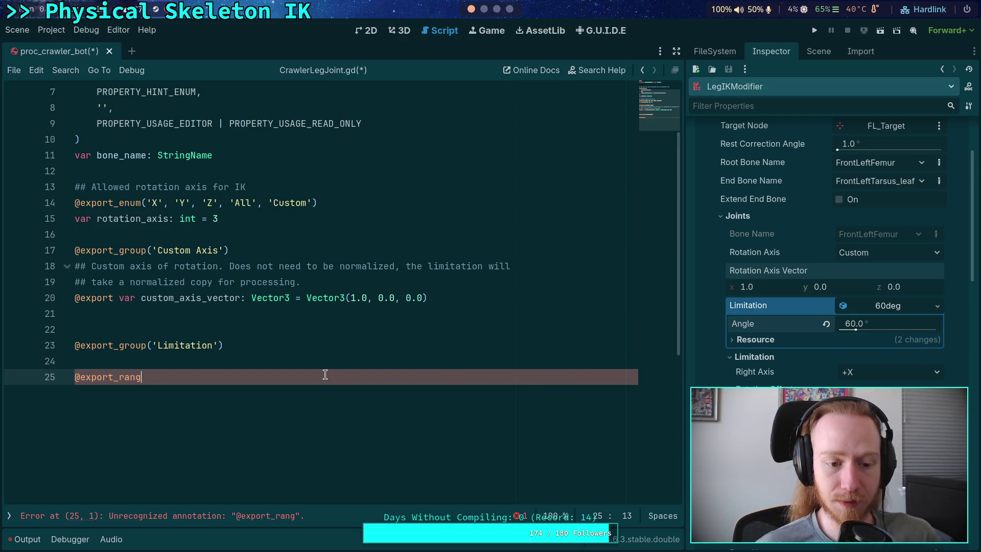
key("BackSpace")
key("BackSpace")
key("BackSpace")
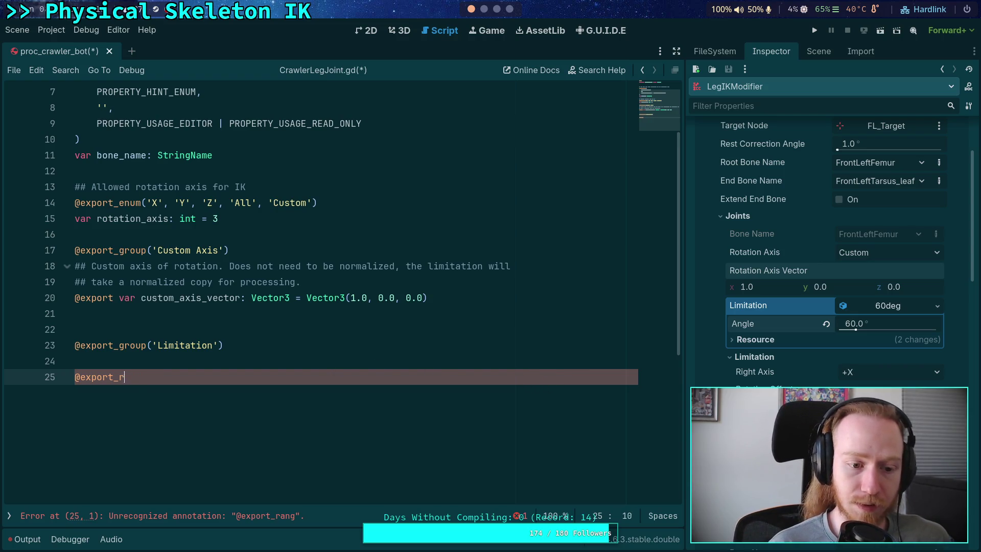
type("var limit")
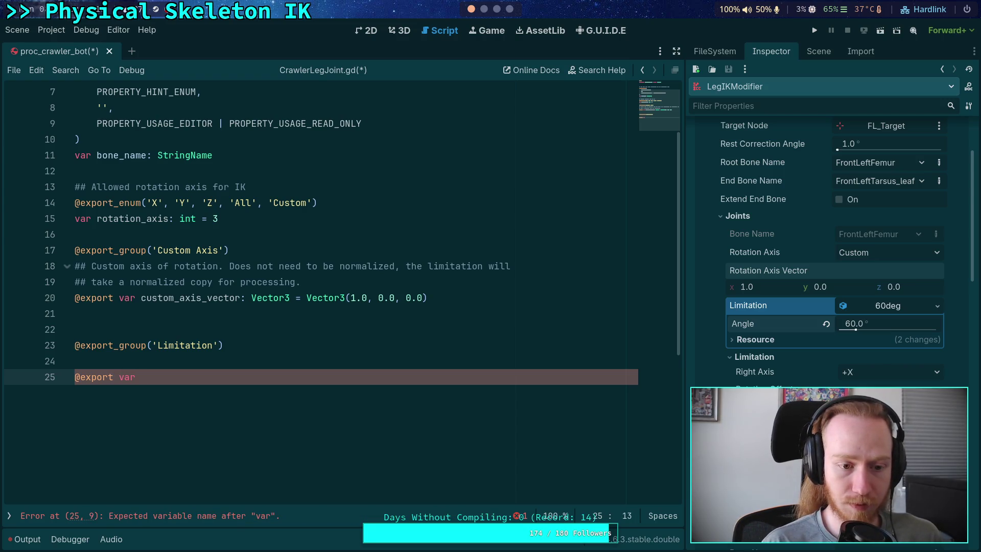
type("ation0")
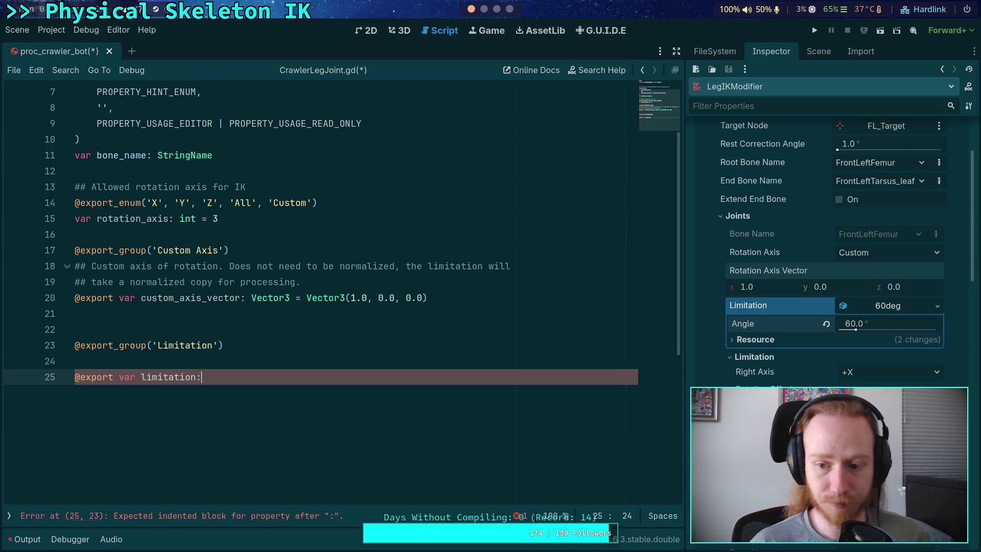
key("Left")
key("Right")
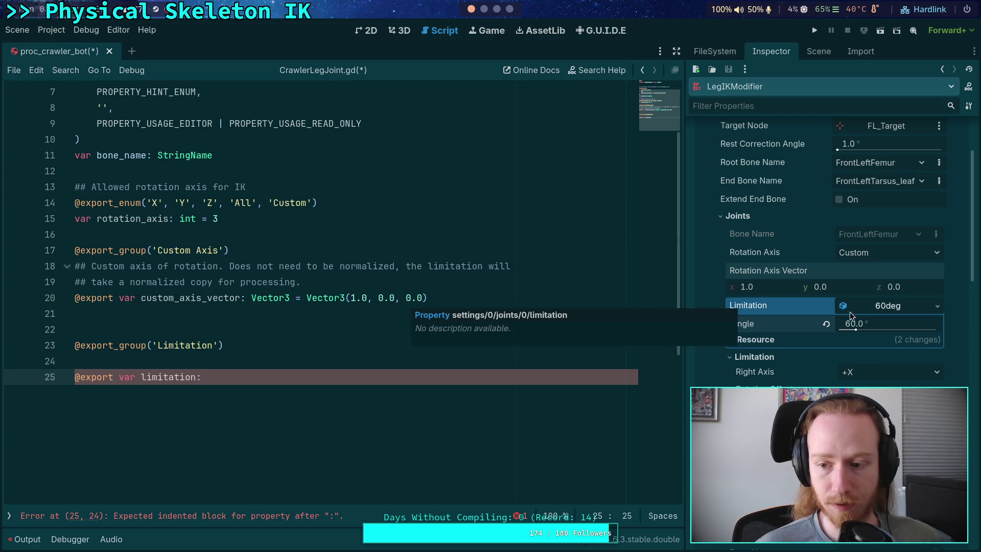
left_click(937, 306)
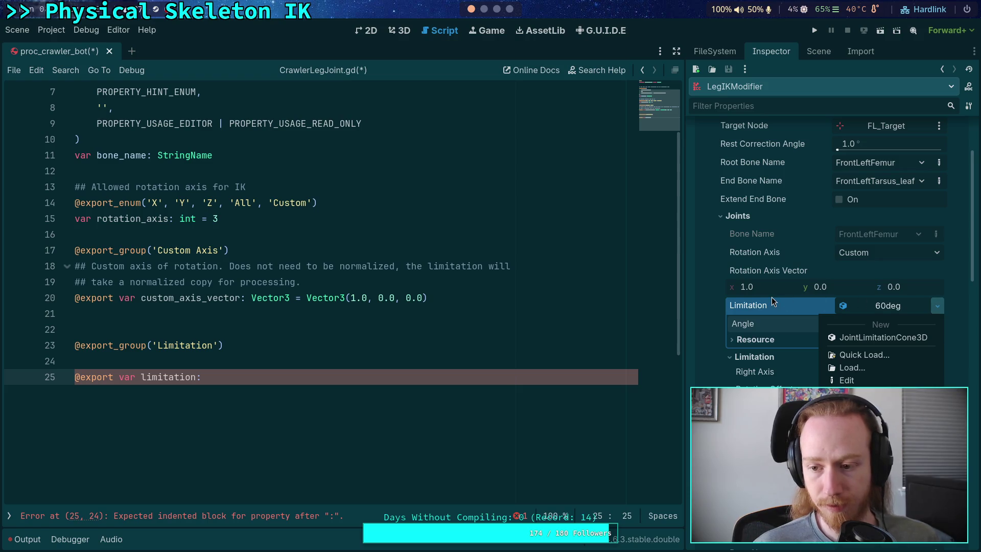
Inspect the Limitation resource's type, JointLimitationCone3D, in the Inspector.
left_click(882, 306)
left_click(882, 307)
left_click(937, 306)
left_click(903, 307)
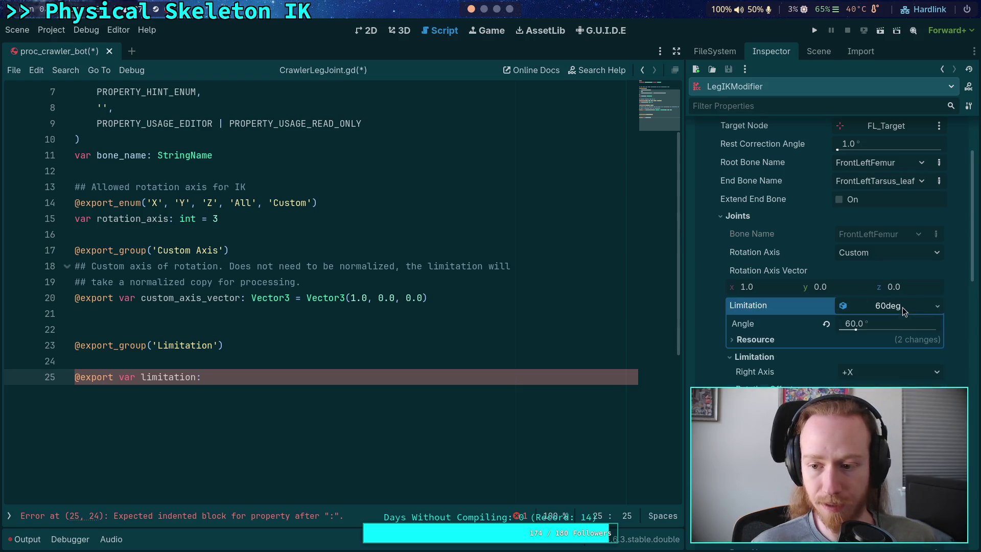
left_click(937, 306)
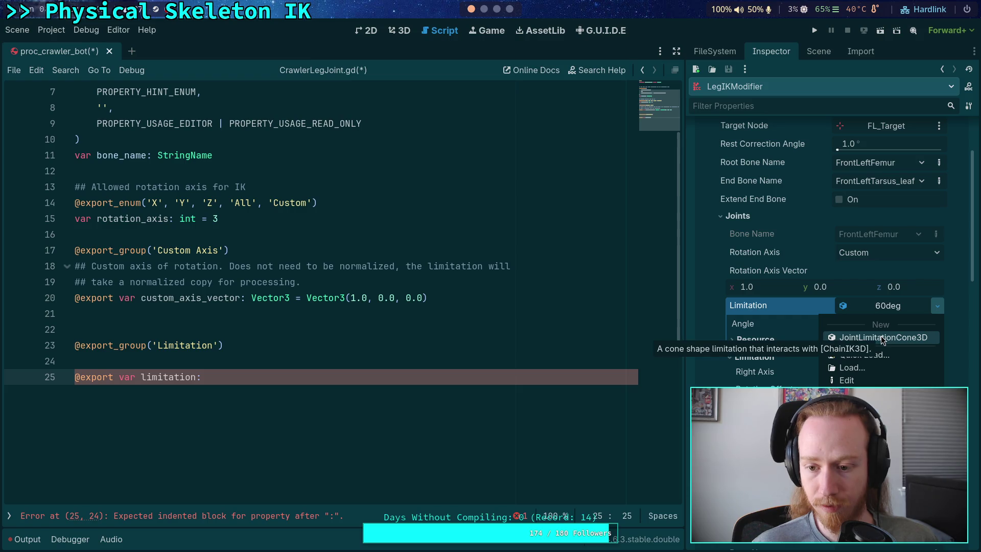
left_click(762, 310)
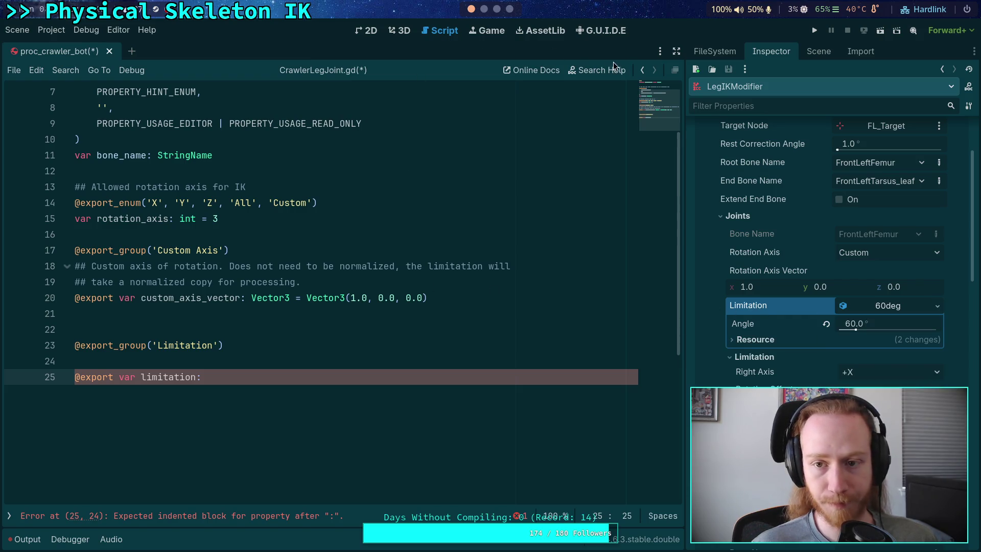
Search the documentation help for 'Limitation', then close the search.
left_click(613, 65)
type("Limi")
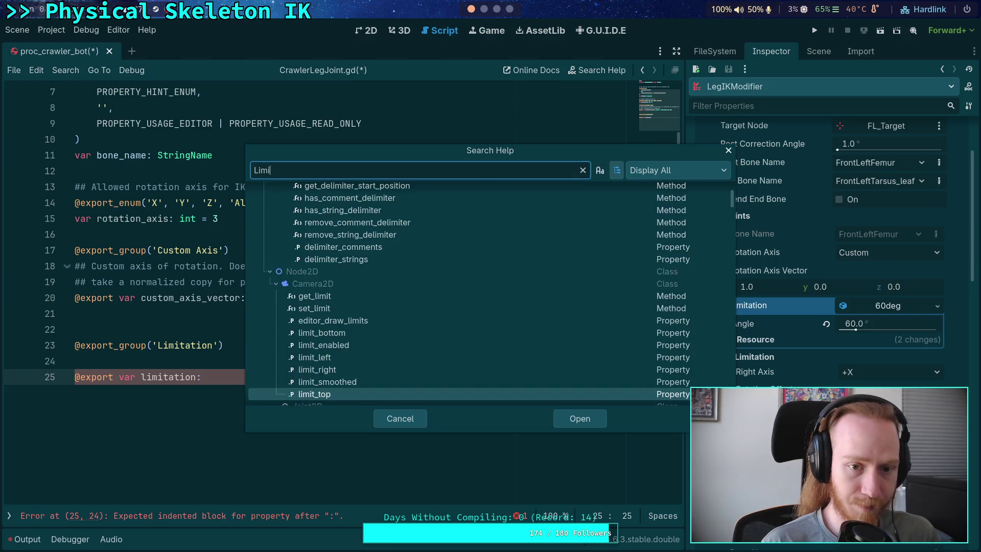
type("tation")
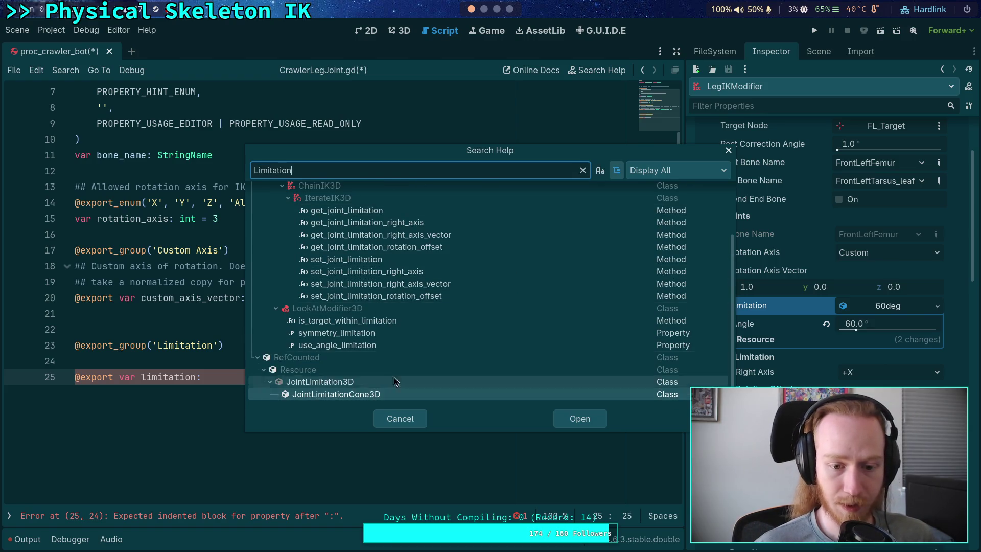
key("Escape")
type("Joint")
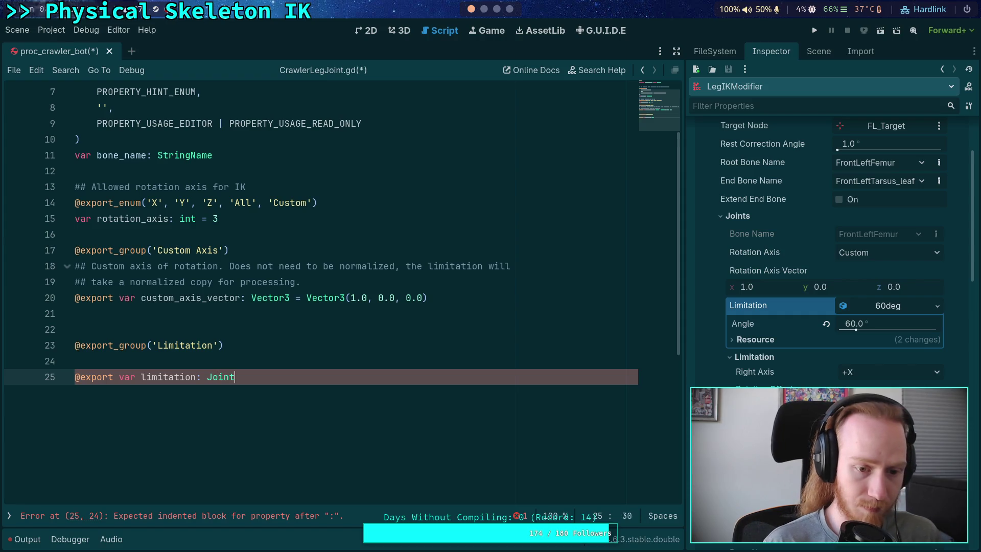
type("Li")
key("Return")
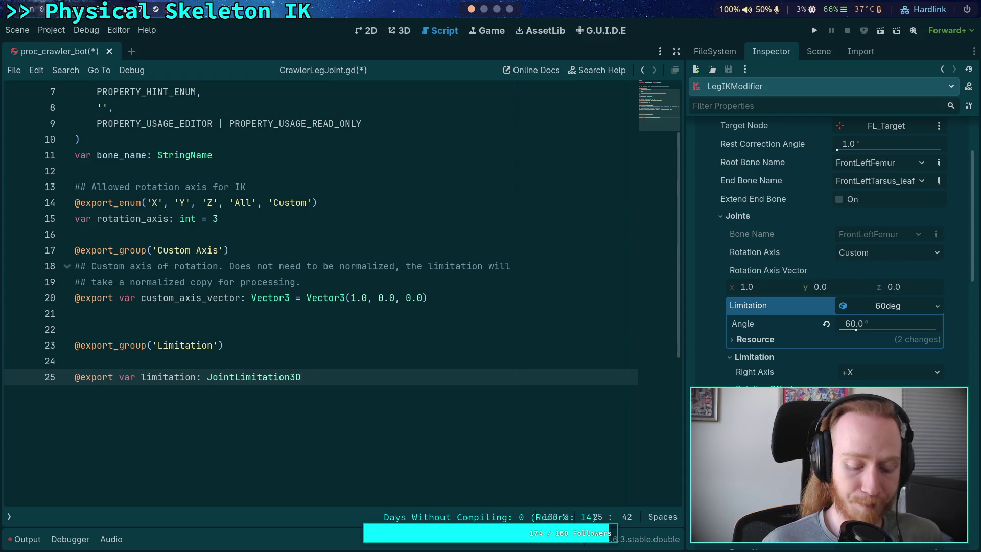
type("= u")
key("BackSpace")
type("nul")
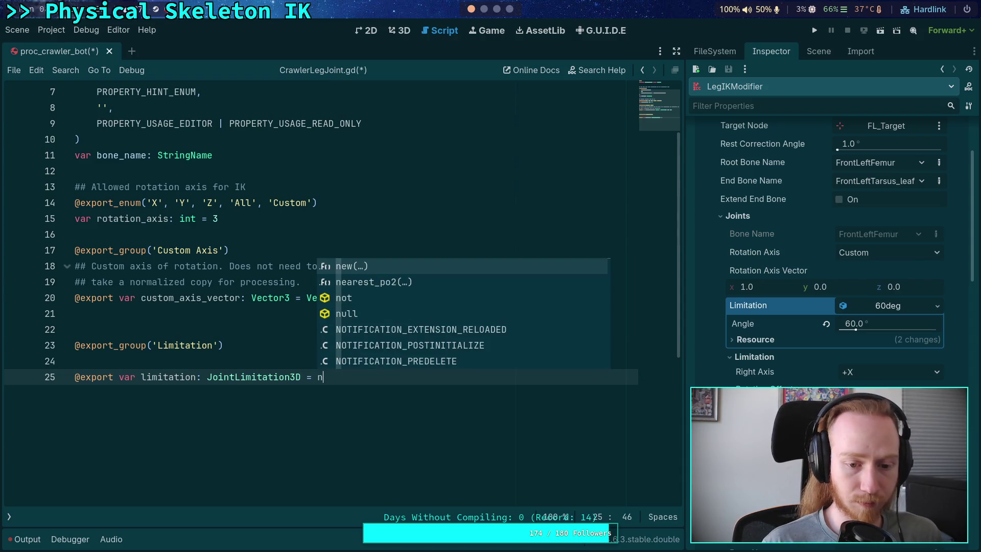
key("Return")
key("Return")
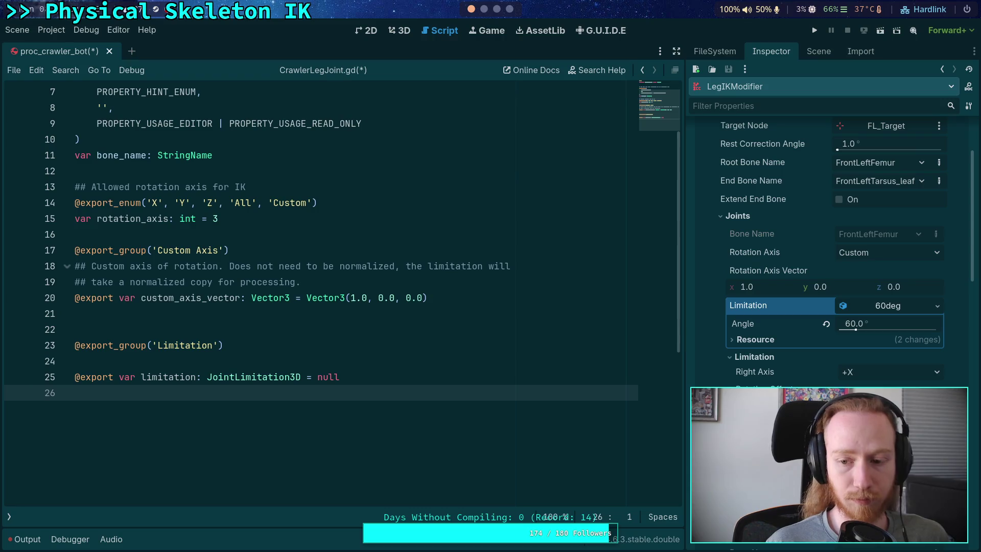
Write the limitation doc comment saying it provides additional restrictions to limit the IK.
key("Return")
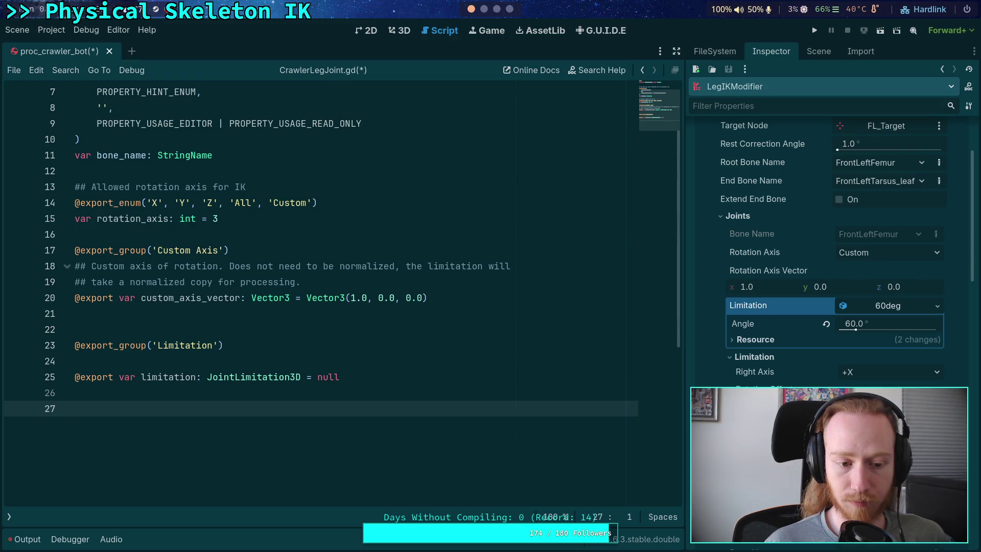
key("Up")
key("Up")
key("Up")
key("Return")
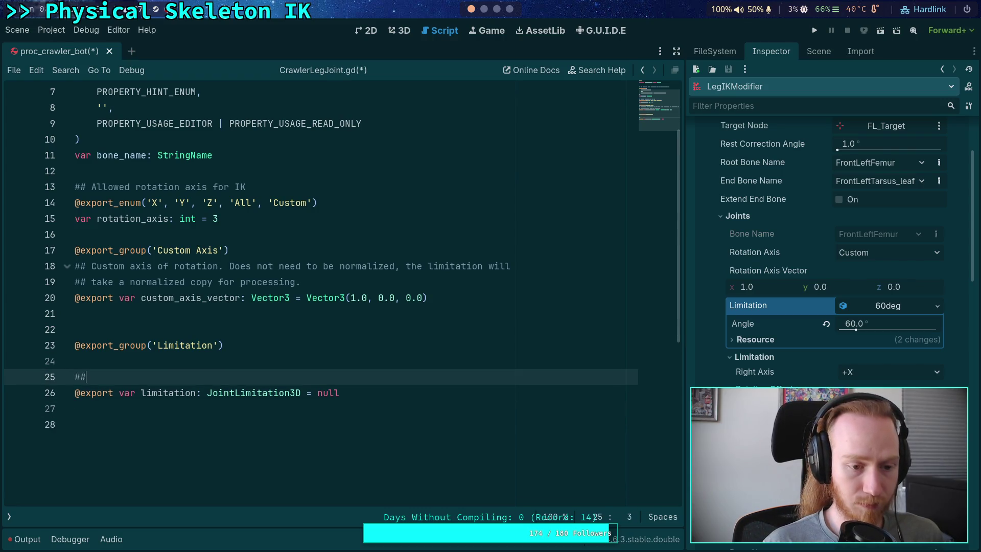
type("mitation ")
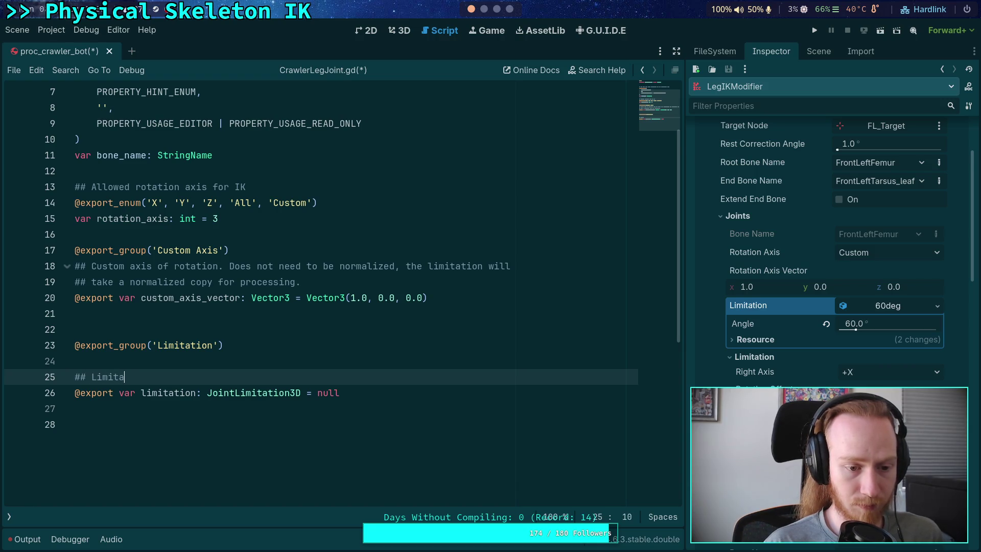
type("resource to provide")
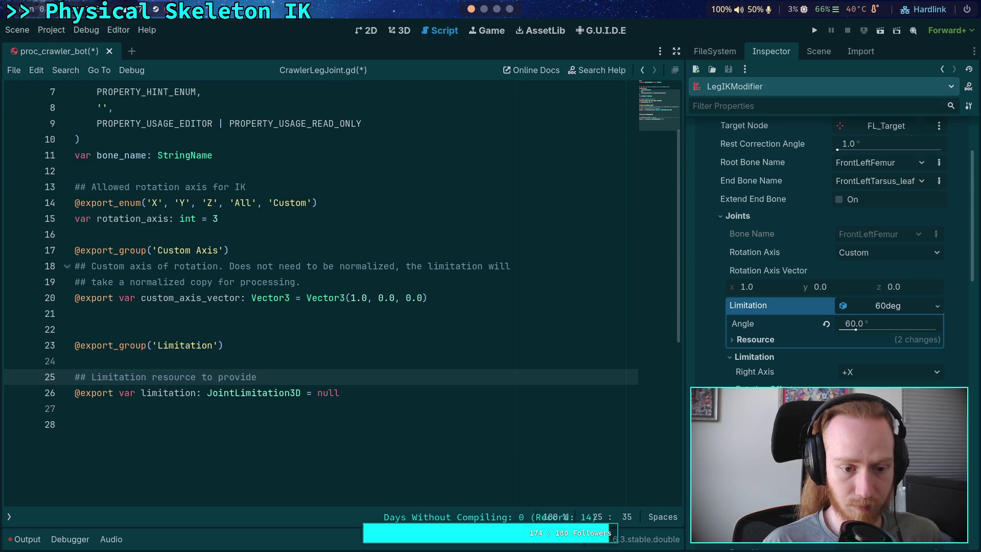
key("BackSpace")
key("BackSpace")
key("BackSpace")
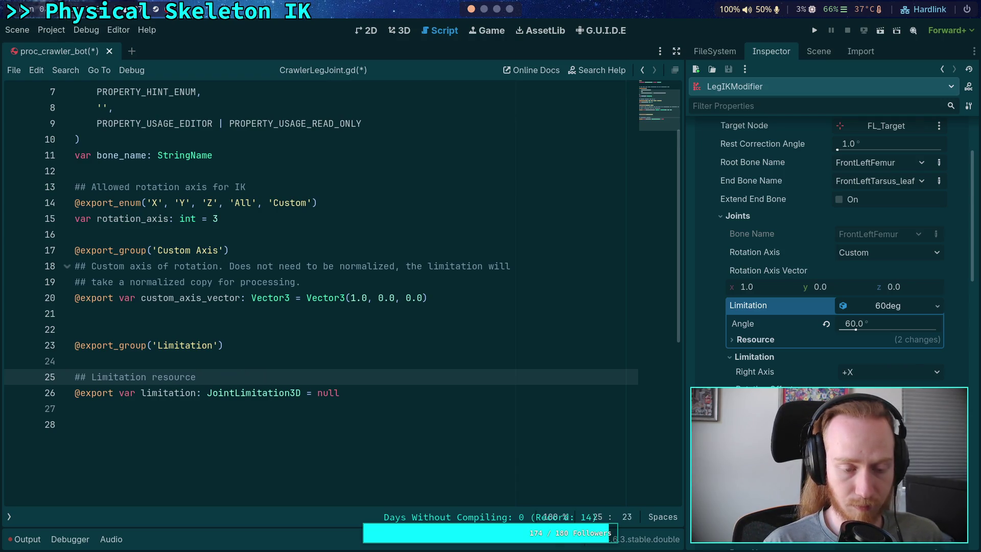
type("rmines how to restrict the")
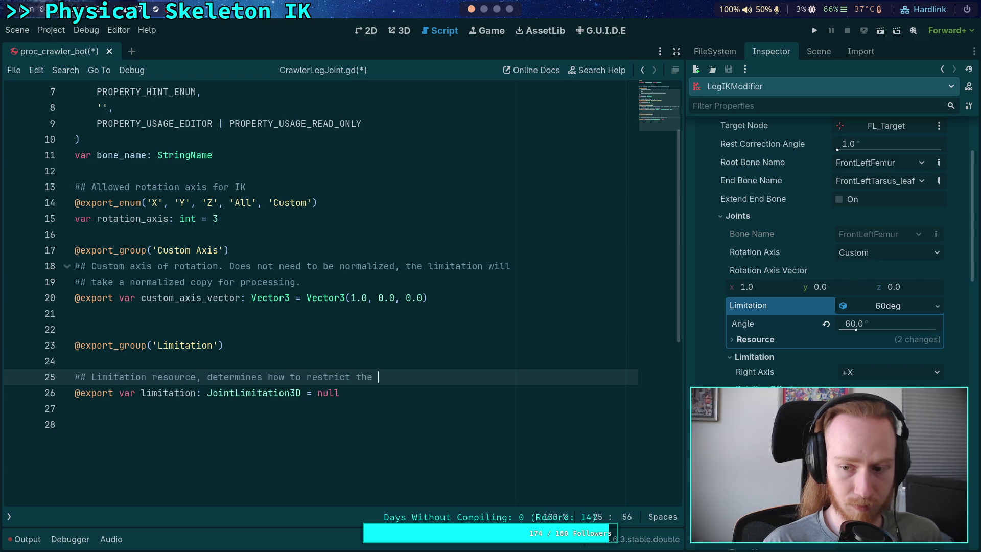
key("BackSpace")
key("BackSpace")
key("BackSpace")
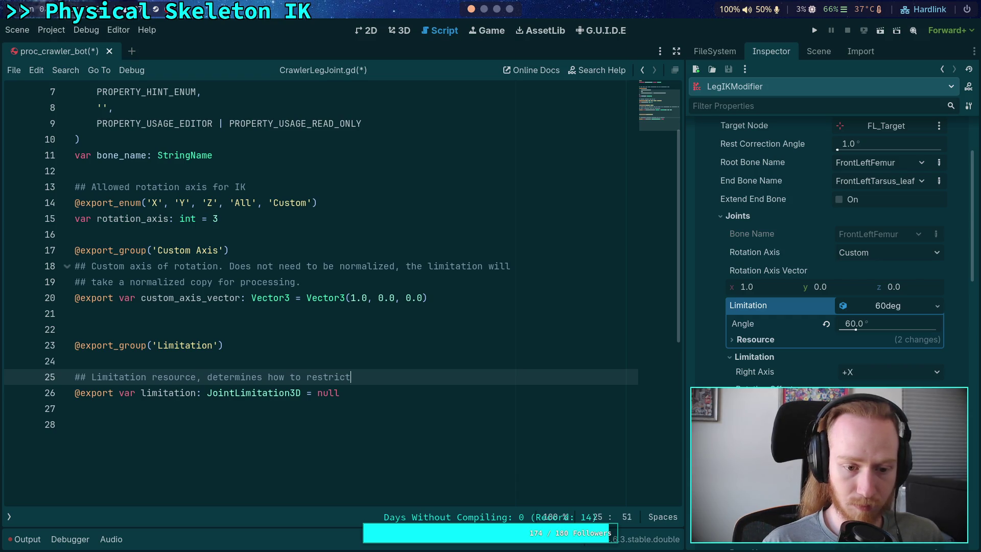
type("ides additional res")
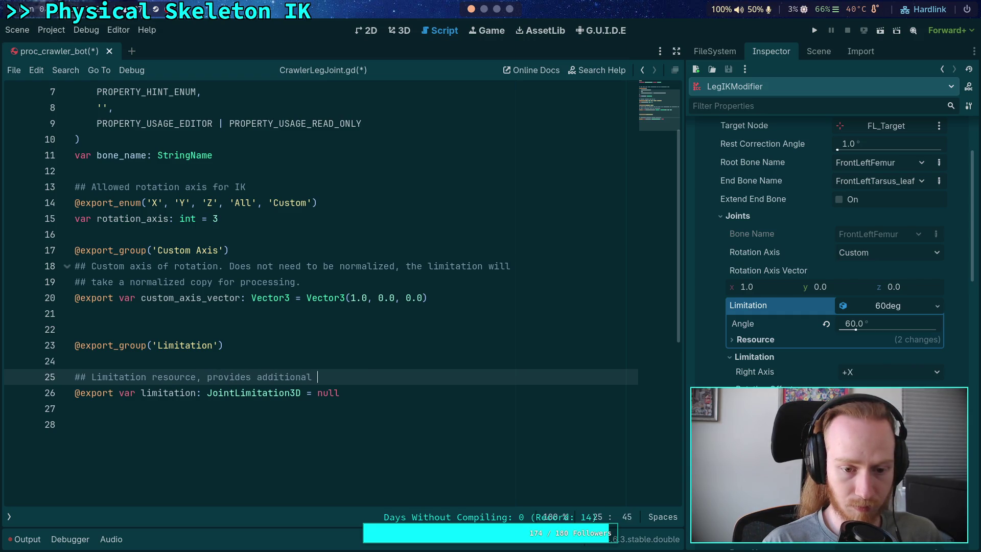
type("trictions to limit the IK")
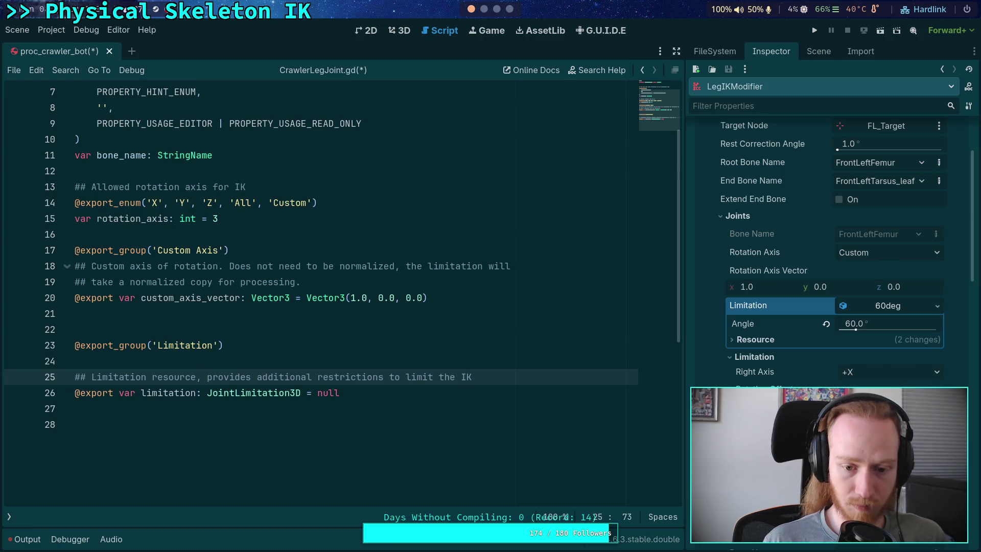
left_click(340, 393)
key("Return")
left_click(75, 424)
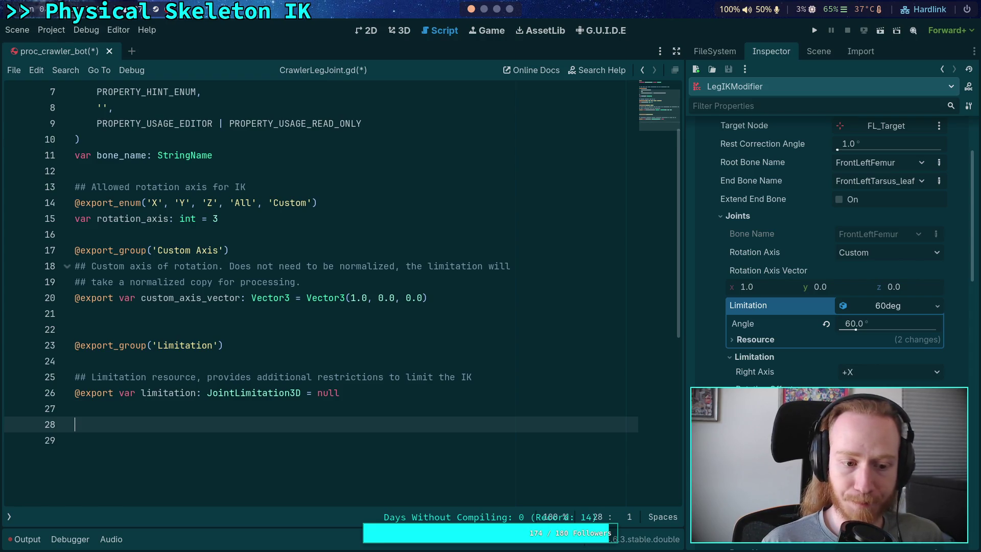
type("@export v")
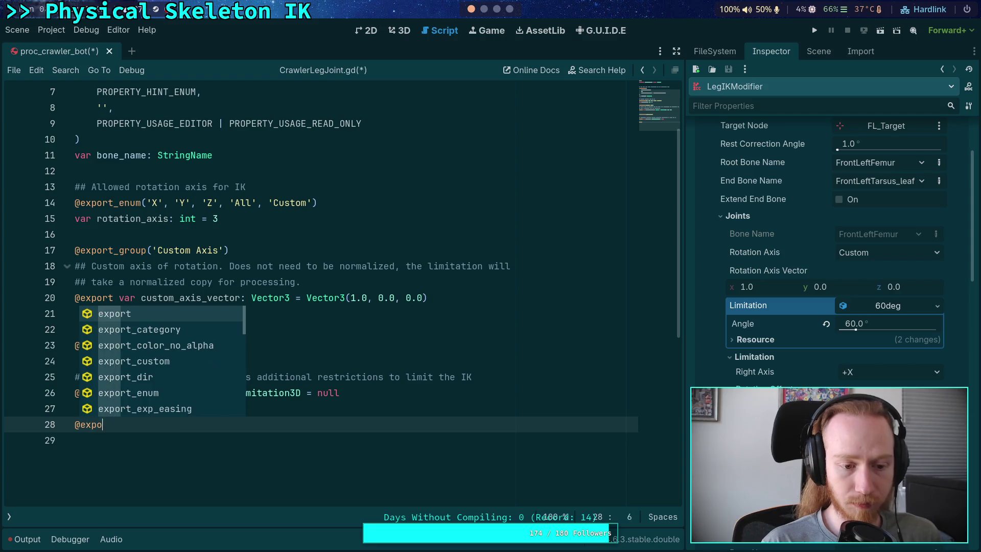
type("ar l")
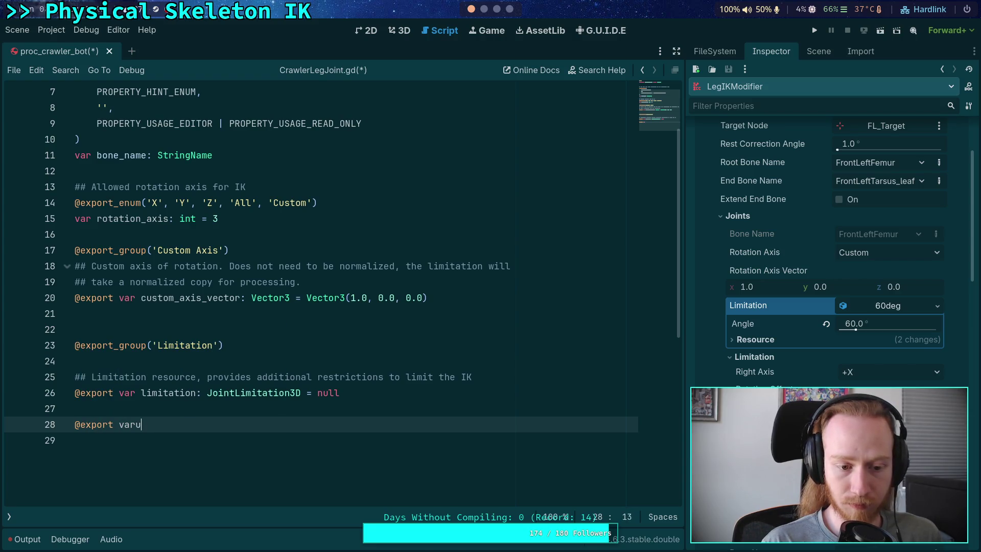
type("imitation_ri")
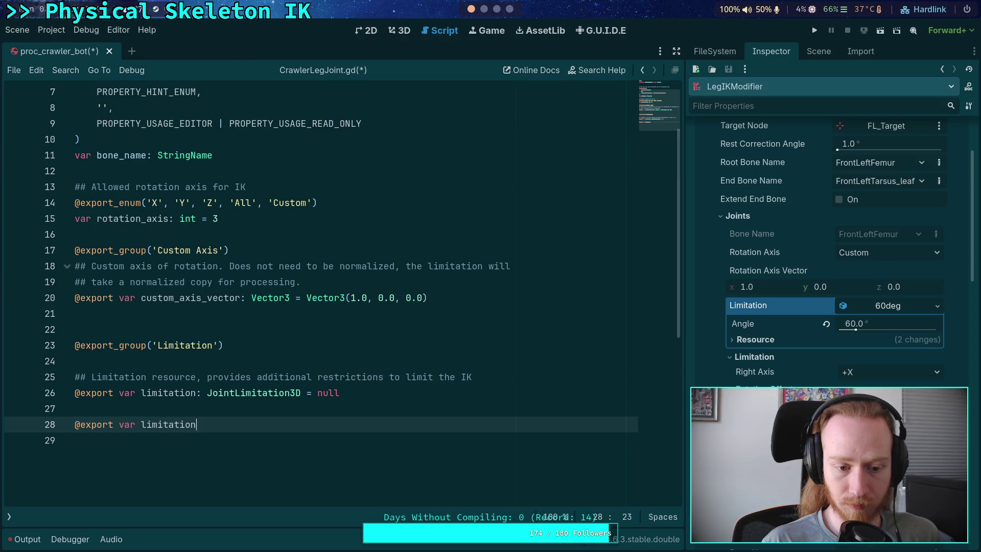
type("ght_axis")
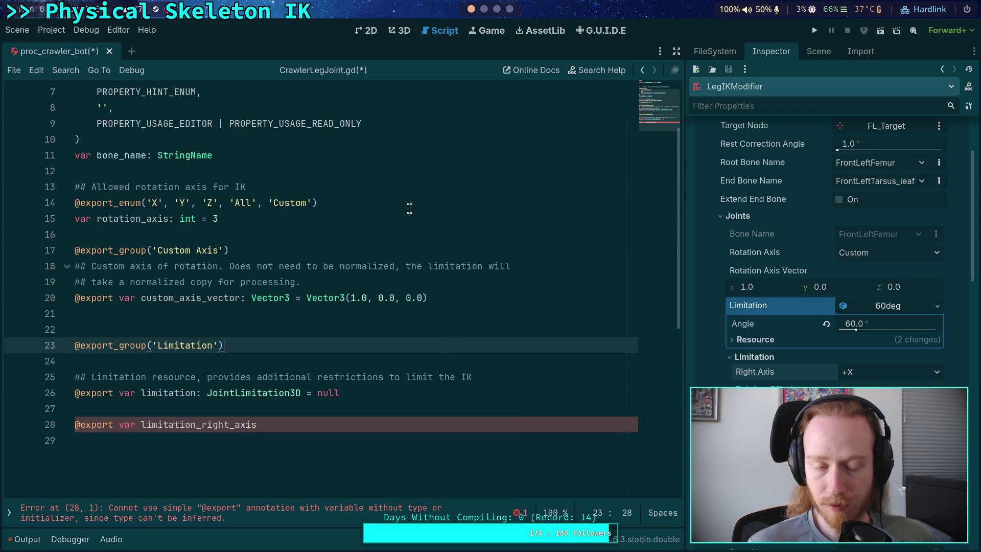
left_click(485, 8)
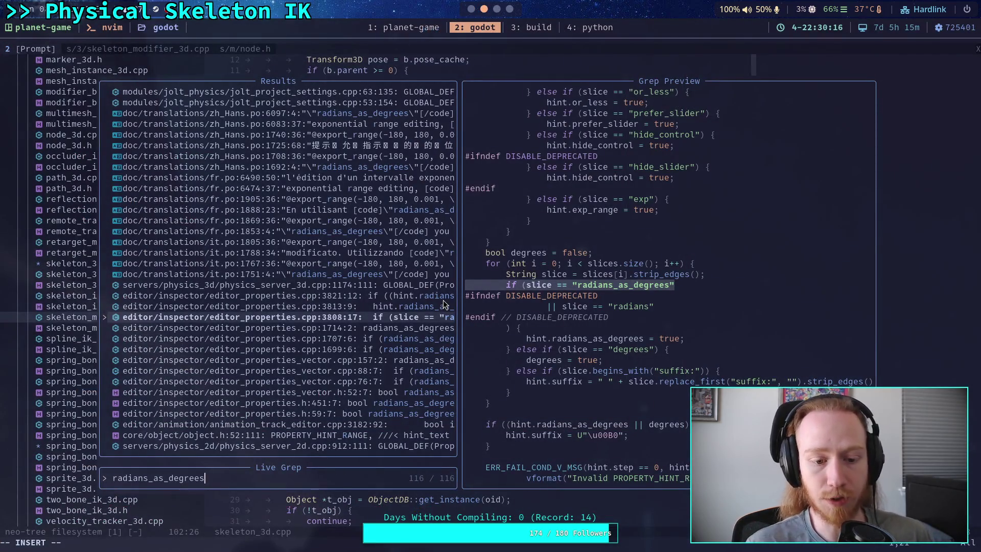
Close the radians_as_degrees live grep and open iterate_ik_3d.cpp from the file tree.
key("BackSpace")
key("BackSpace")
key("BackSpace")
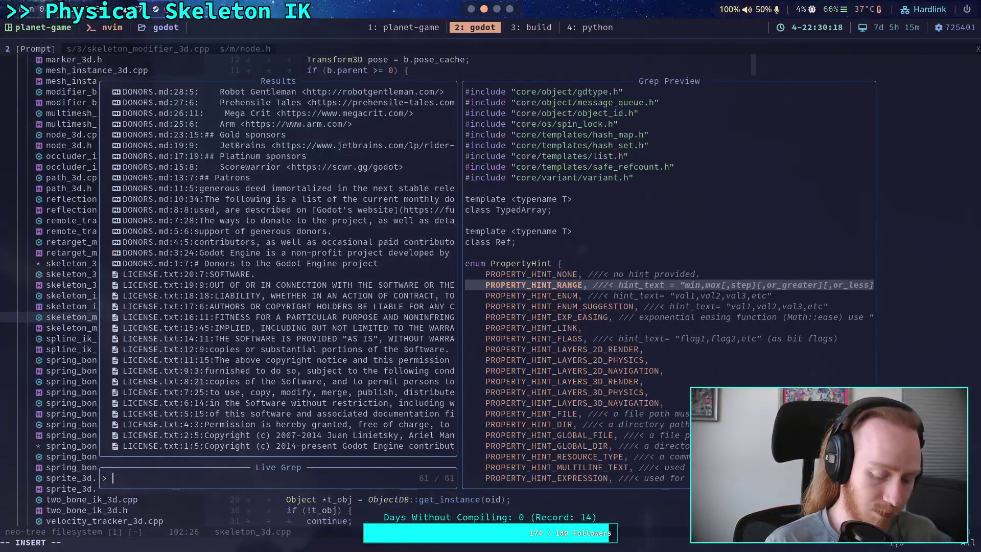
key("Escape")
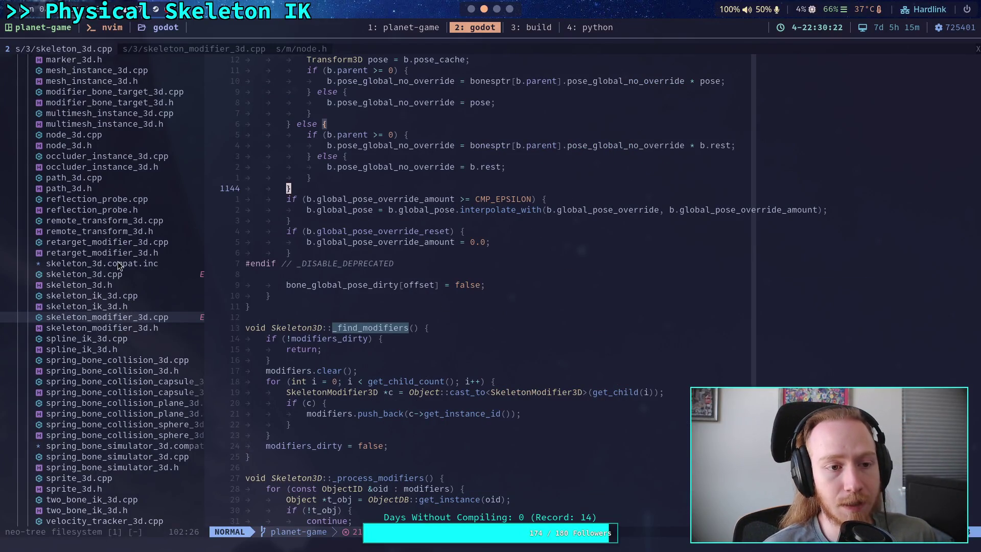
scroll(118, 265, "up", 9)
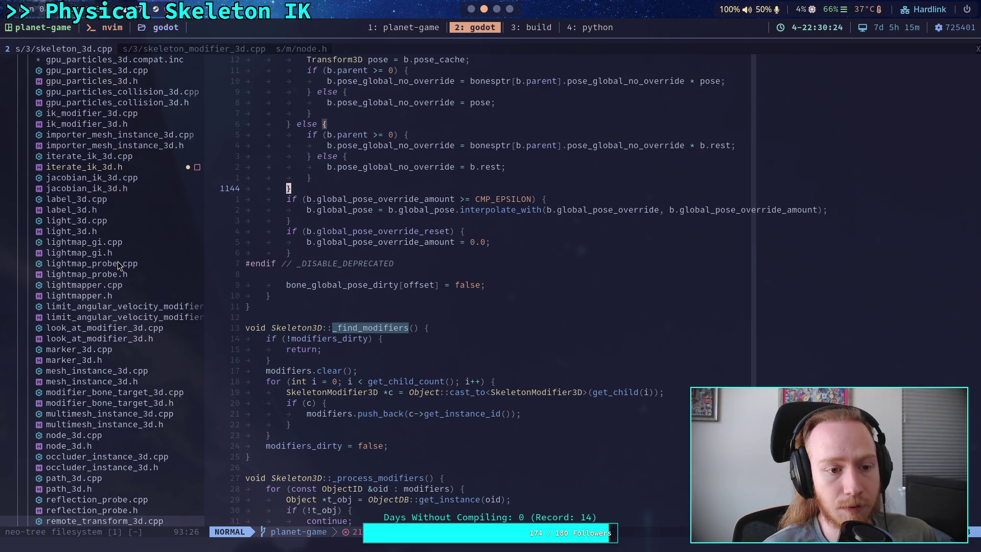
scroll(118, 264, "up", 4)
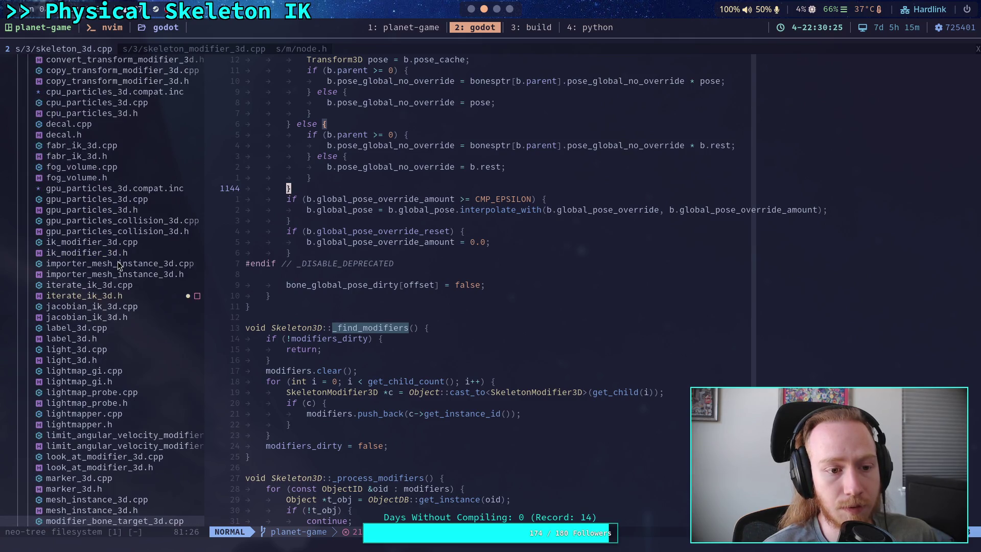
left_click(102, 290)
left_click(106, 285)
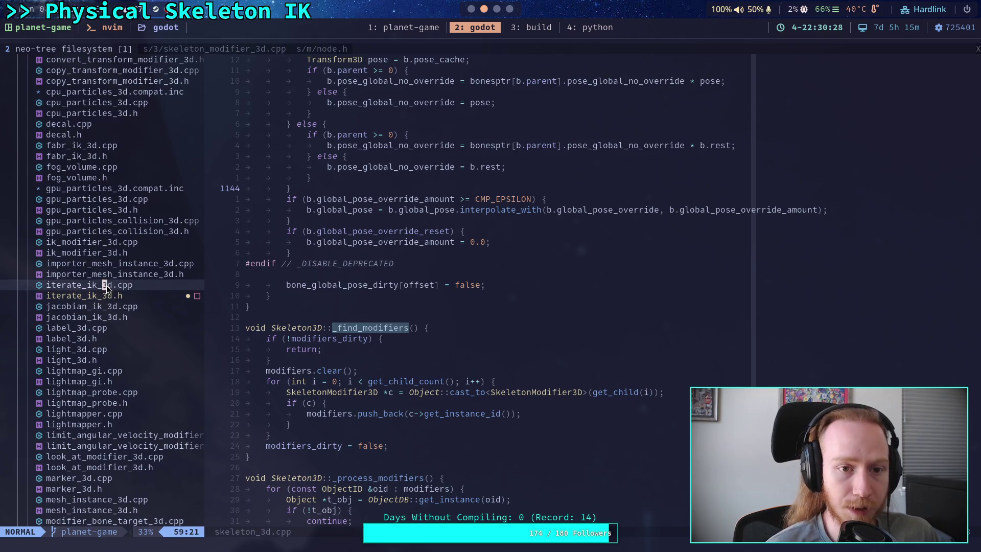
double_click(106, 286)
scroll(244, 299, "down", 9)
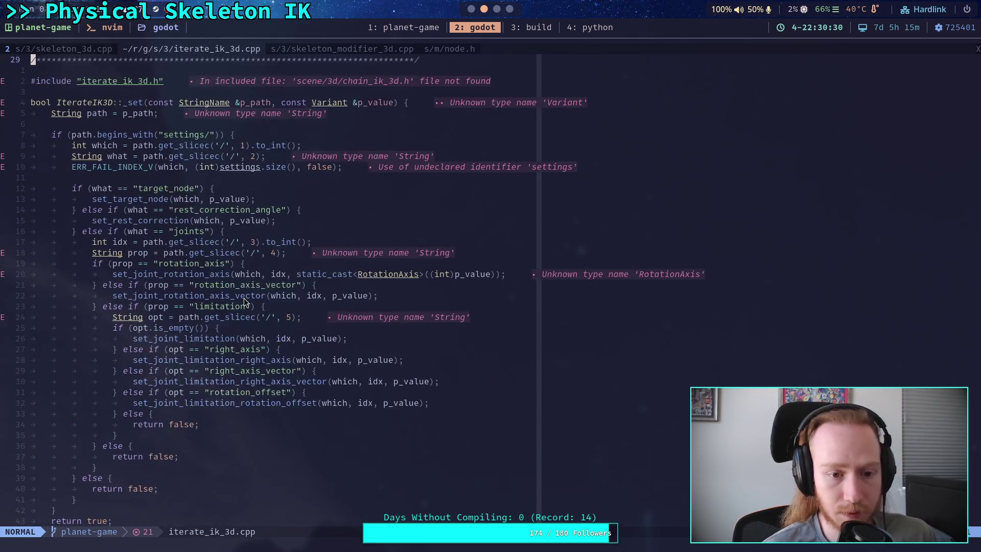
Find the set_joint_limitation_right_axis call, then view IterateIK3DJointSetting in iterate_ik_3d.h.
double_click(225, 360)
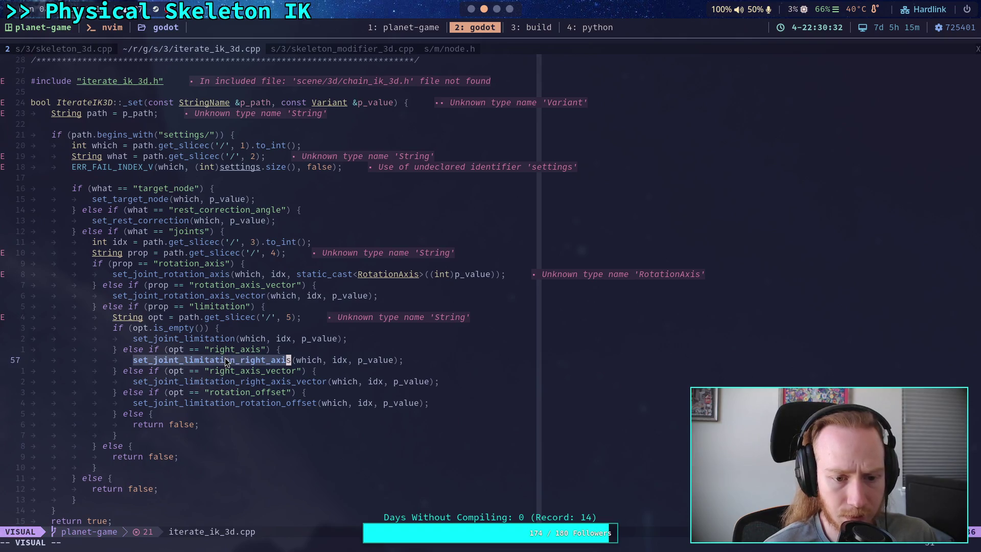
scroll(242, 317, "up", 10)
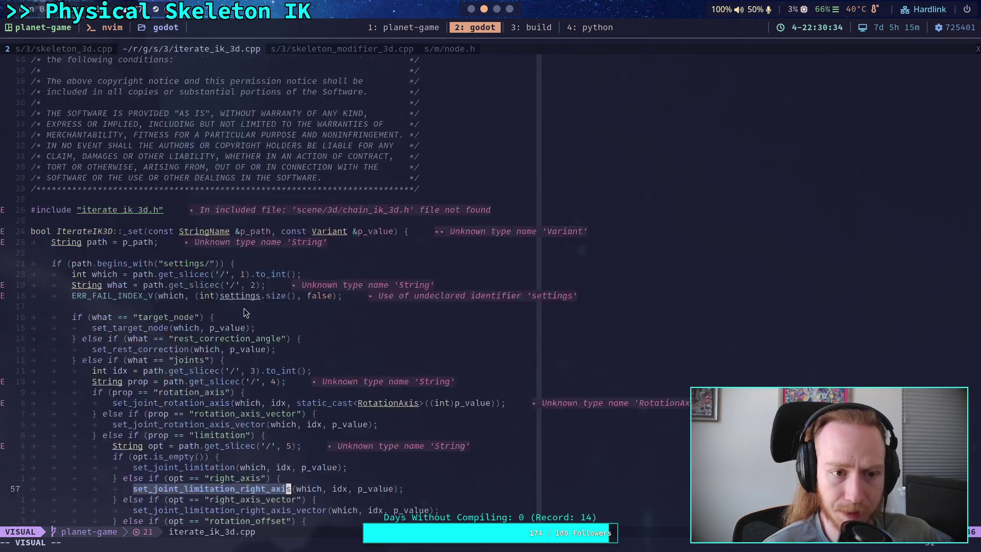
key("Escape")
key("ctrl+o")
double_click(129, 295)
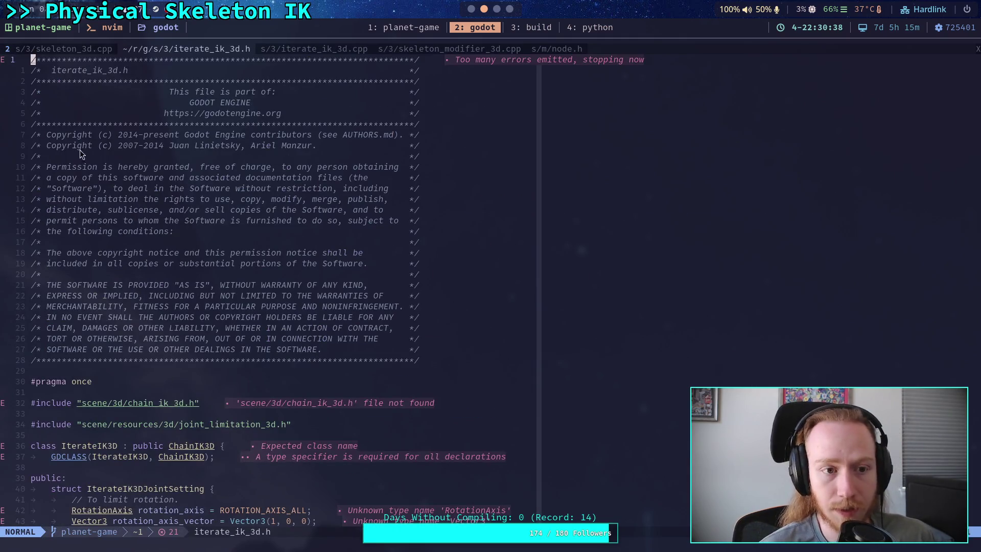
scroll(221, 277, "down", 8)
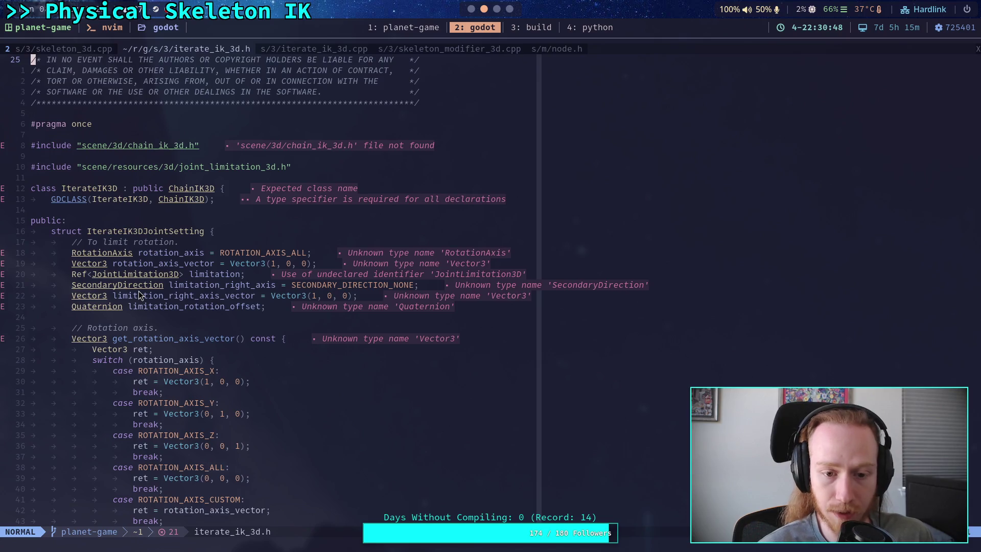
Open chain_ik_3d.h from the neo-tree file tree and scroll through it.
left_click(71, 49)
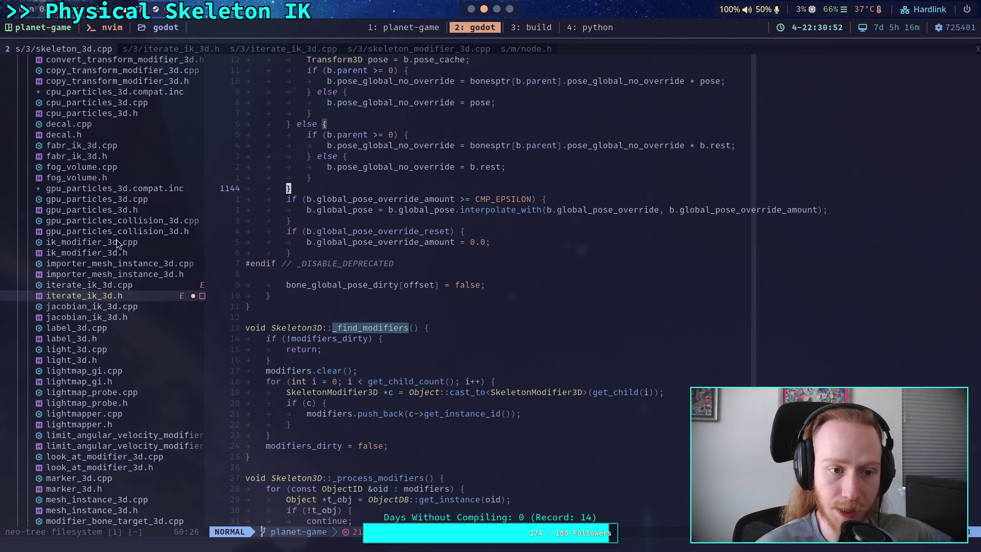
scroll(98, 172, "up", 4)
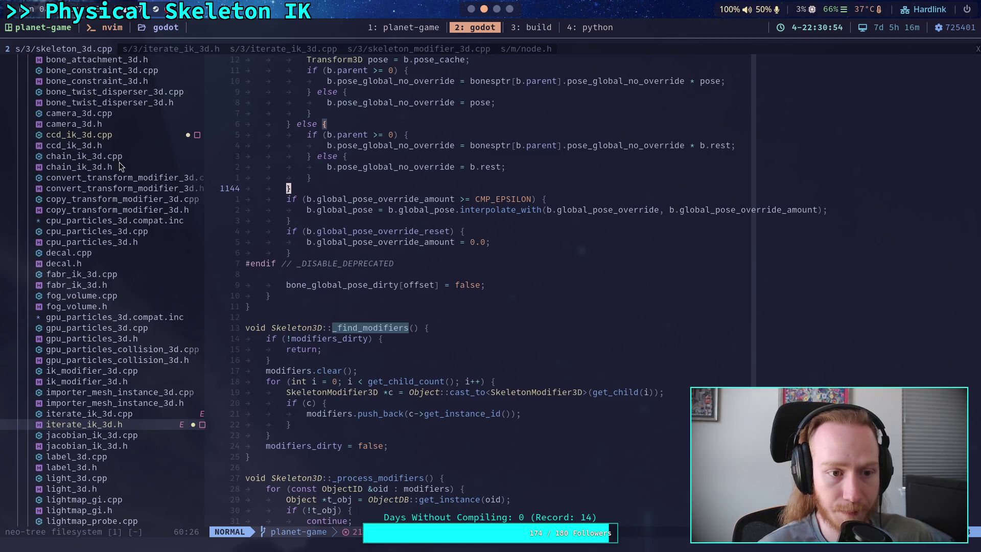
left_click(119, 164)
key("Return")
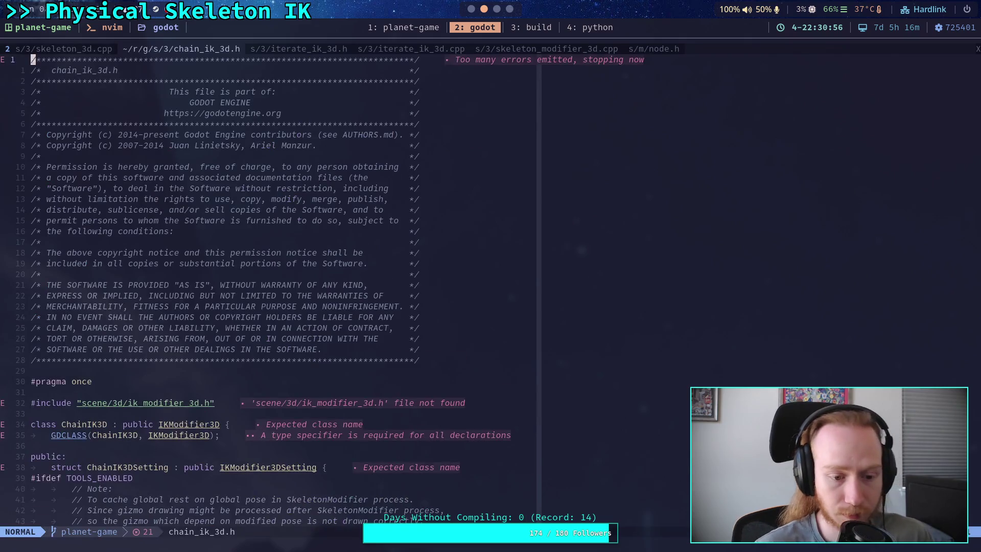
scroll(150, 210, "down", 13)
scroll(205, 306, "up", 7)
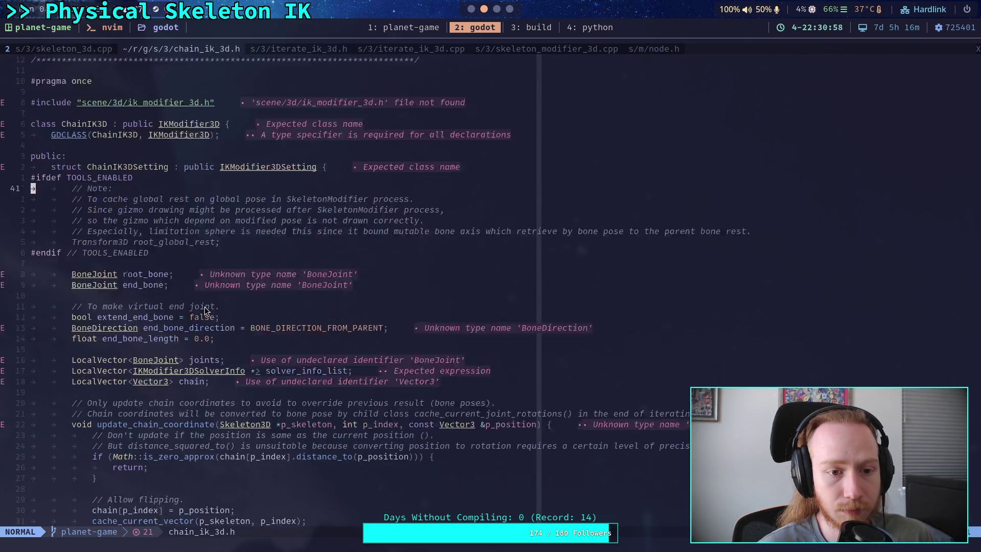
scroll(205, 306, "down", 19)
scroll(207, 302, "down", 20)
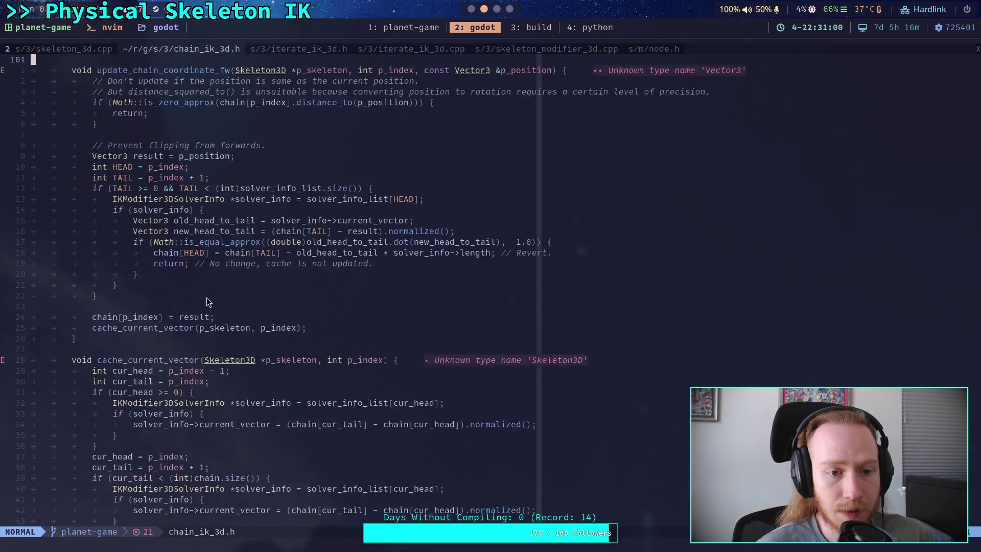
scroll(207, 301, "up", 20)
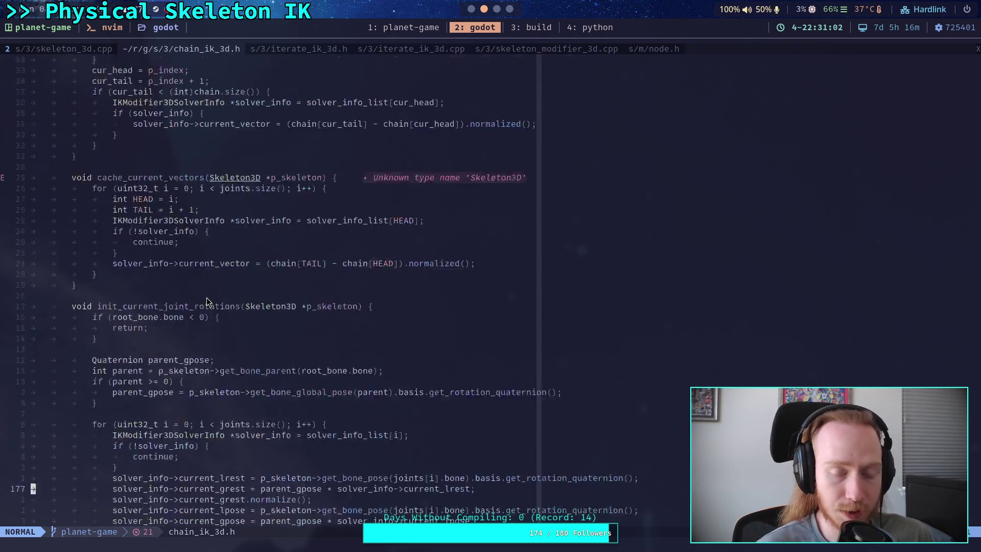
scroll(207, 302, "up", 3)
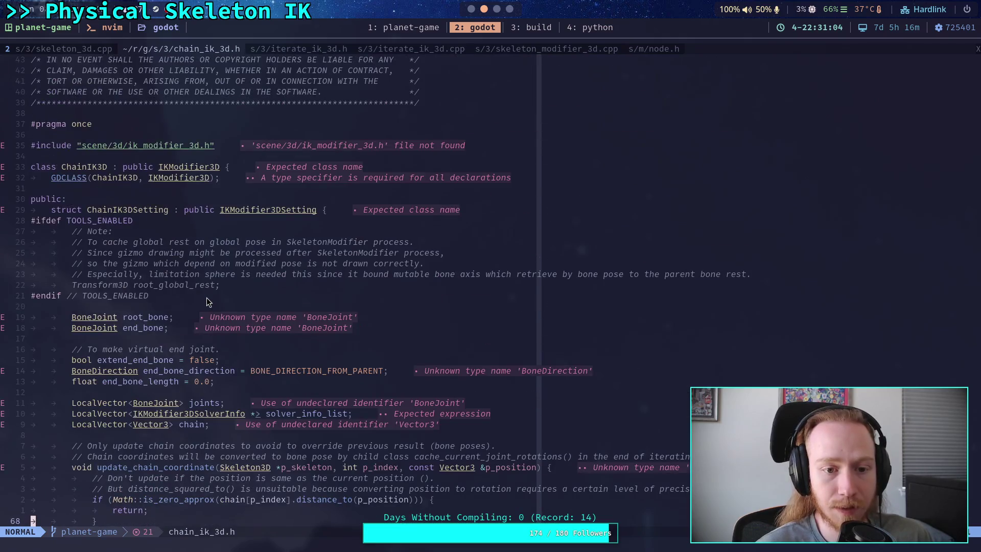
Open ik_modifier_3d.h from the file tree and skim its contents.
left_click(31, 47)
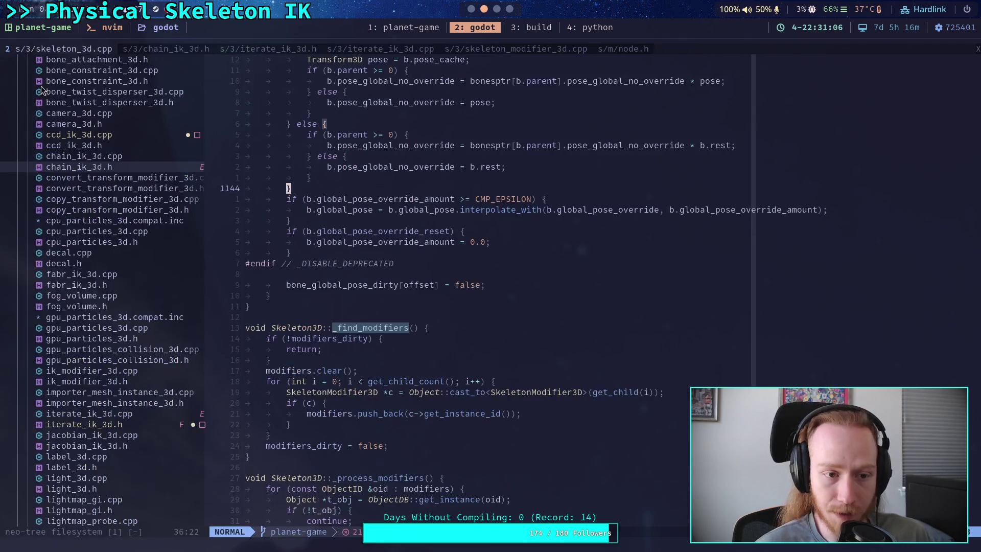
double_click(127, 382)
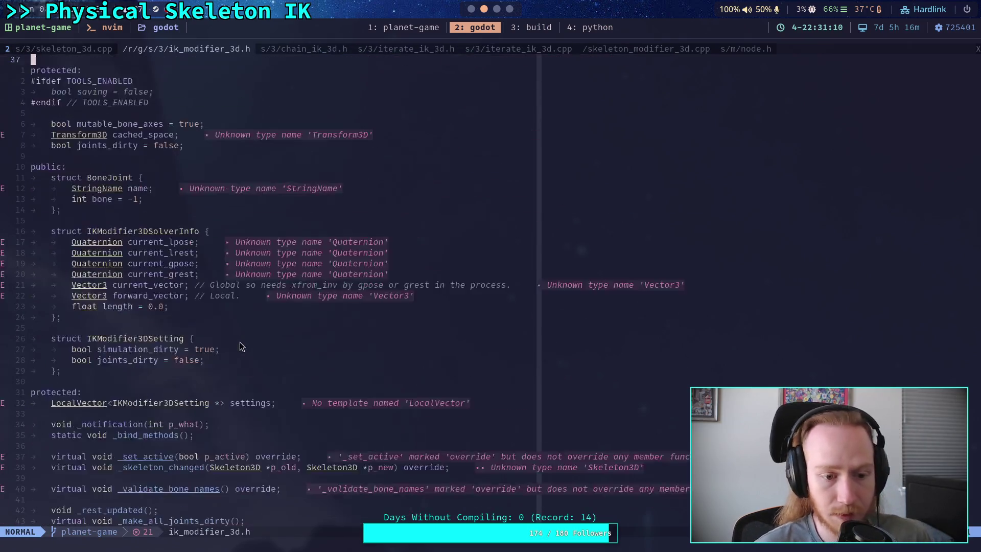
scroll(241, 347, "down", 8)
scroll(242, 346, "up", 15)
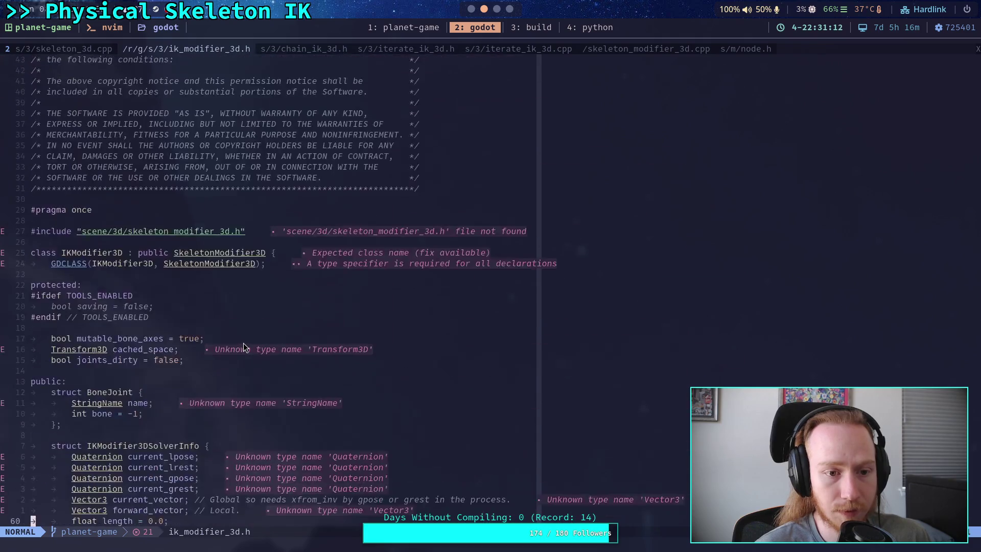
scroll(243, 345, "down", 20)
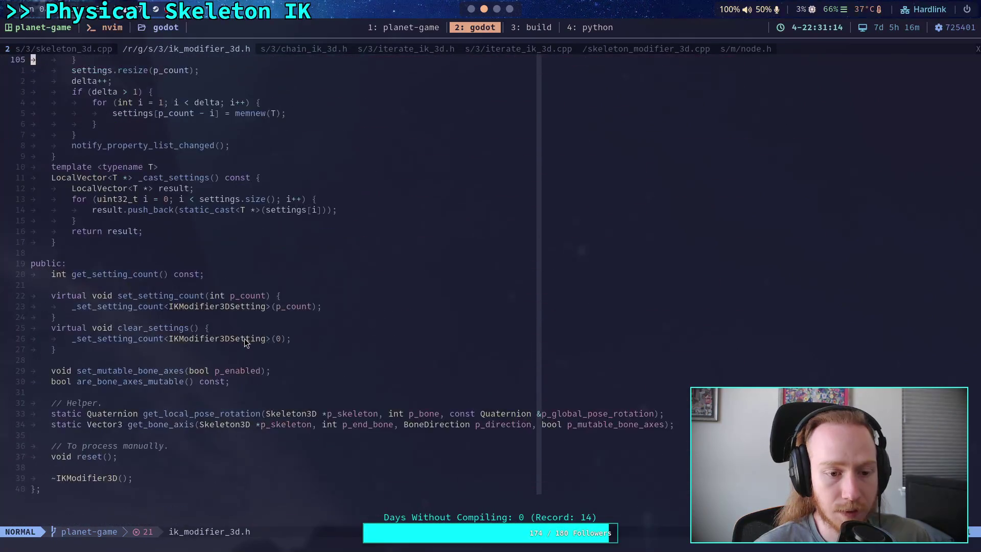
Review skeleton_3d.cpp again, then bring up the iterate_ik_3d.h header tab.
left_click(82, 48)
scroll(372, 299, "up", 20)
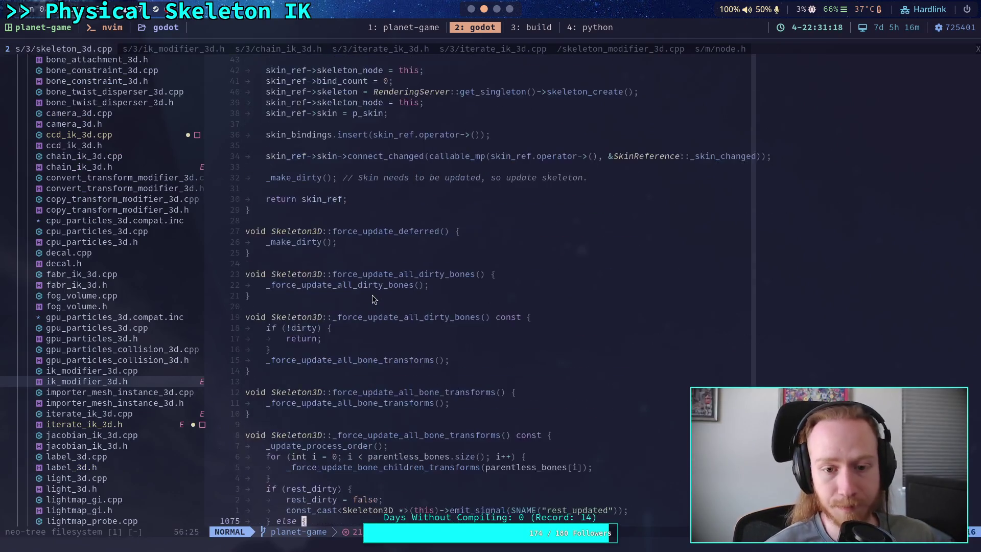
scroll(372, 299, "up", 20)
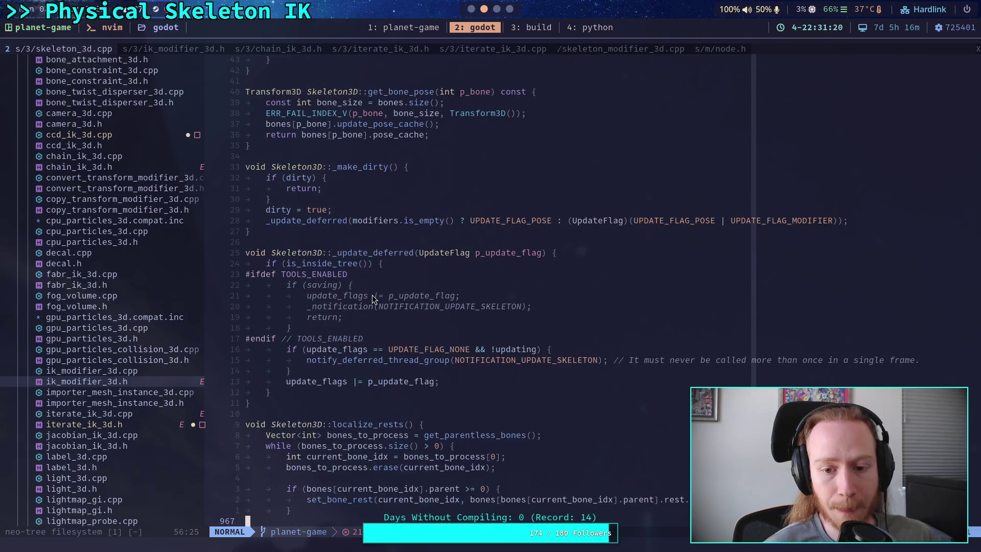
scroll(373, 295, "up", 10)
left_click(180, 49)
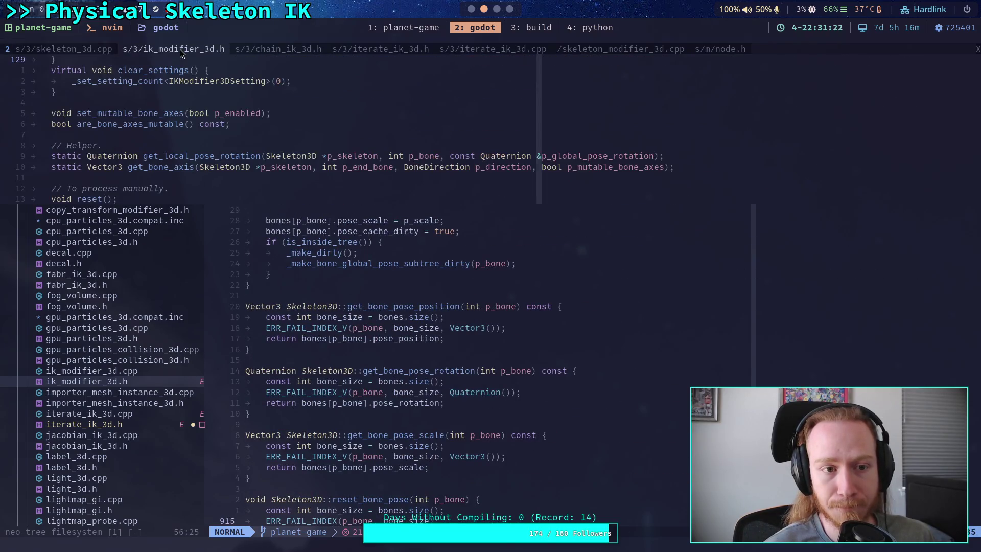
left_click(494, 49)
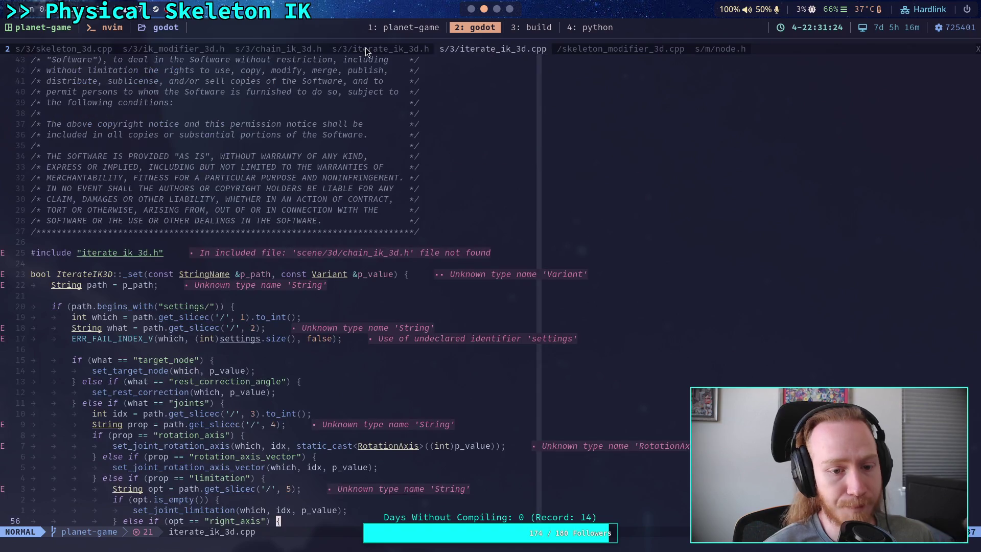
left_click(376, 48)
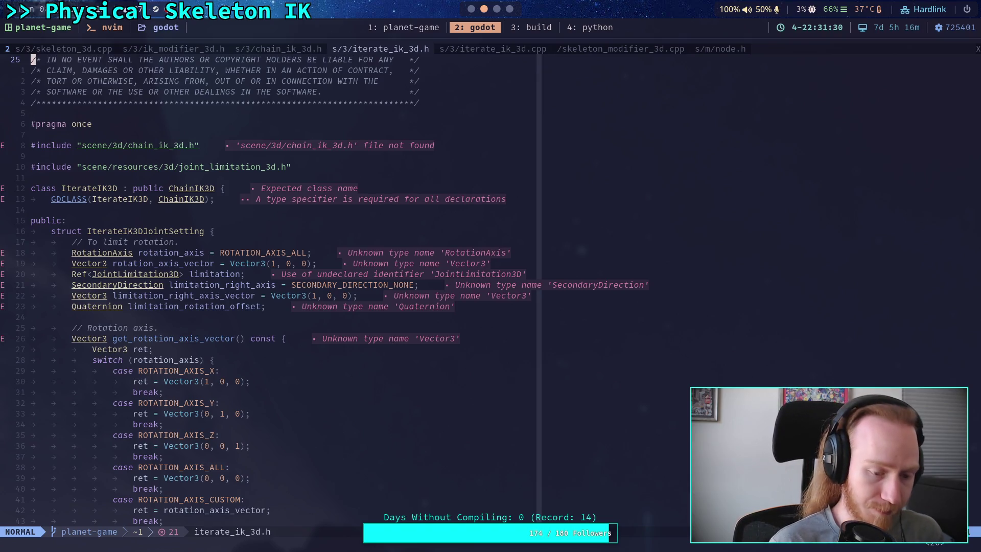
Live-grep SECONDARY_DIRECTION_NONE, open its enum at skeleton_modifier_3d.h:68, then return to Godot.
key("space")
type("fgSECONDARY_")
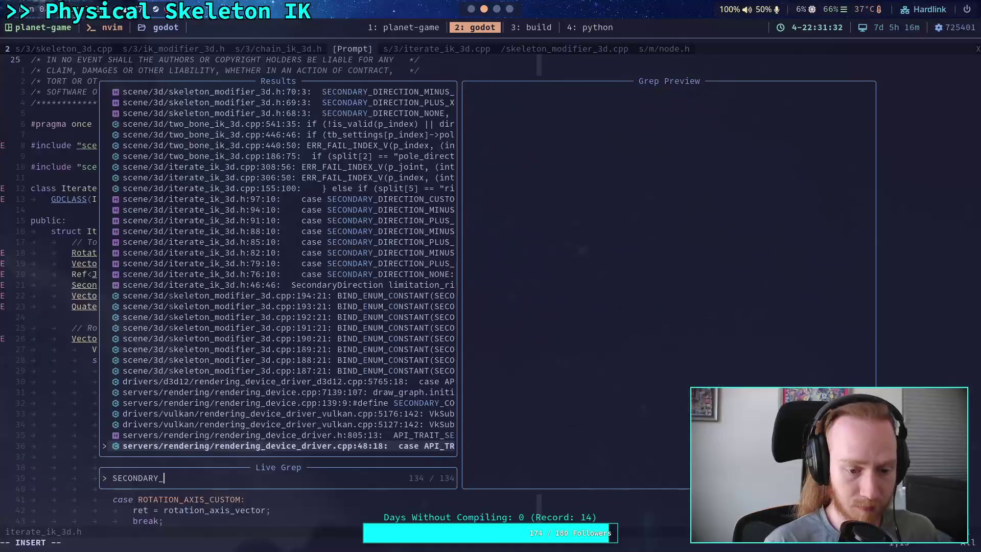
type("DIRECTION_NON")
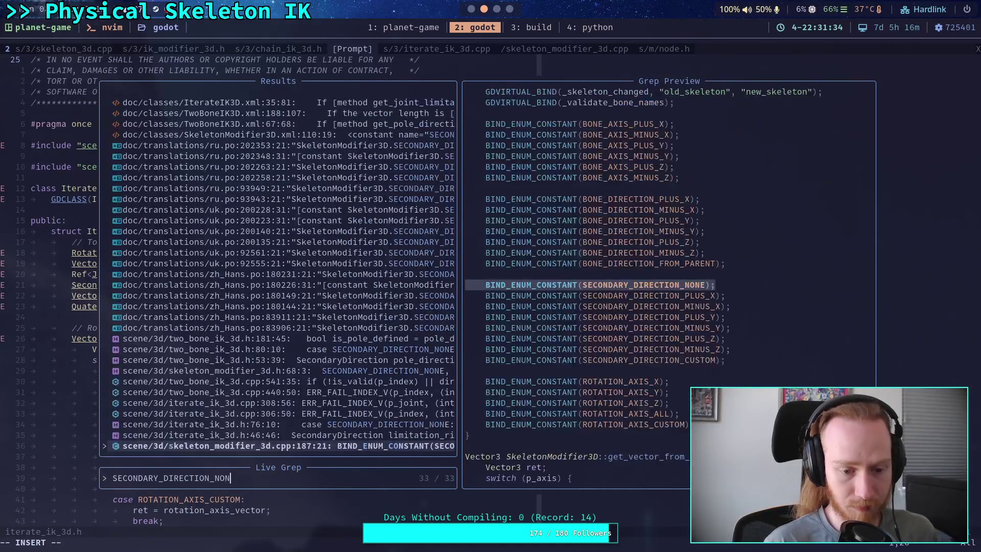
type("E")
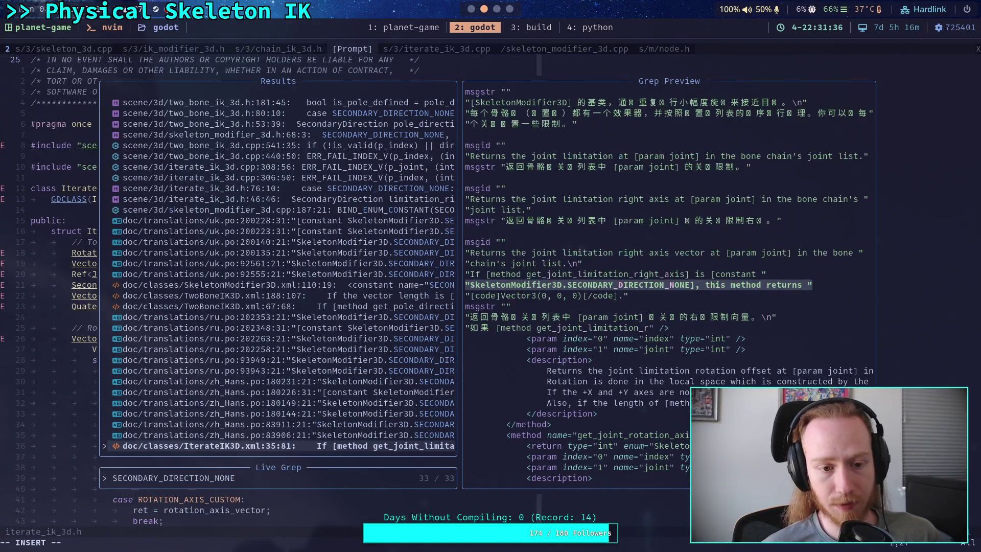
key("Up")
key("Up")
key("Up")
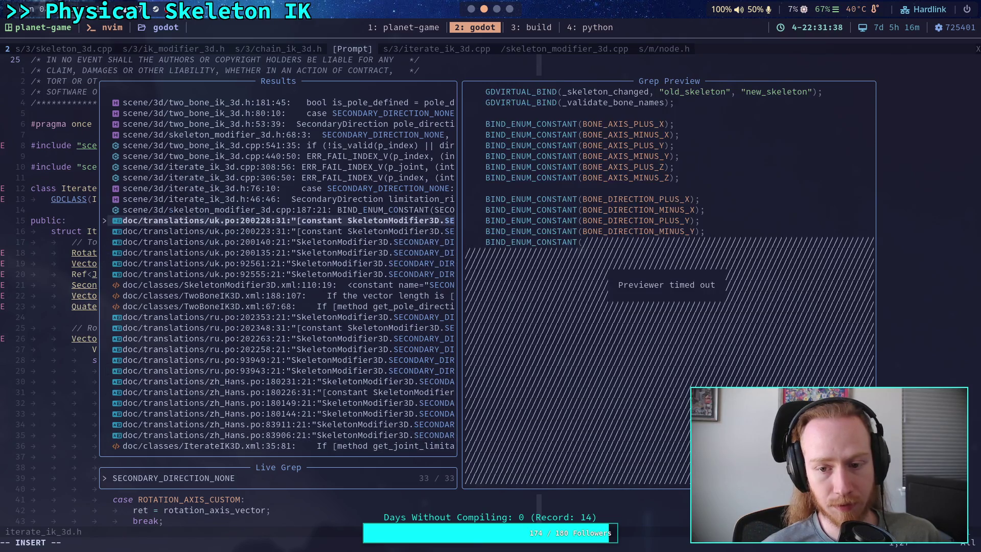
key("Up")
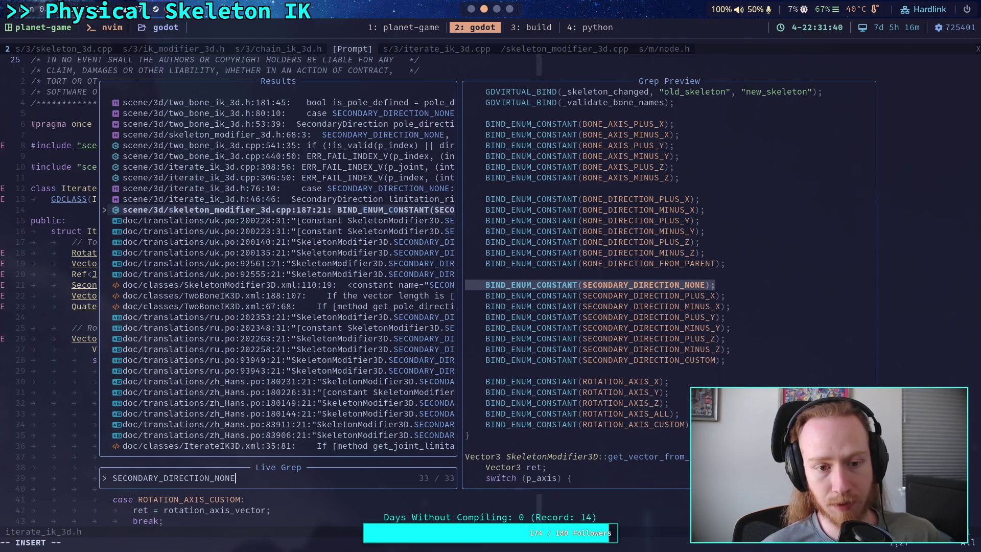
key("Up")
key("Up")
key("Up")
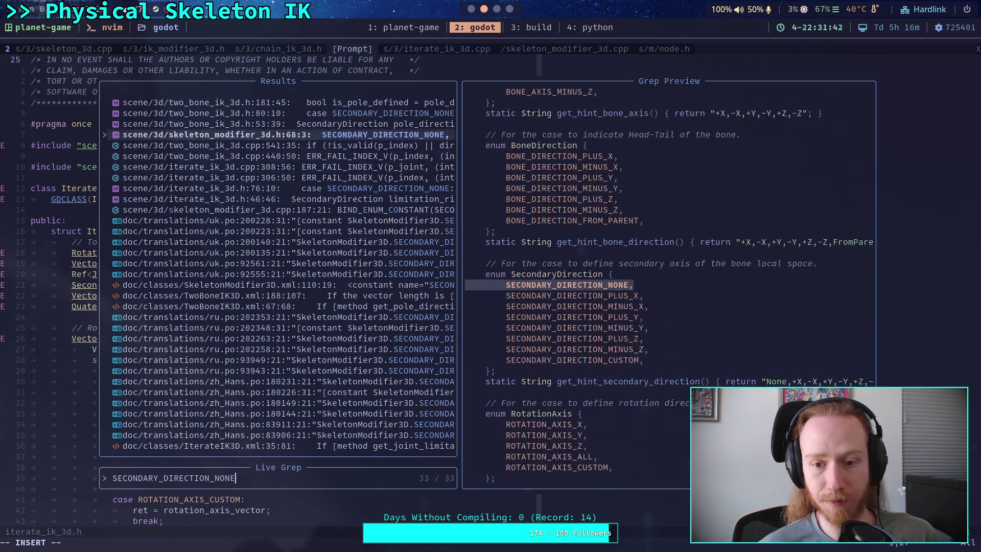
key("Return")
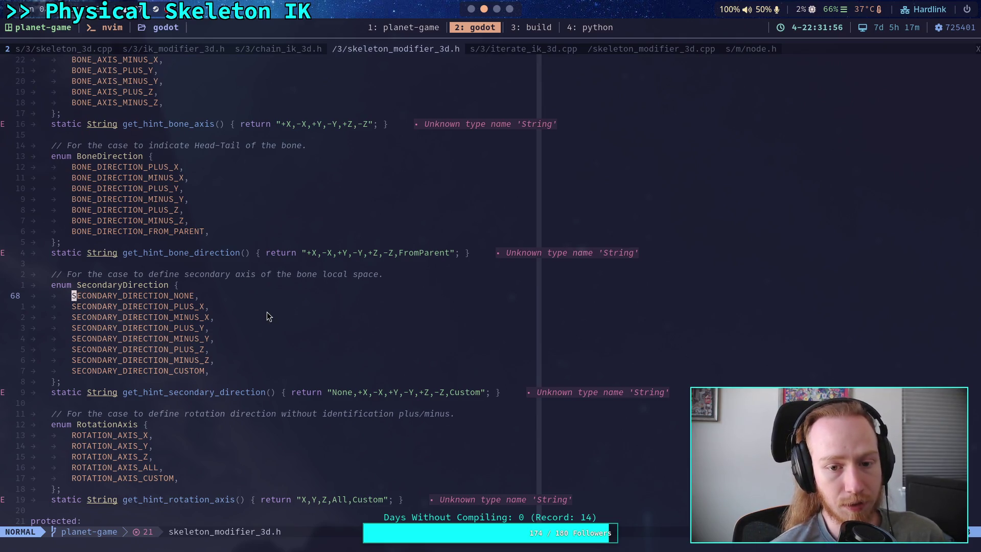
key("super+1")
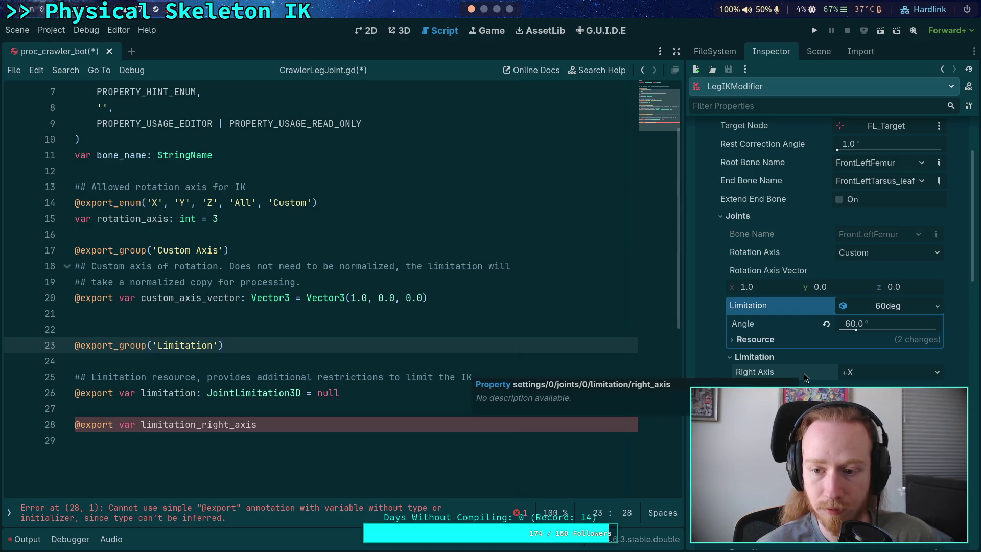
Set the leg joint's Rotation Axis to Z and place the cursor at line 28's end.
left_click(879, 250)
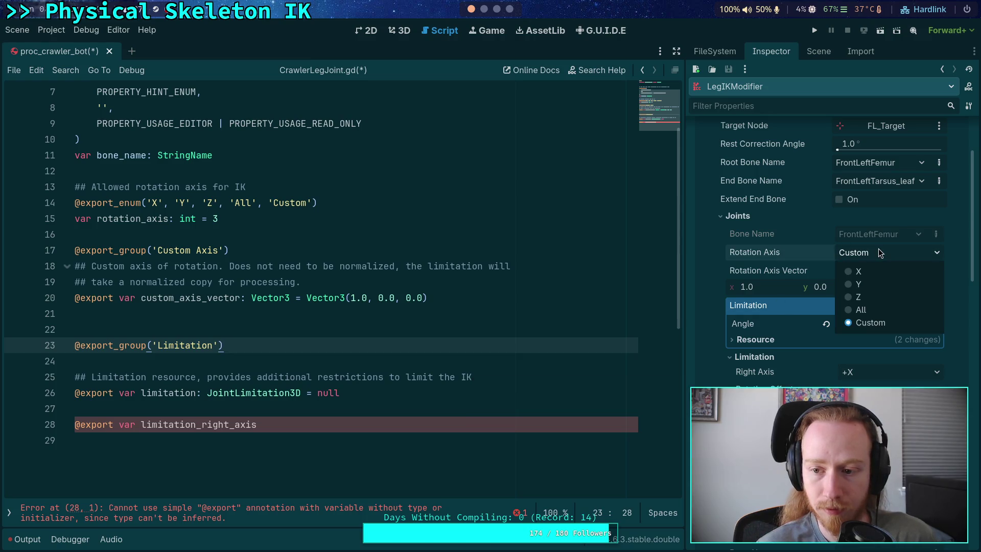
left_click(862, 299)
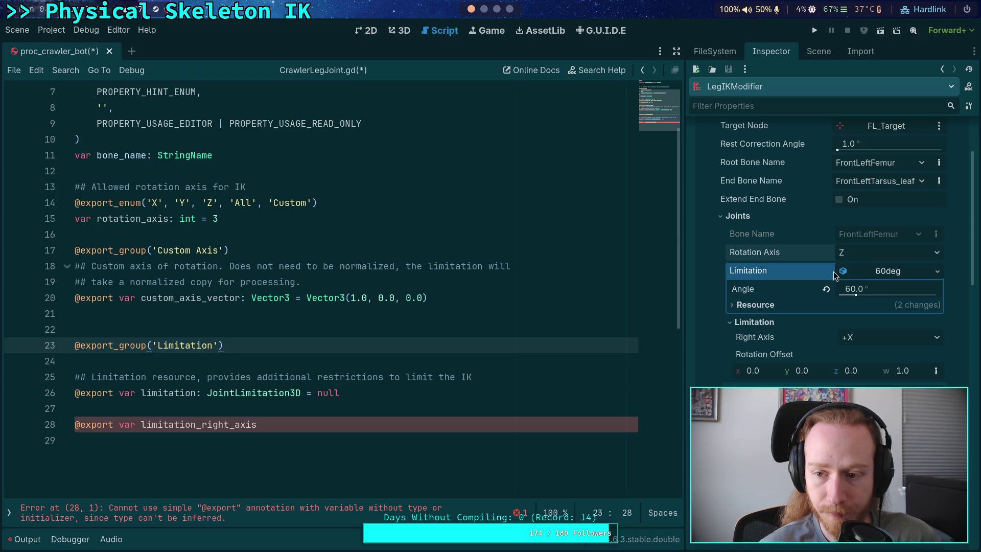
left_click(407, 425)
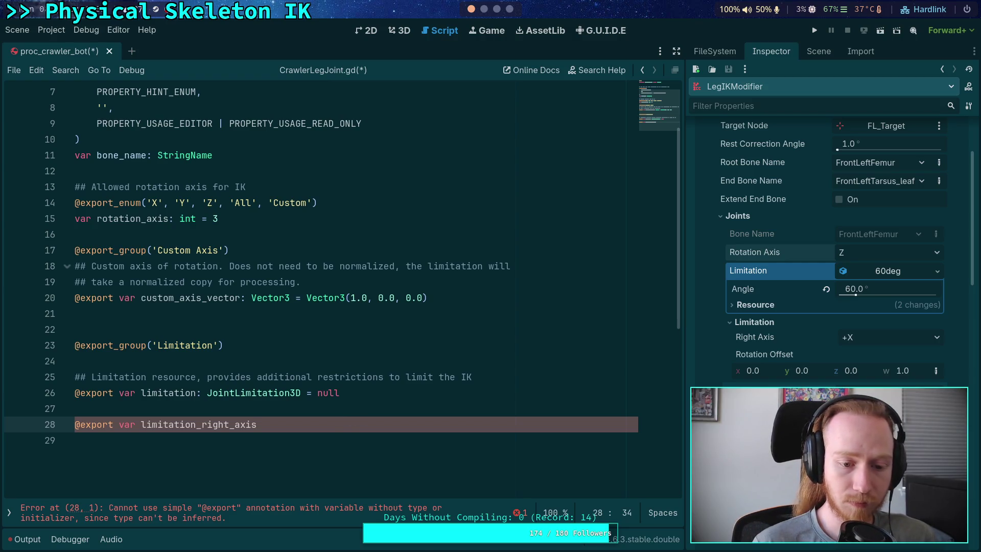
left_click(114, 425)
type("_enum(")
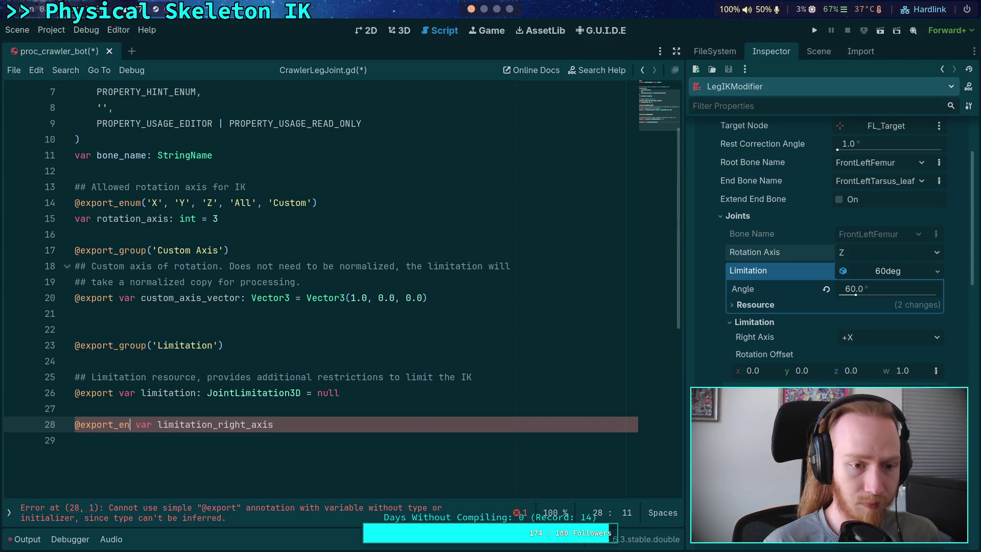
key("End")
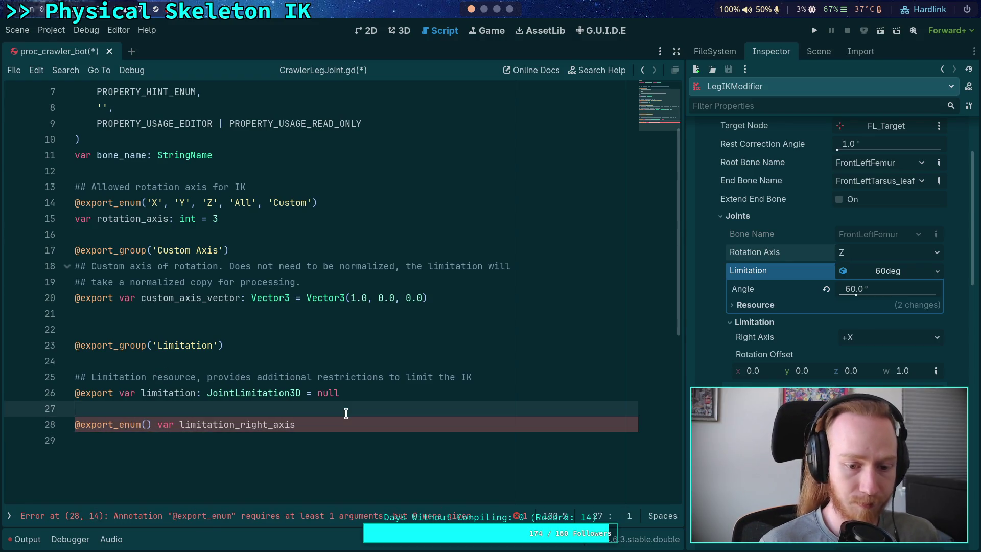
type(": int =")
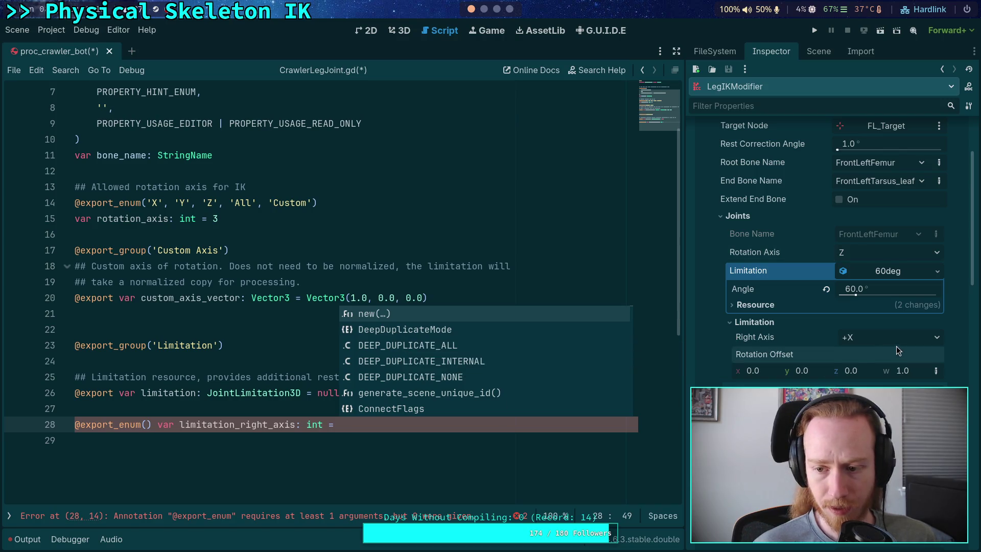
left_click(869, 337)
type("0")
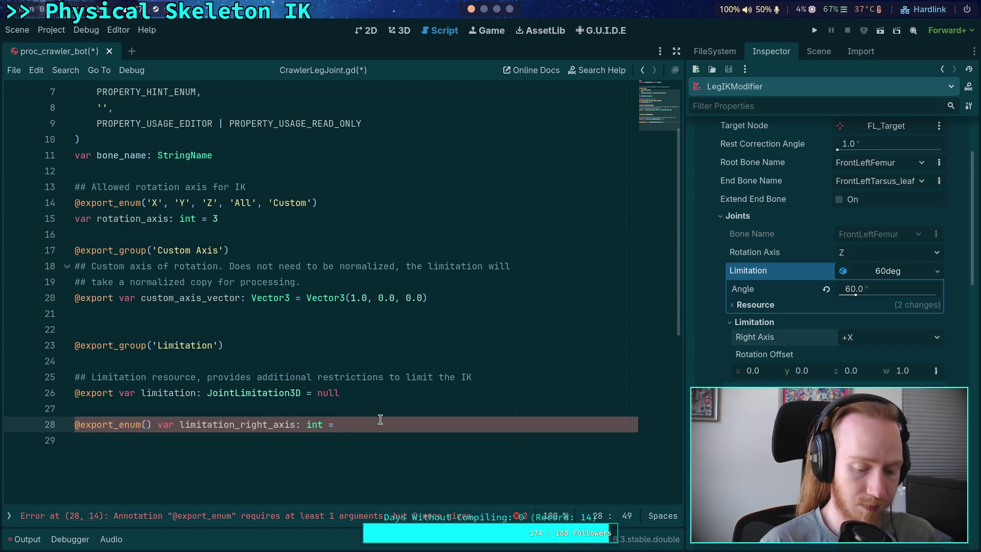
left_click(147, 424)
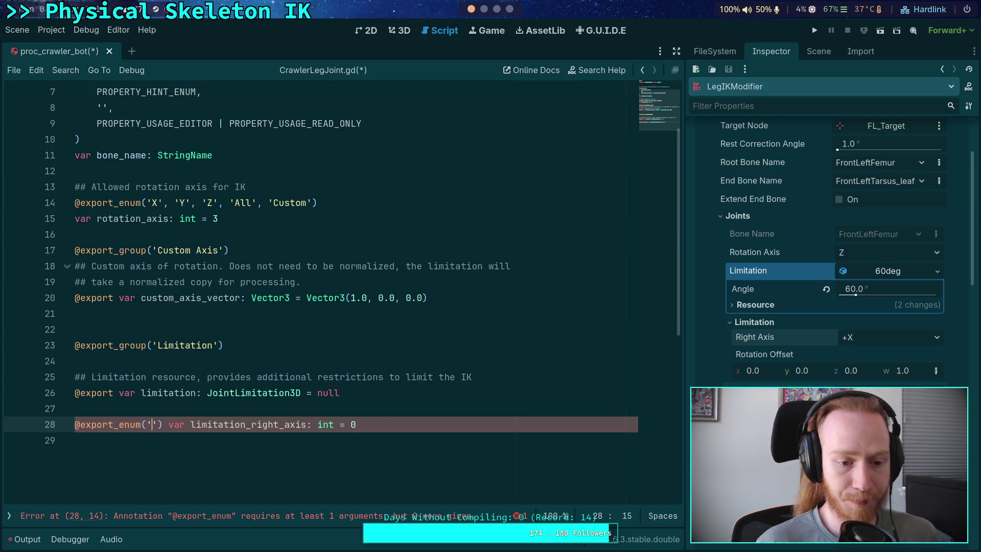
type("'")
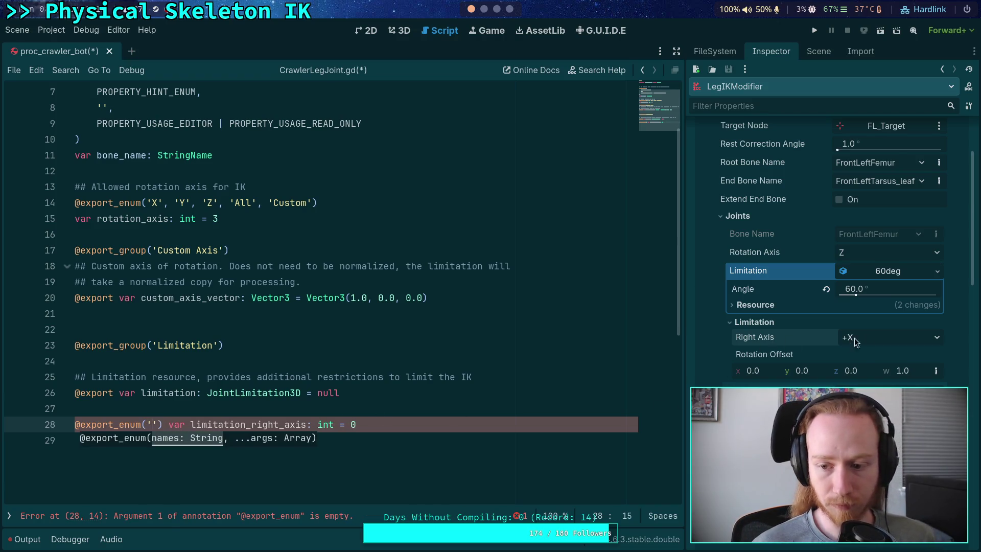
left_click(866, 336)
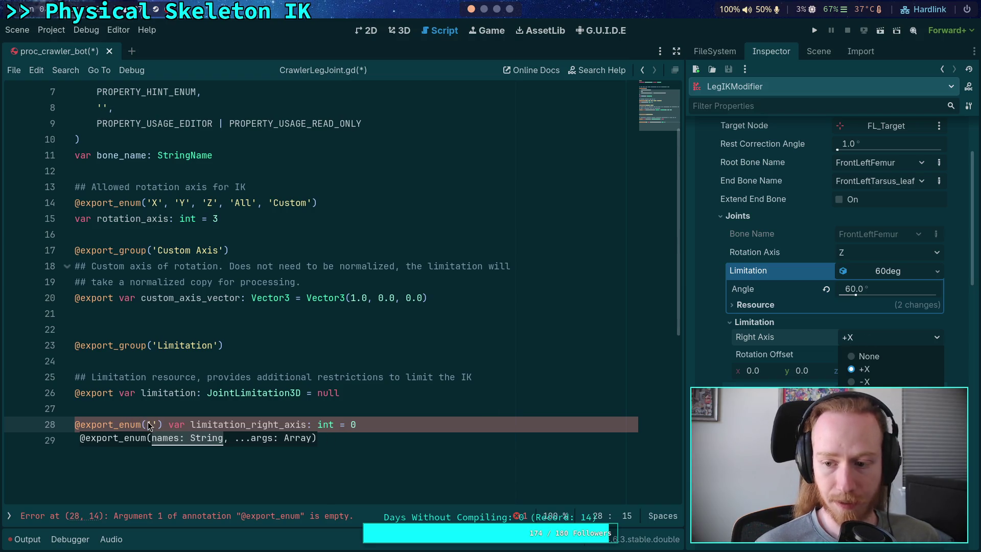
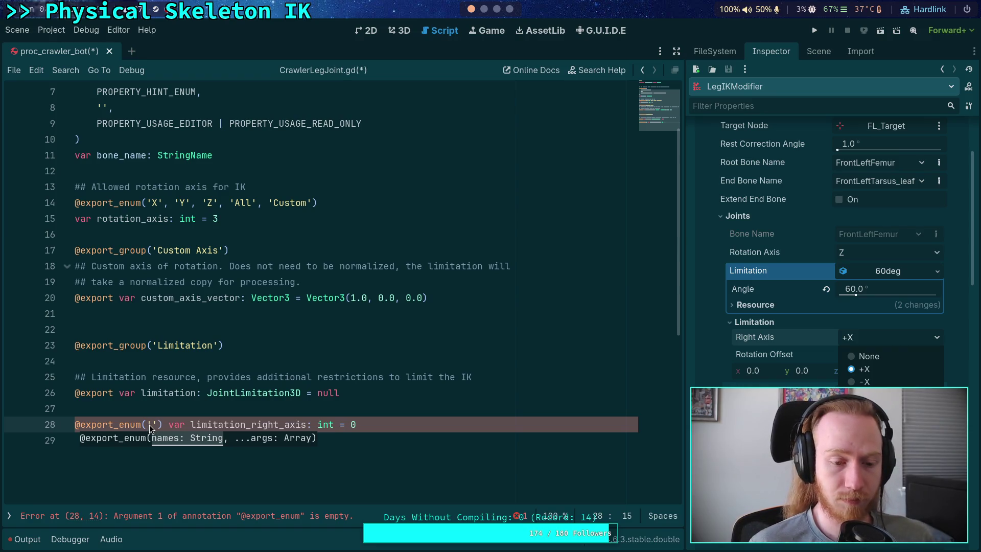
left_click(152, 424)
type("None', ")
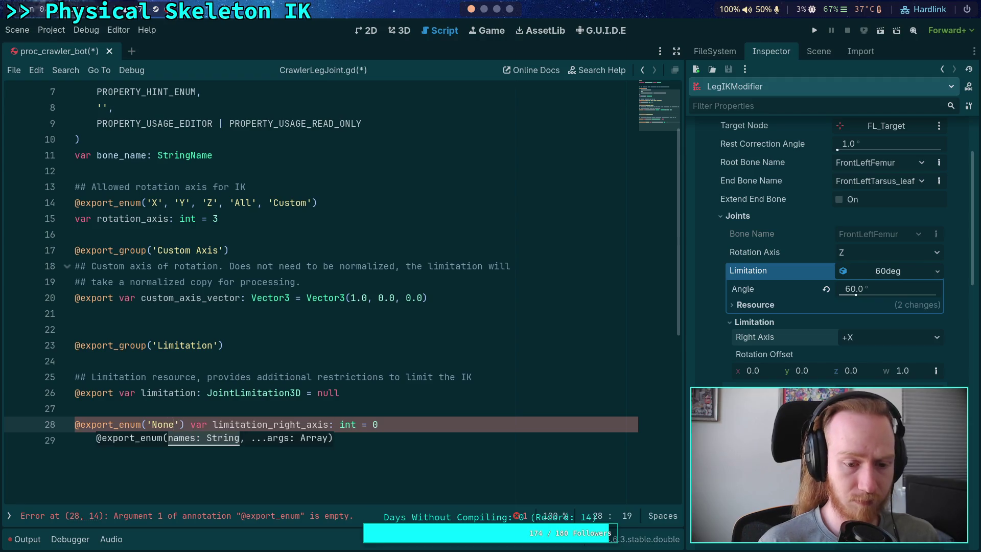
type("'+")
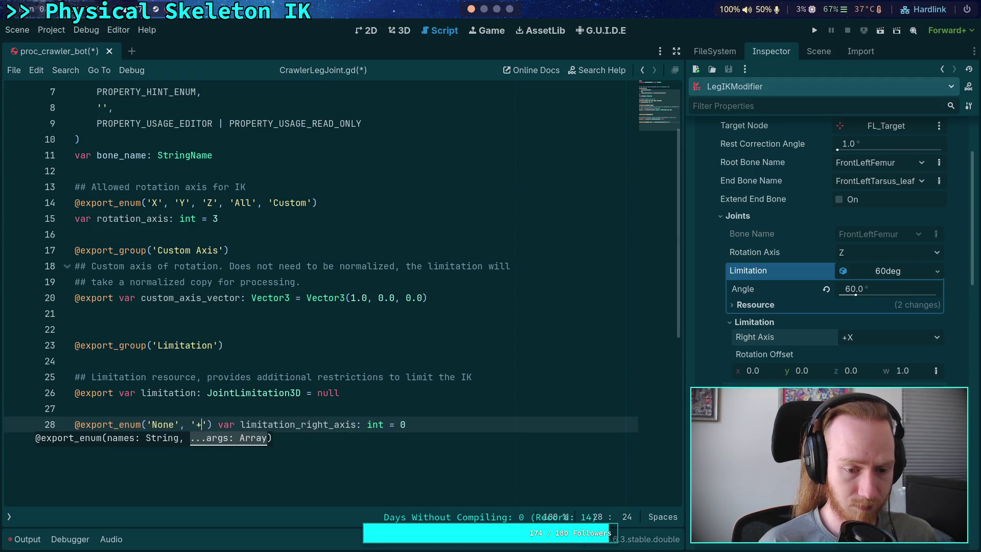
type("X', '-")
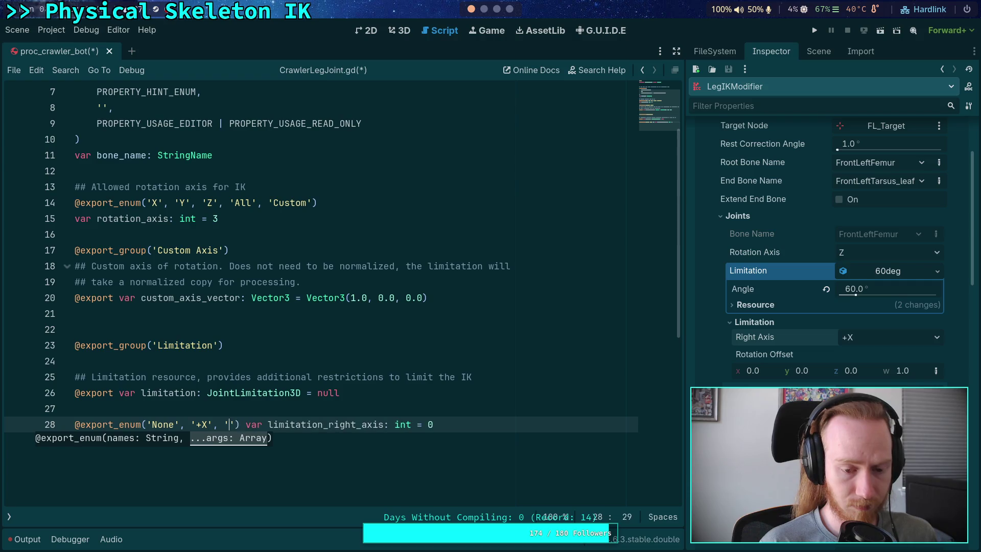
type("X', '+")
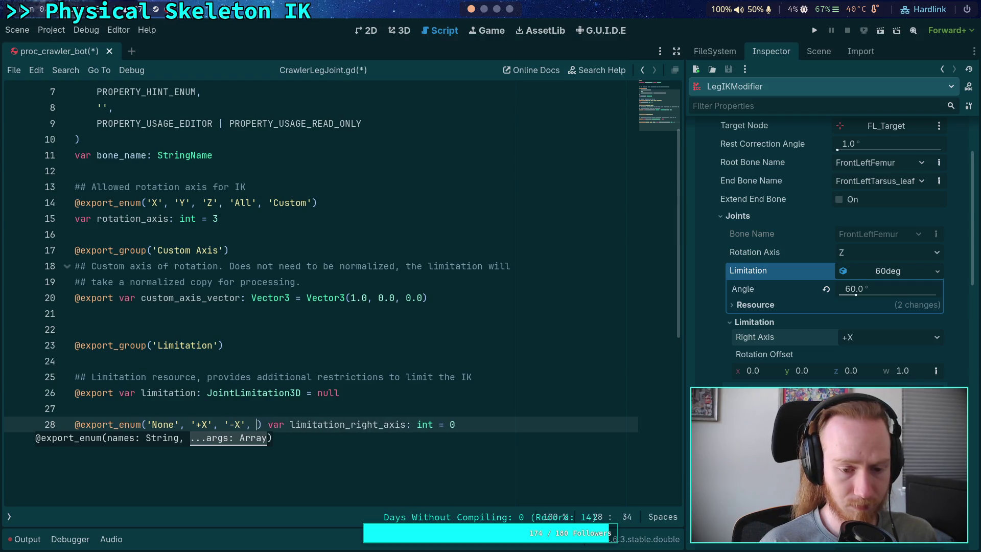
type("Y'")
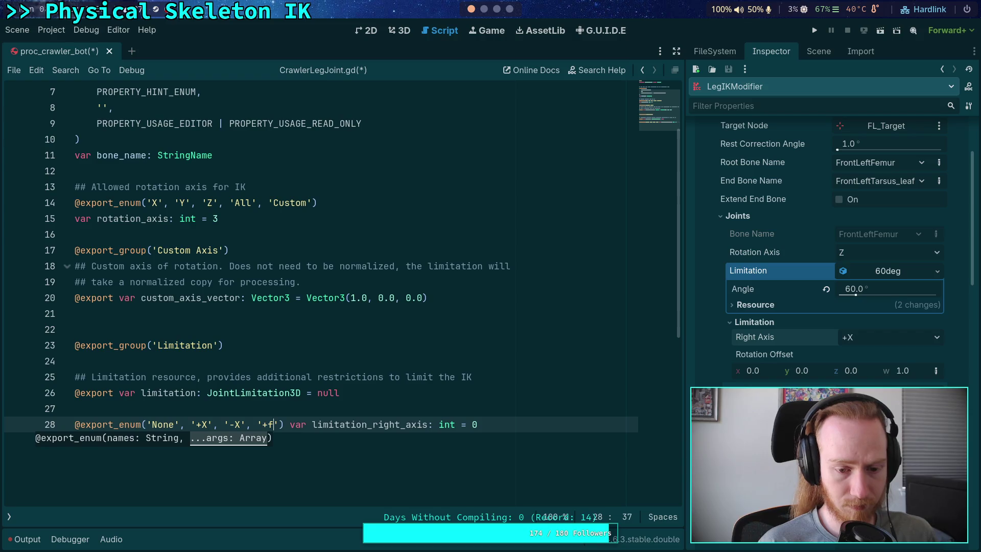
type(", '-Y'")
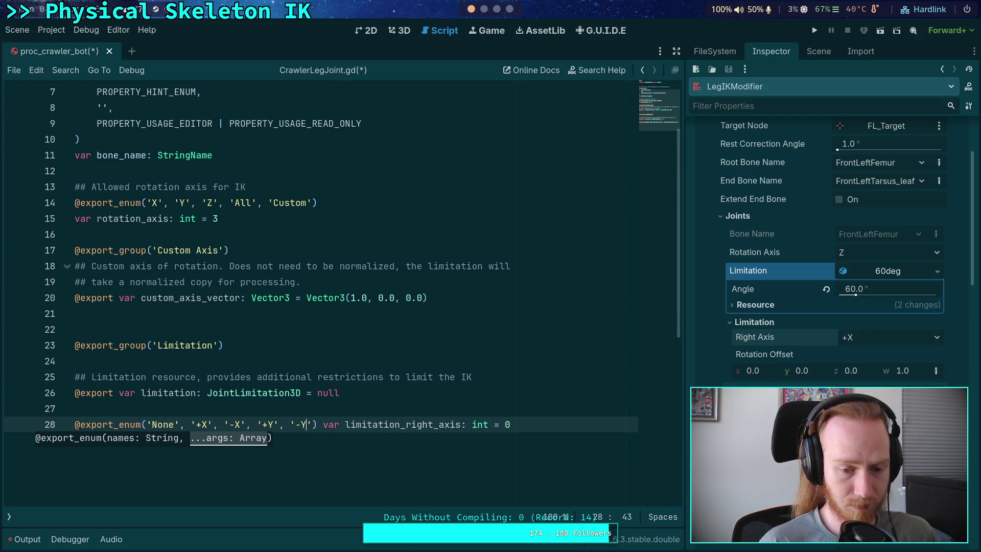
type(", ")
type("'+Z")
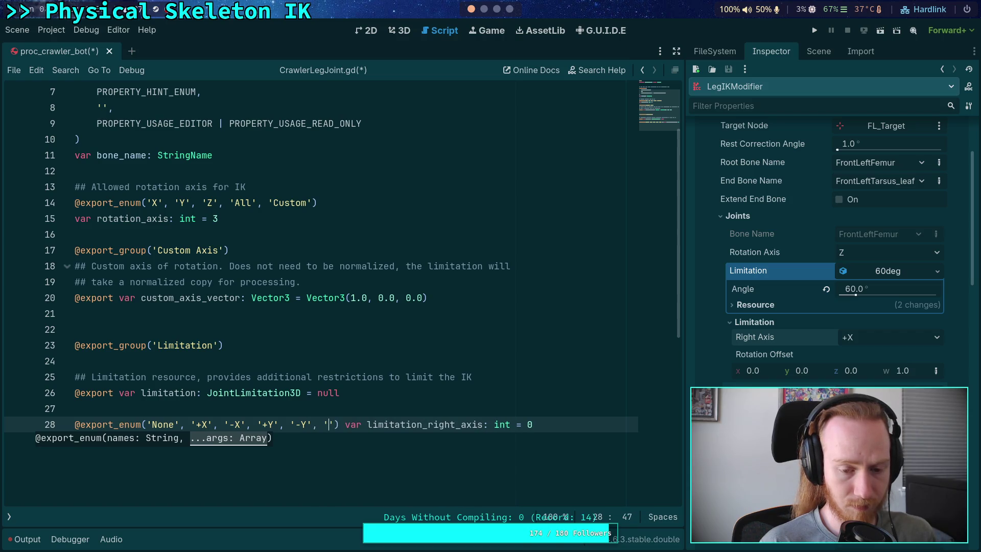
type("', '-")
type("Z', 'C")
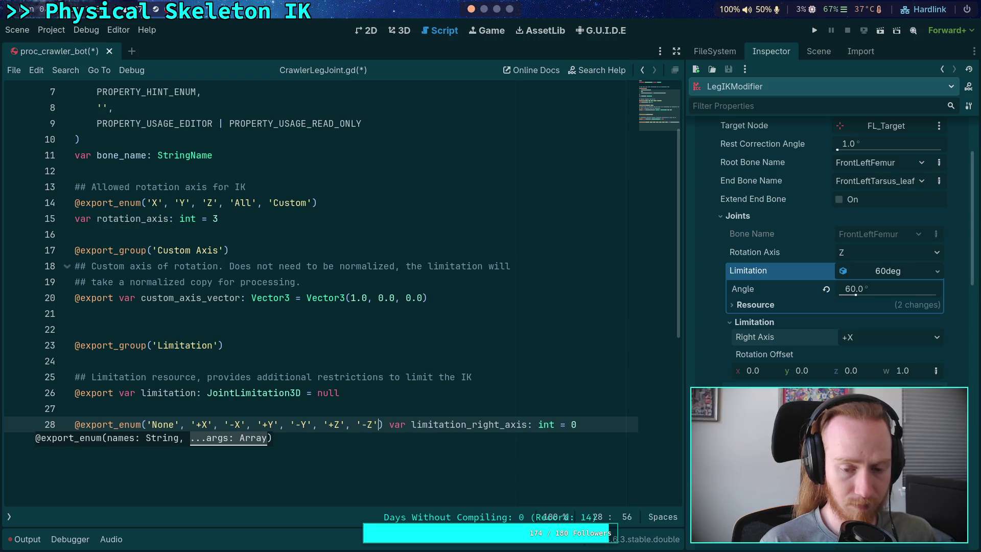
type("ustom')")
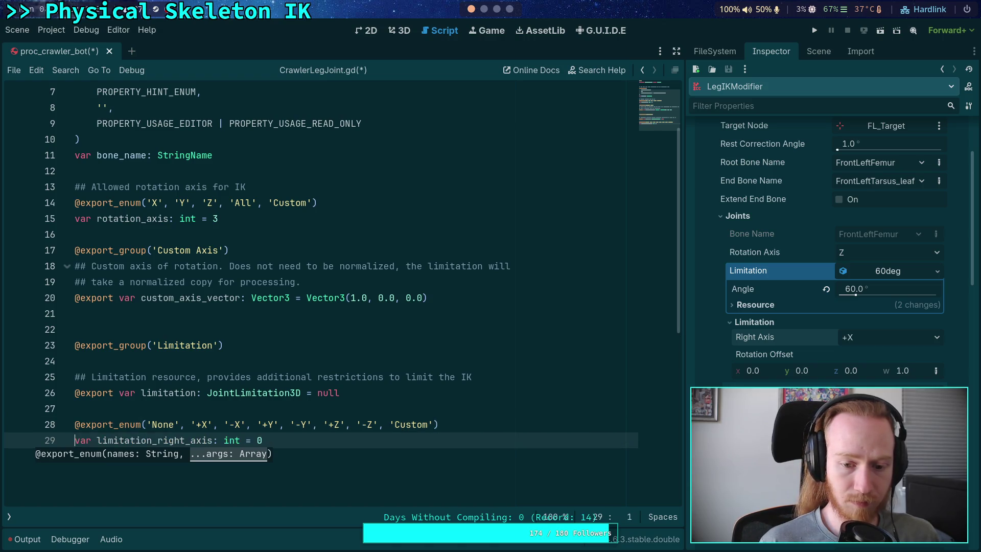
key("Return")
left_click(240, 282)
key("ctrl+s")
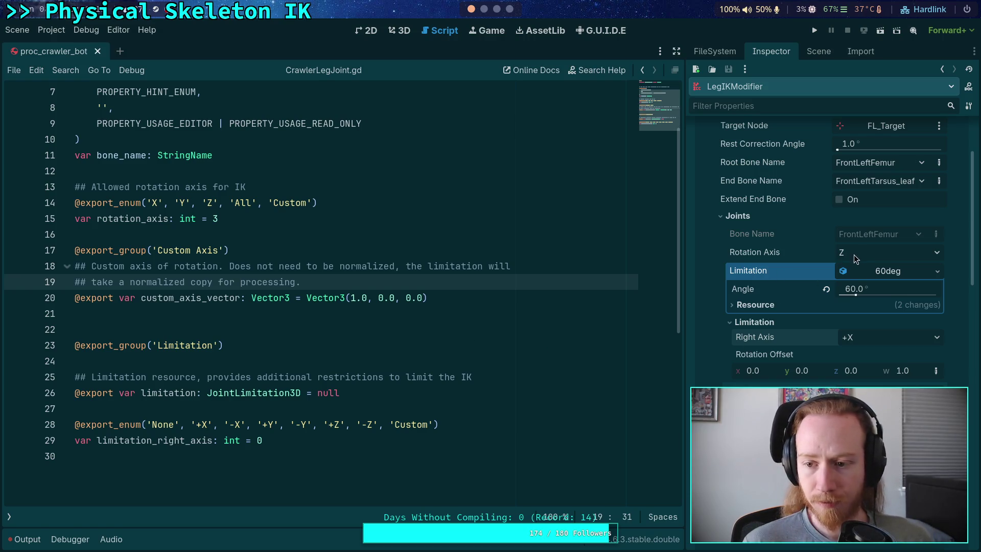
Set the joint's Right Axis to Custom in the Inspector.
left_click(882, 334)
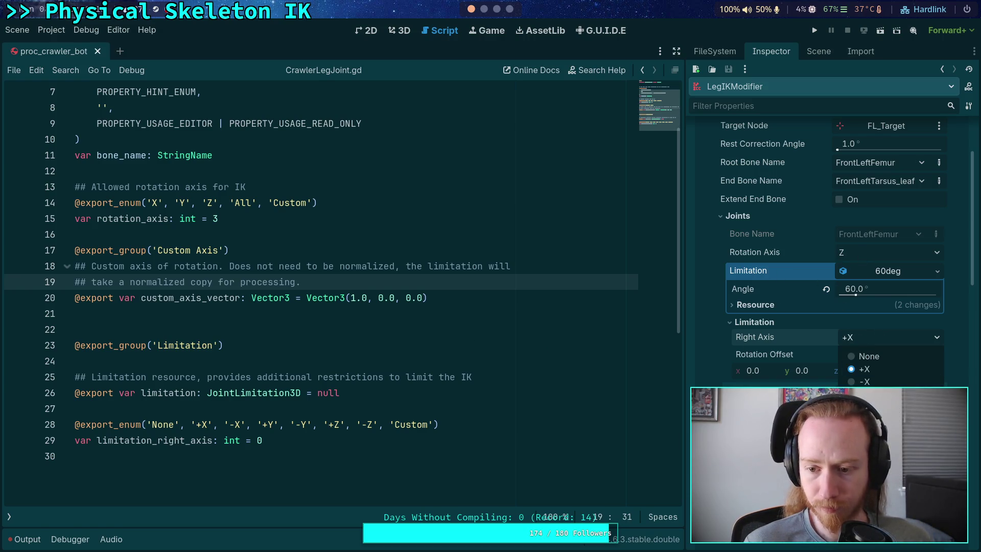
left_click(869, 445)
scroll(424, 409, "down", 1)
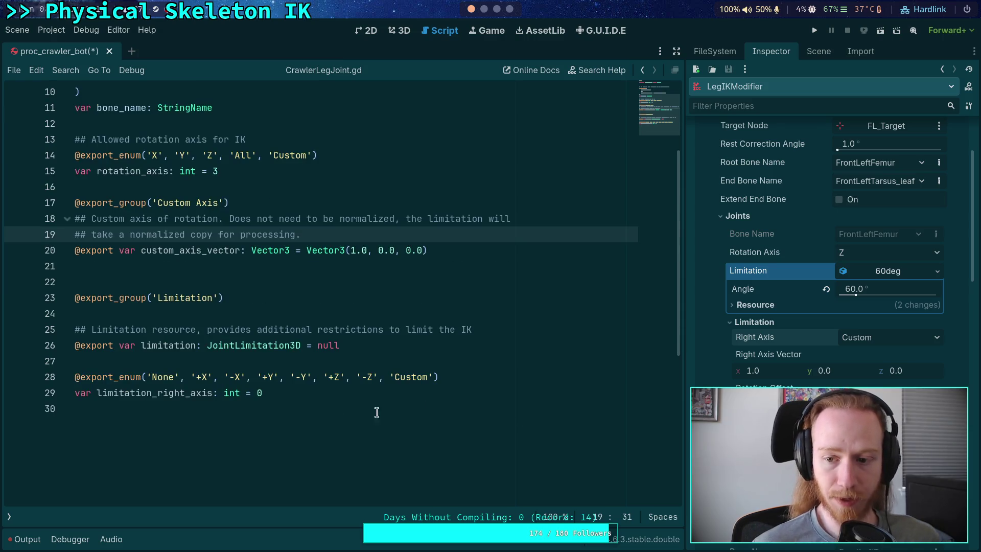
left_click(383, 413)
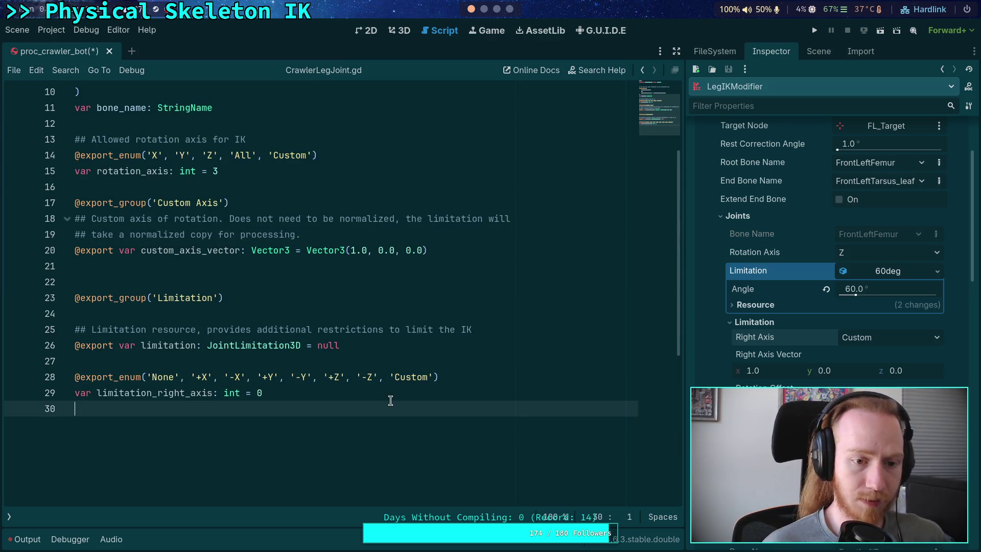
key("Return")
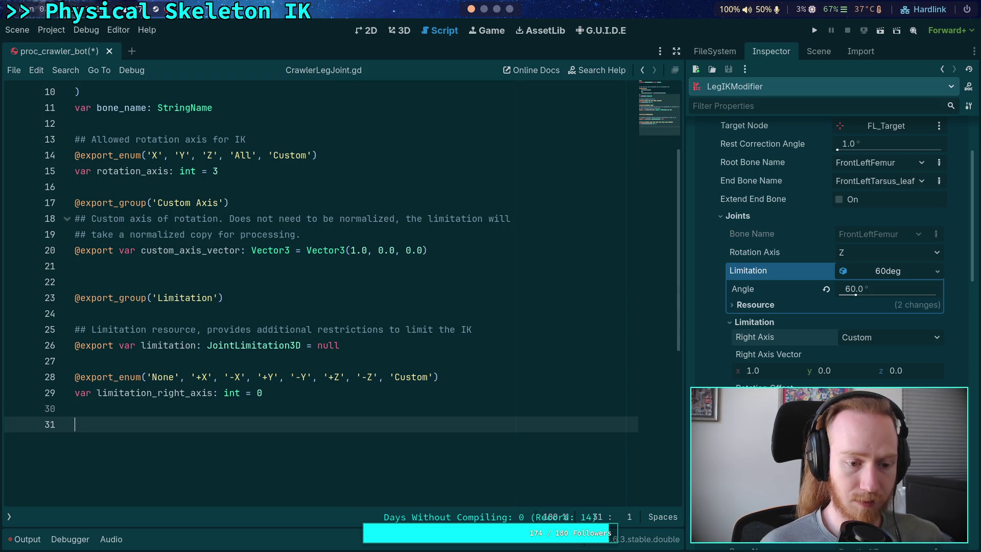
type("@export var limitation_")
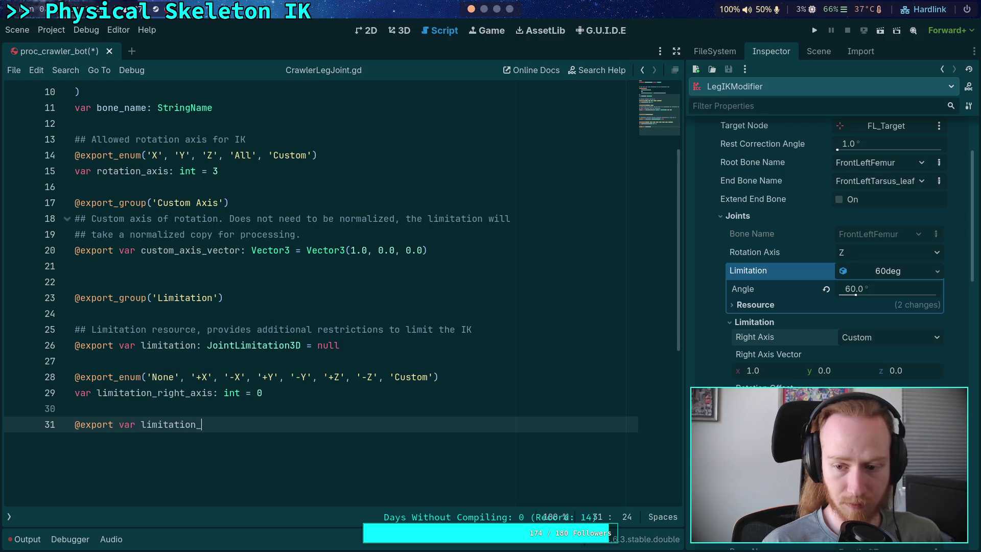
type("custom")
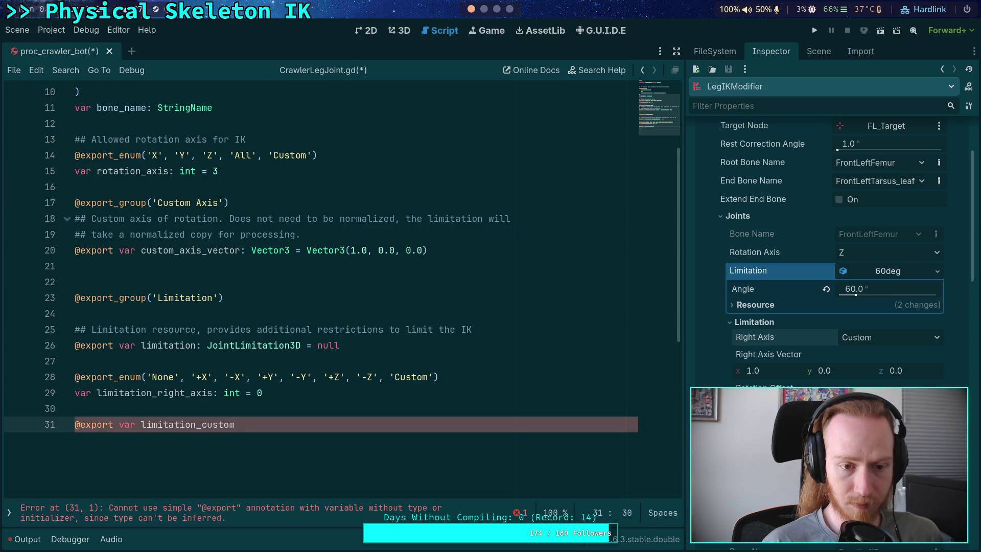
type("ector")
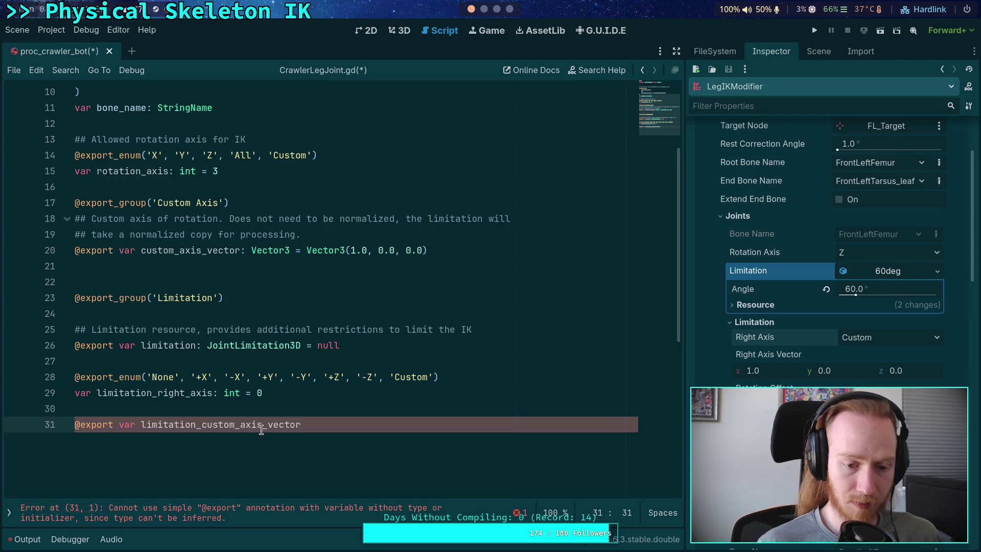
type("right_")
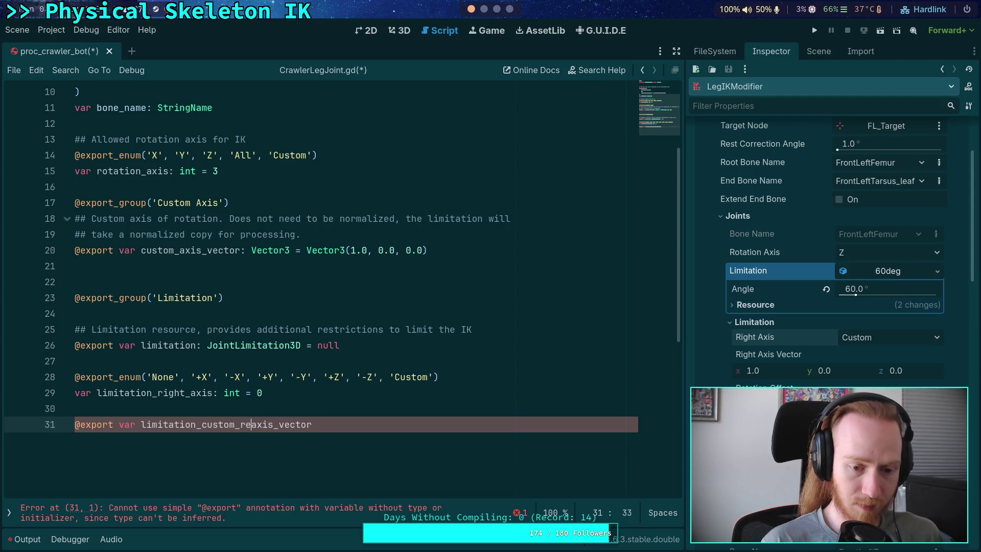
Add property prefix arguments to the Limitation and Custom Axis export_group lines.
left_click(218, 298)
type(", '")
type("limitation")
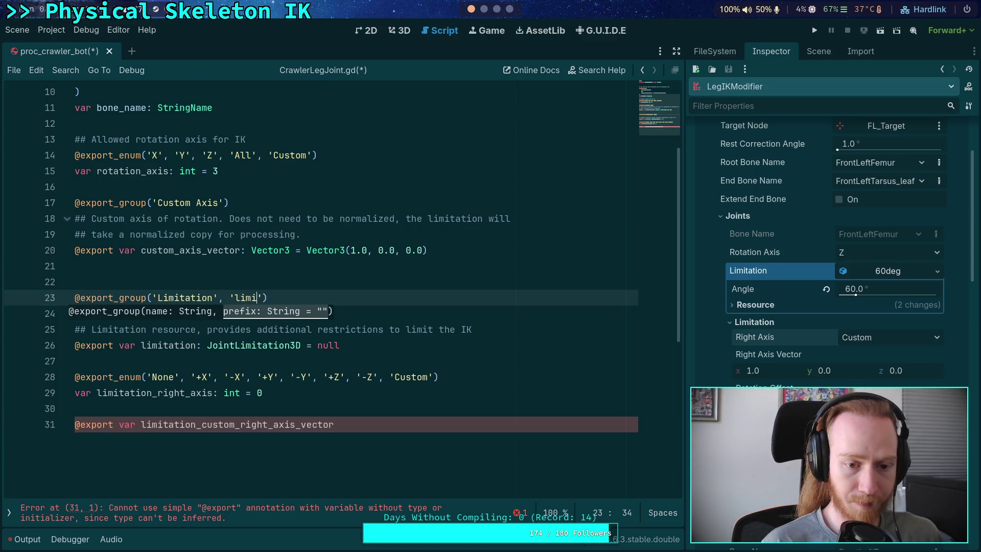
left_click(223, 201)
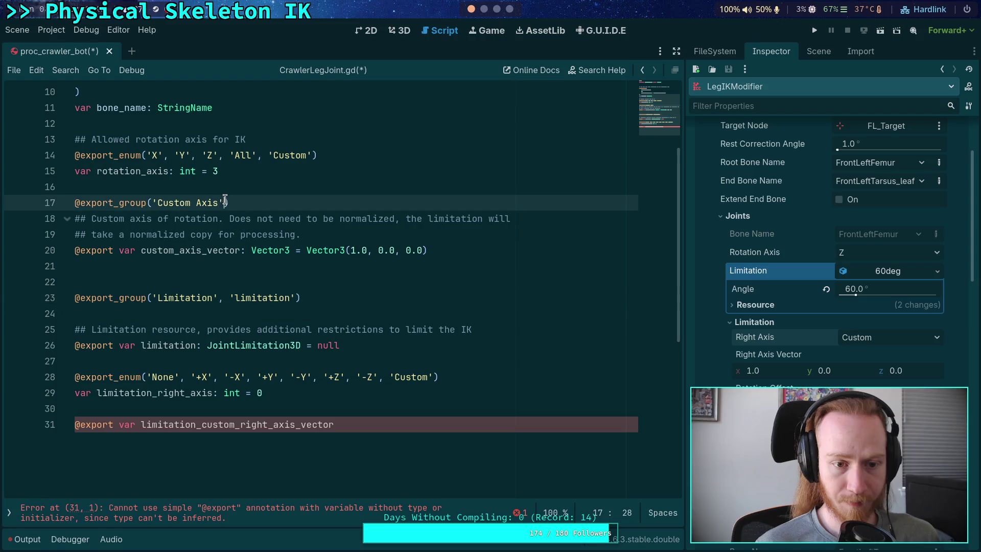
type("' ")
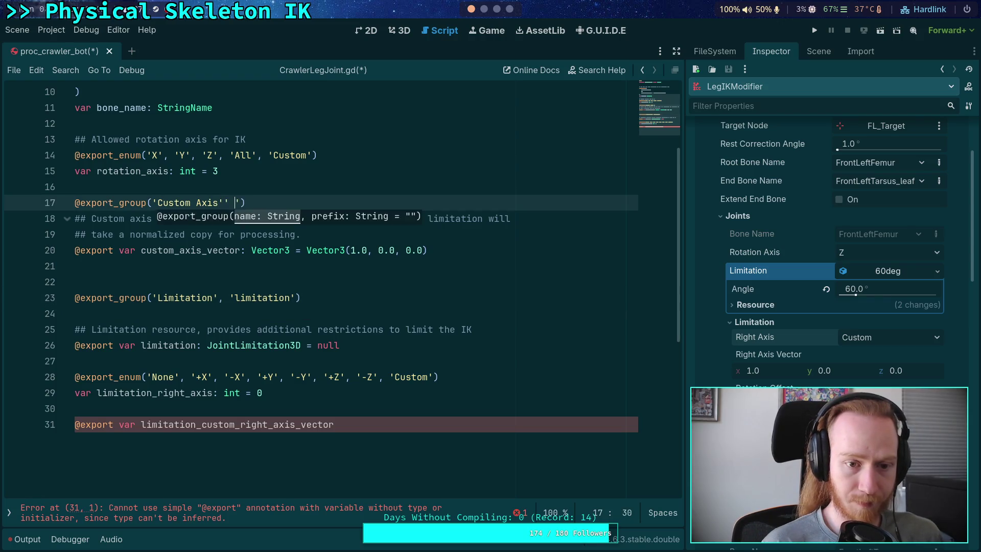
type(" '")
left_click(420, 320)
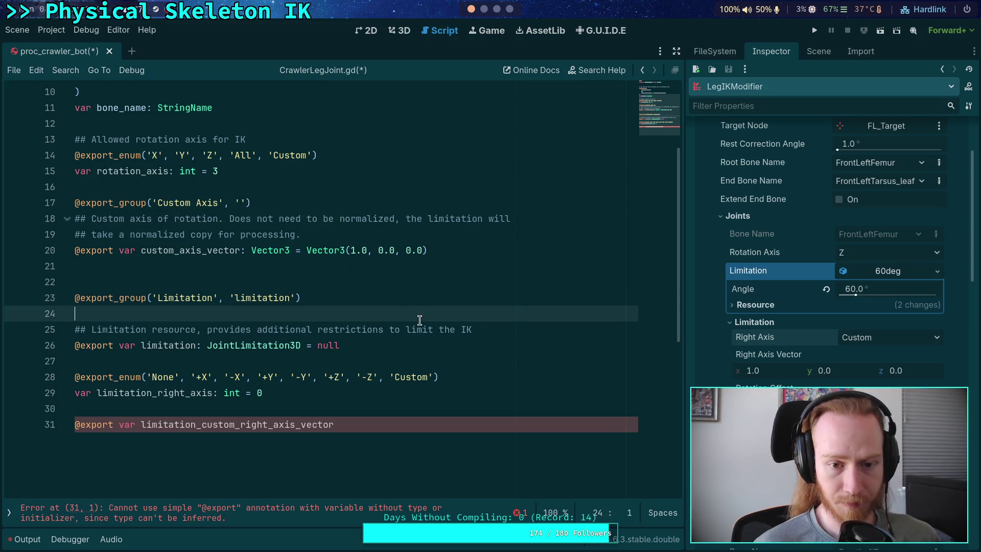
Give limitation_custom_right_axis_vector the type Vector3.
left_click(227, 203)
left_click(425, 430)
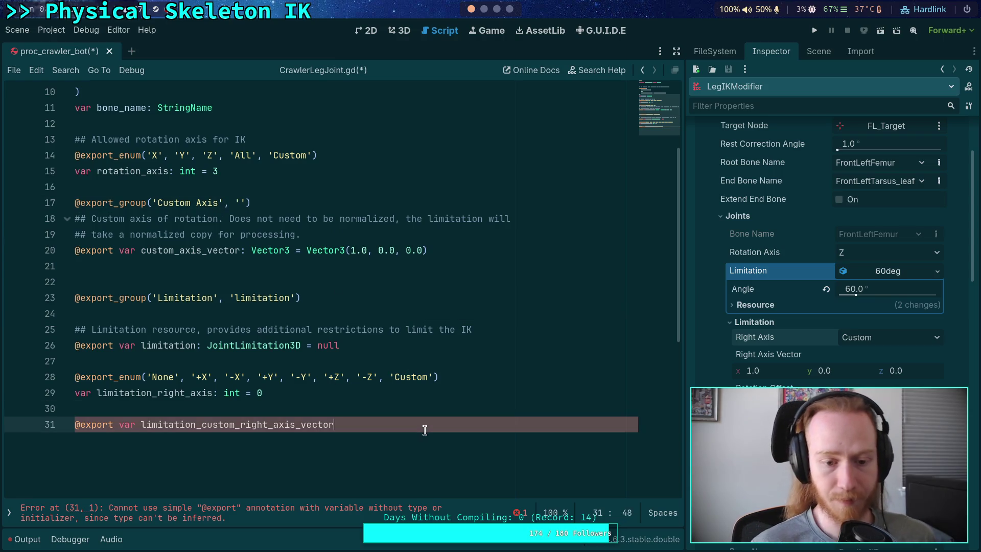
type("V")
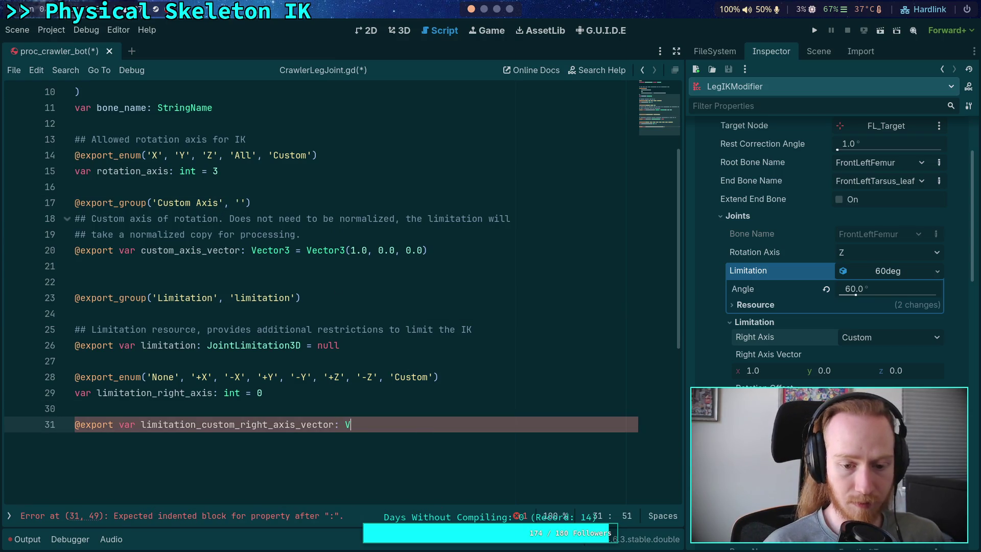
type("3")
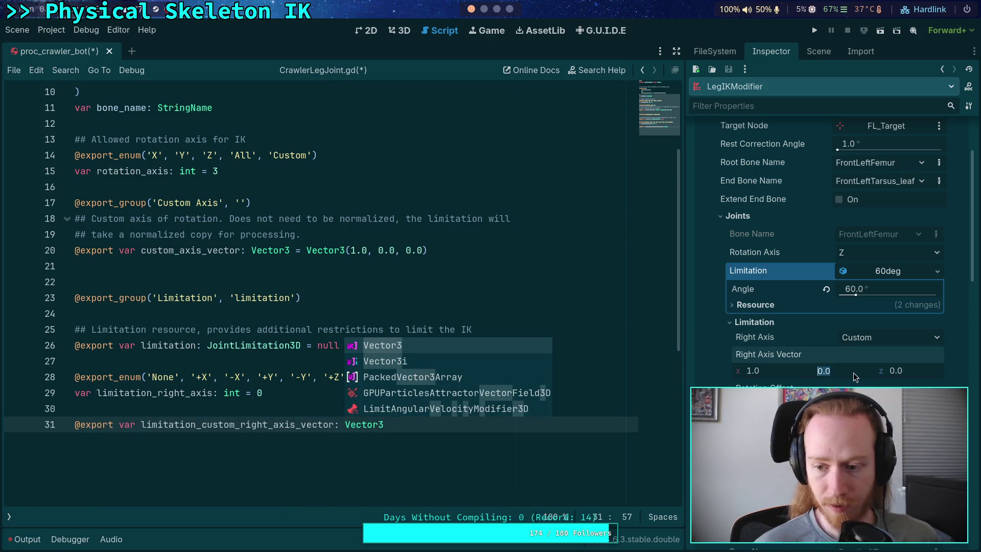
left_click(260, 412)
Copy the Custom Axis doc comment and paste it above the vector variable.
left_click_drag(352, 234, 49, 219)
right_click(117, 218)
left_click(131, 273)
left_click(124, 407)
key("Return")
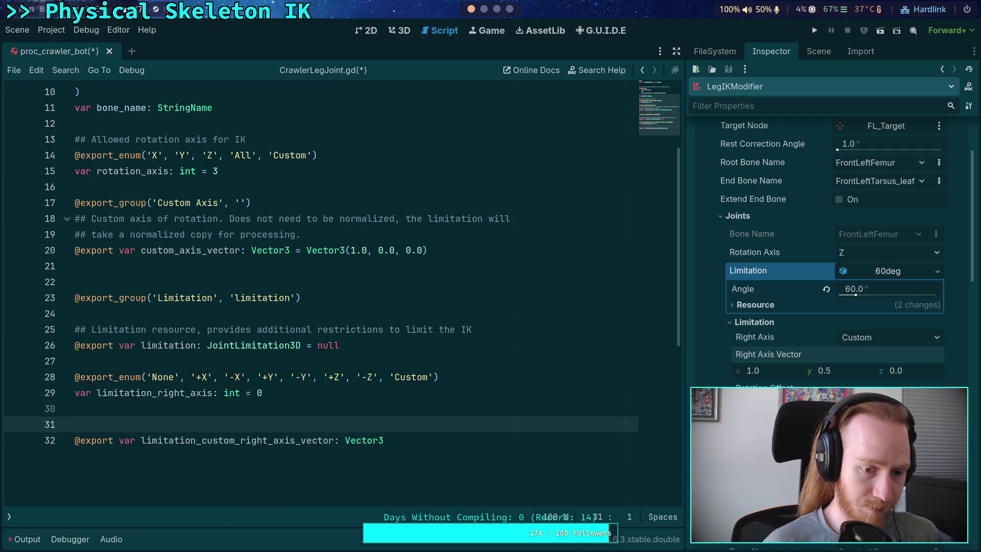
key("ctrl+v")
Reword the pasted comment for the custom right axis limitation and tidy its line wrapping.
left_click(130, 424)
type("right")
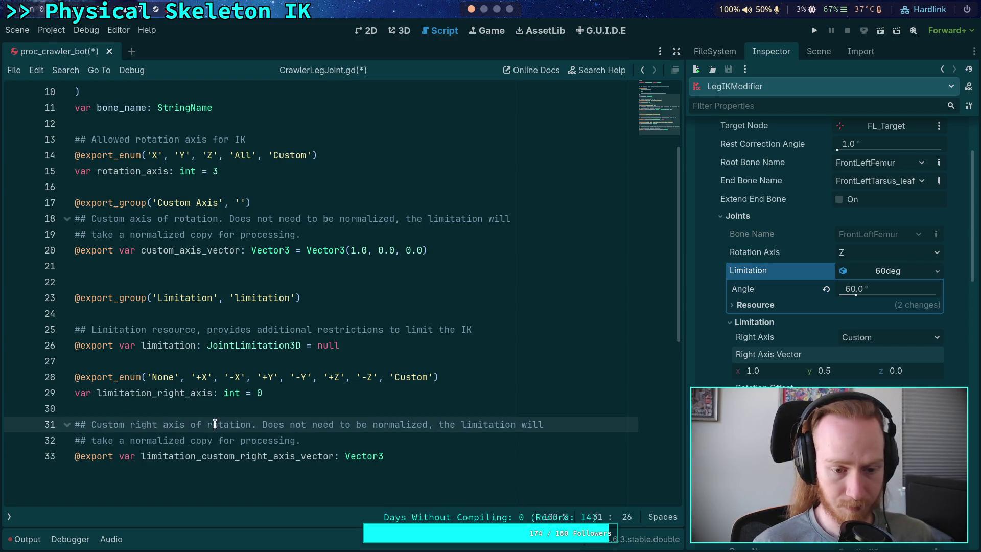
left_click_drag(212, 425, 246, 421)
key("BackSpace")
key("BackSpace")
type("limitat")
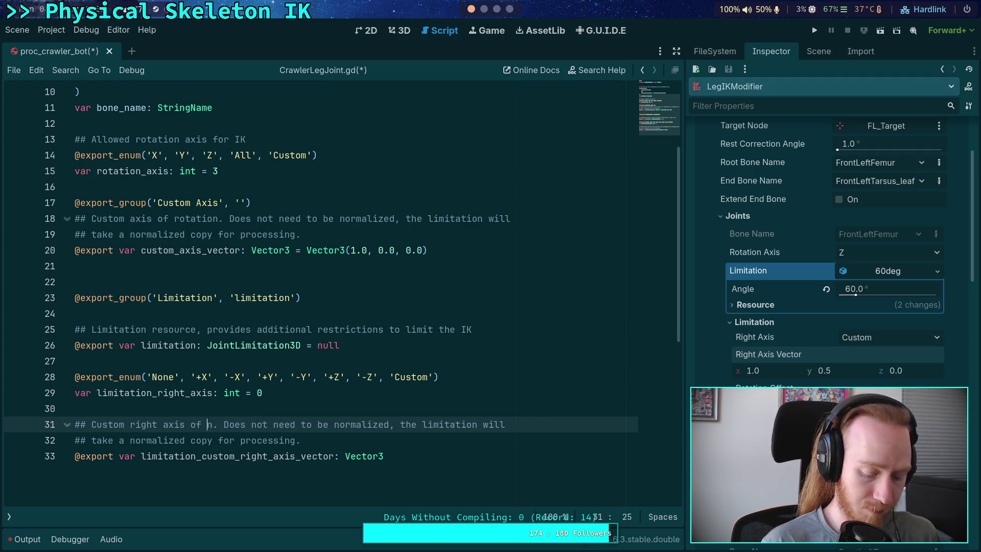
type("io")
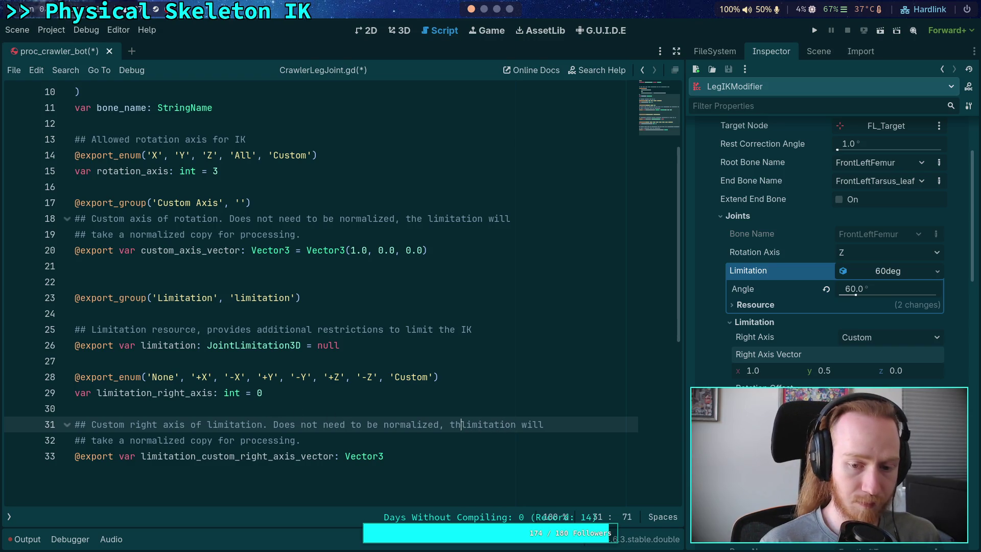
key("Return")
key("Down")
key("BackSpace")
key("BackSpace")
key("BackSpace")
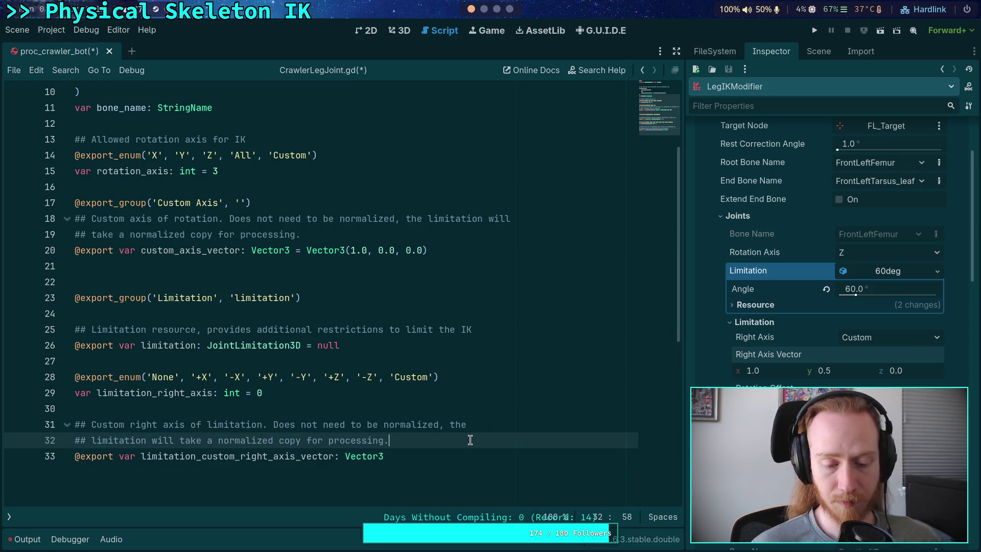
Start a fresh line below the custom right axis vector export.
scroll(471, 440, "down", 1)
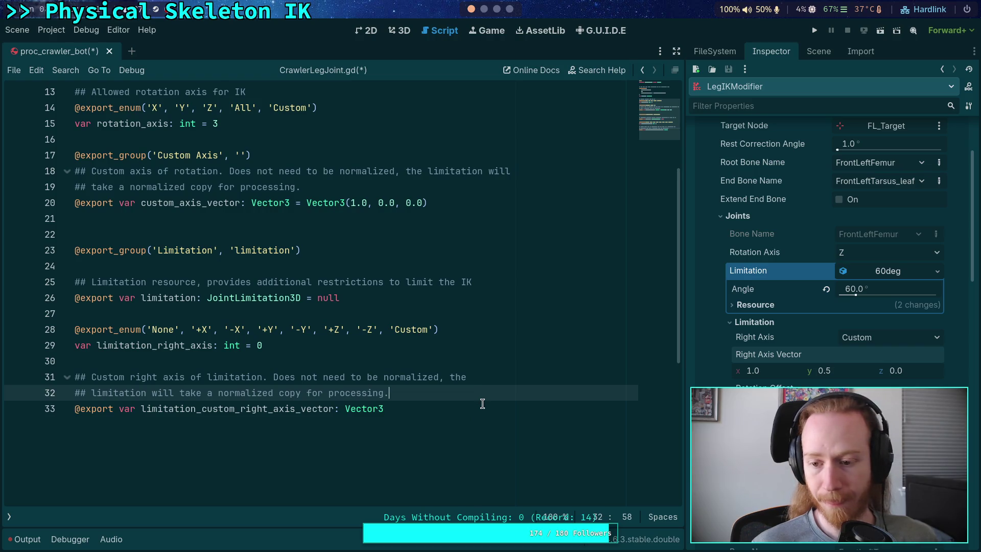
left_click(471, 410)
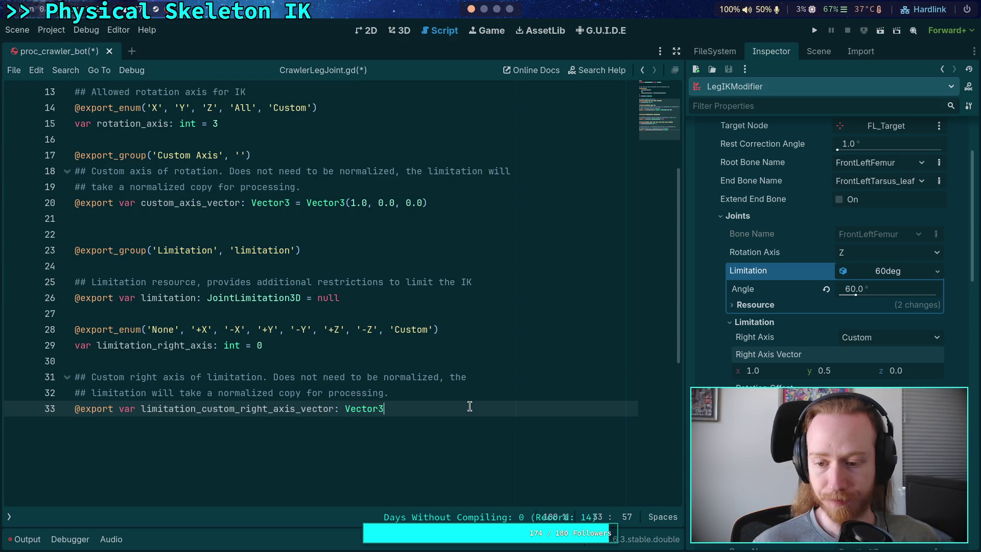
key("Return")
key("Return")
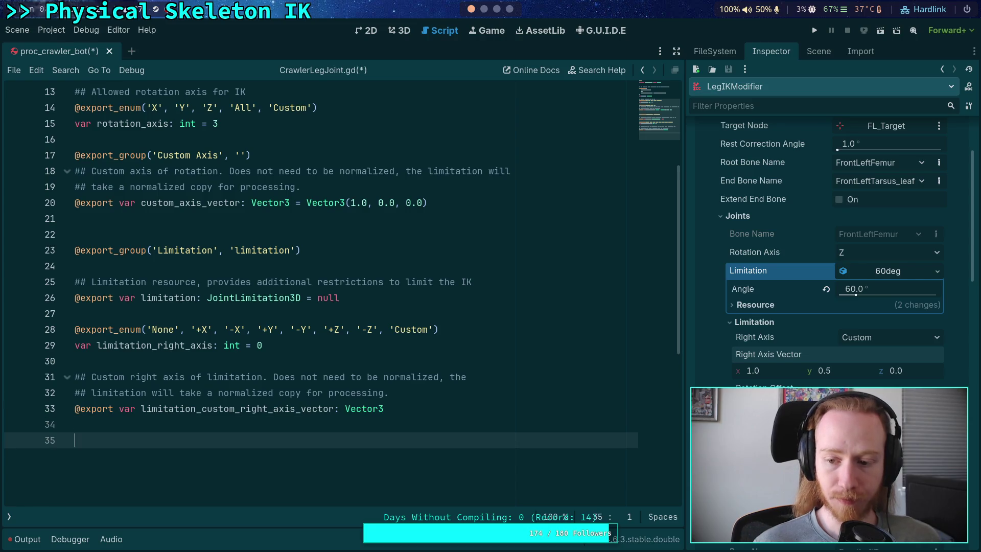
type("@")
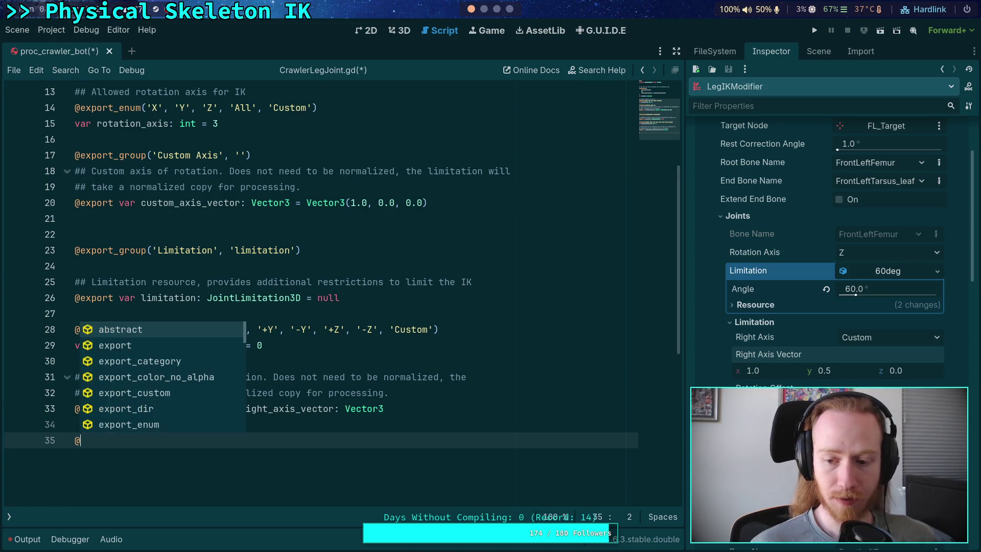
type("export va")
type("r r")
type("atio")
type("ation")
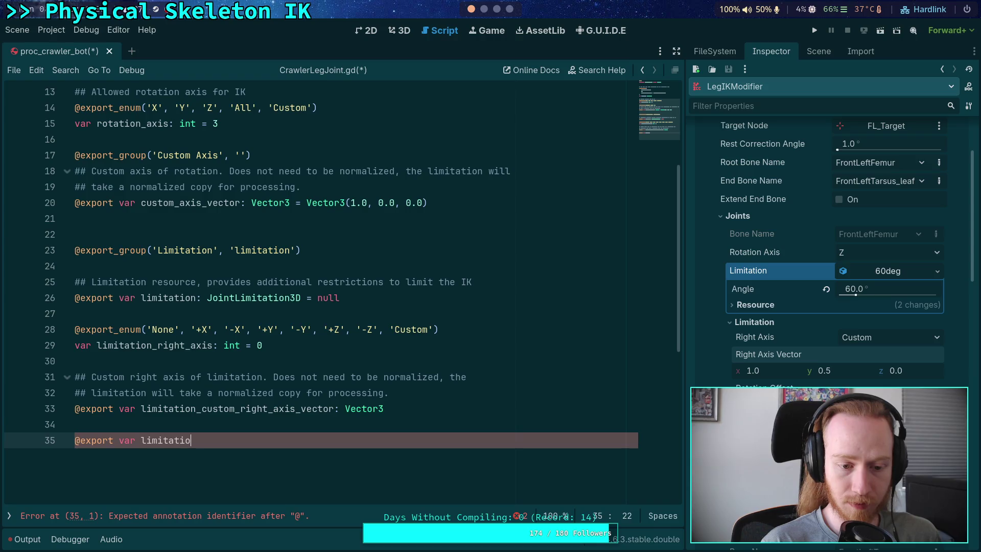
type("ation_offset:")
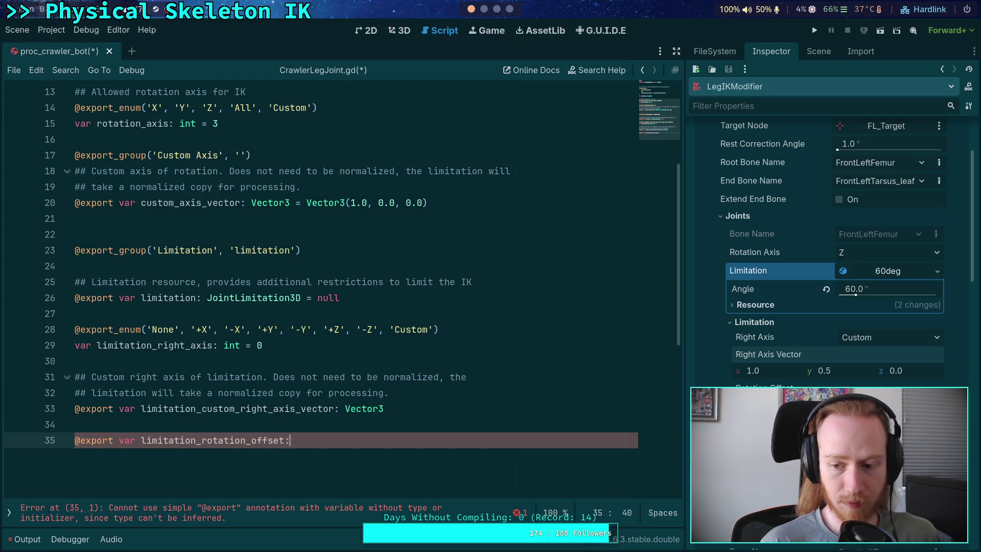
type(" Ve")
key("BackSpace")
key("BackSpace")
key("BackSpace")
type("Quate")
key("Return")
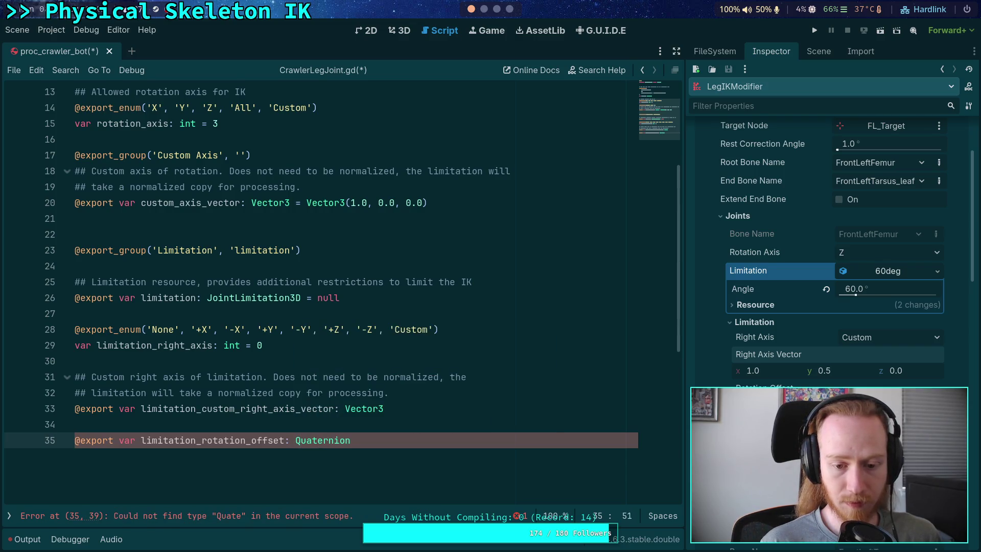
Add the doc comment '## Rotation offset when applying limitation' above it.
key("Home")
key("Return")
key("Up")
type("# R")
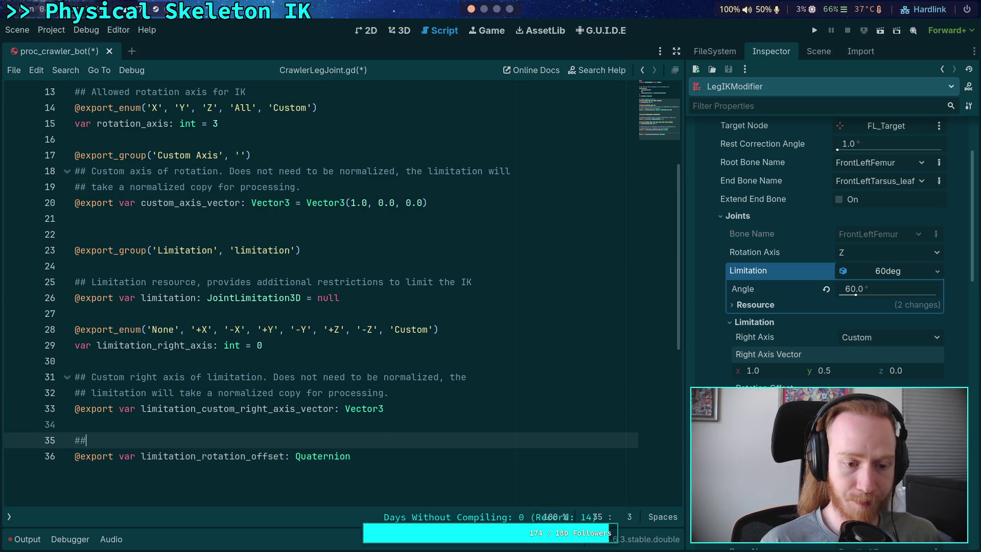
type("otation off")
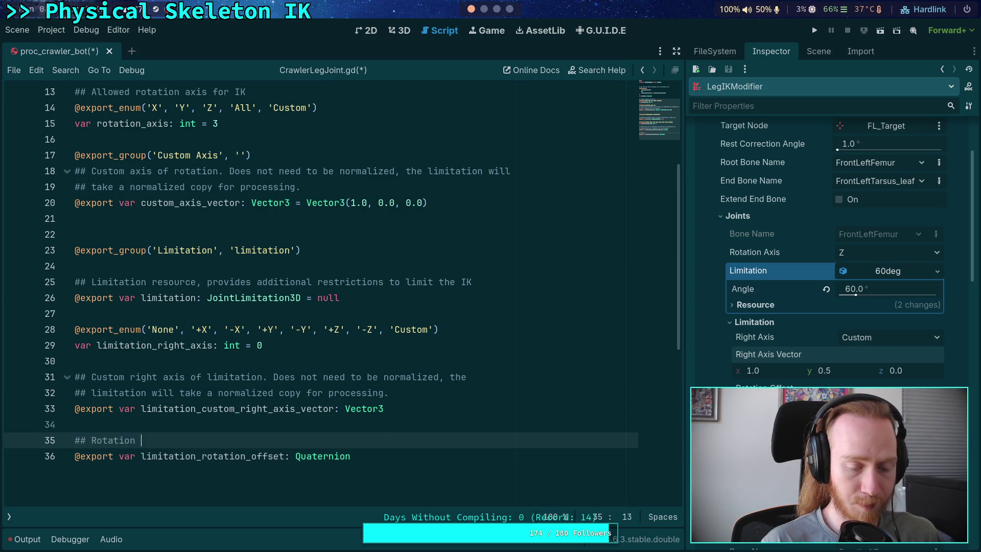
type("set wh")
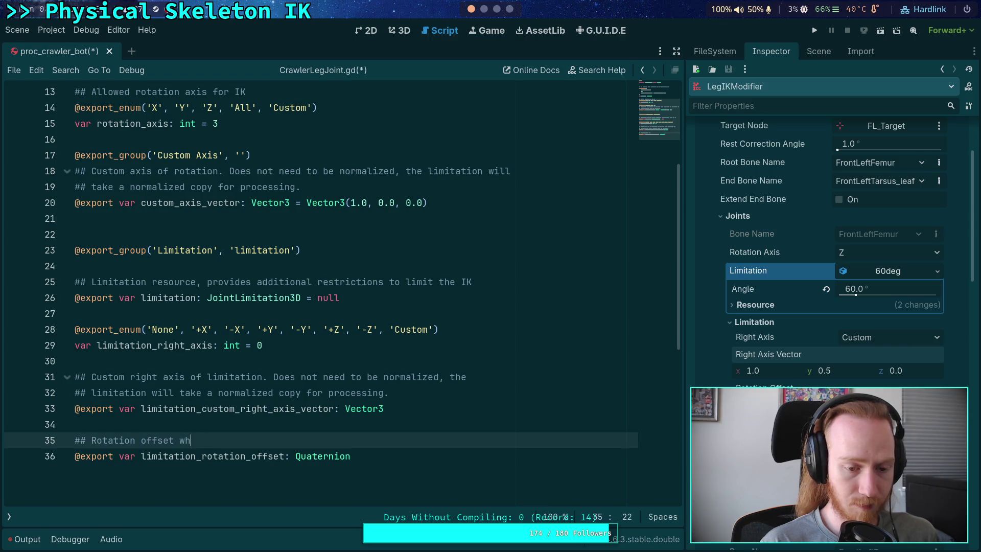
type("applying limitation")
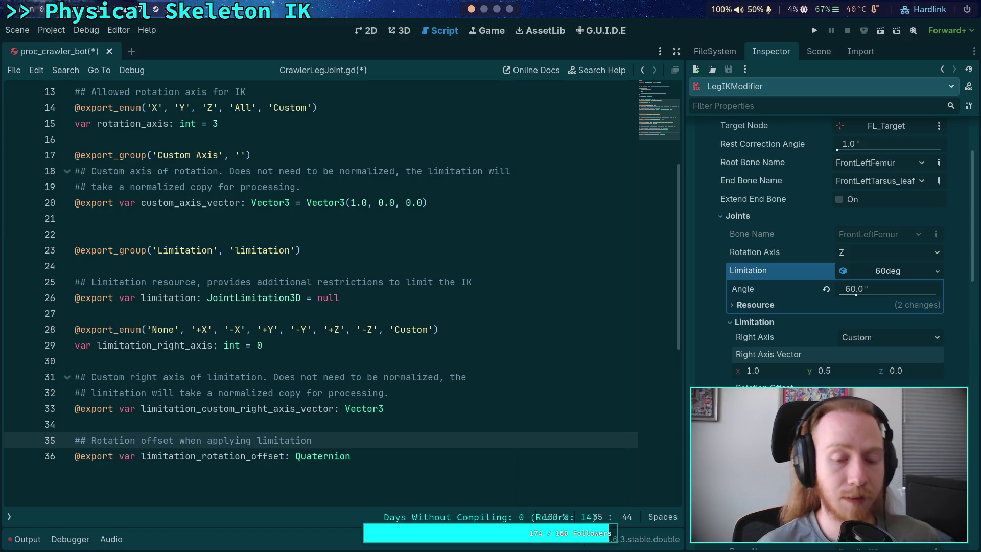
Save CrawlerLegJoint.gd and show the scene's node tree.
scroll(447, 427, "down", 2)
left_click(447, 392)
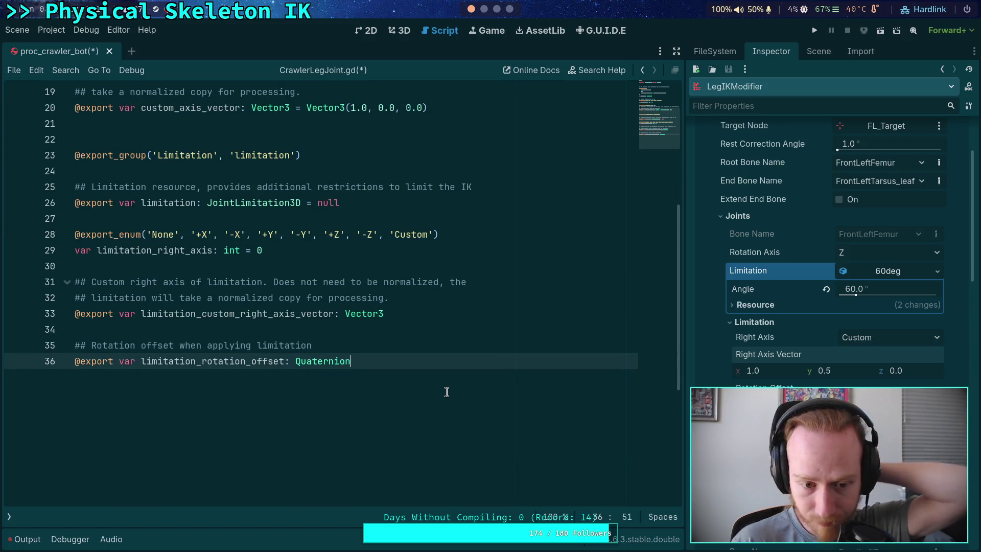
key("ctrl+s")
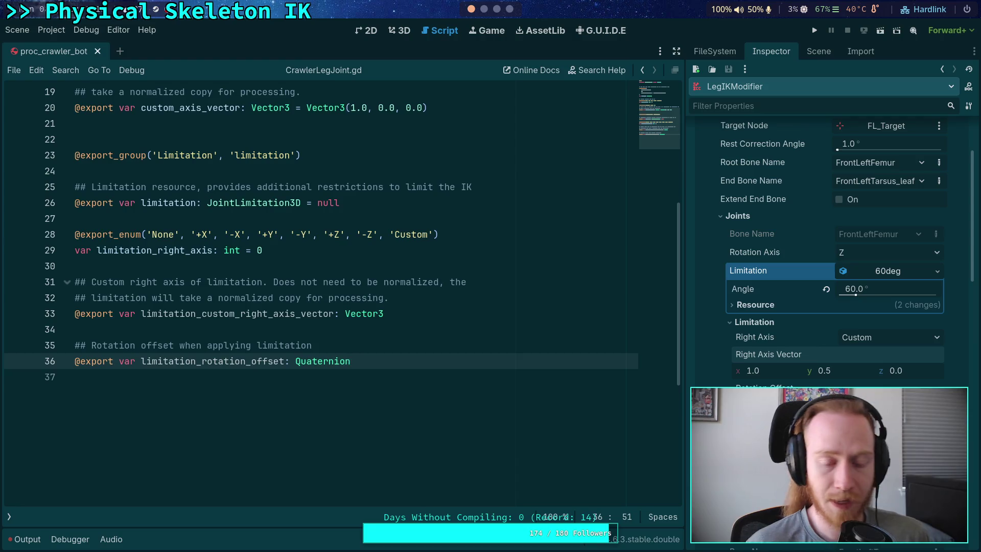
scroll(455, 408, "up", 3)
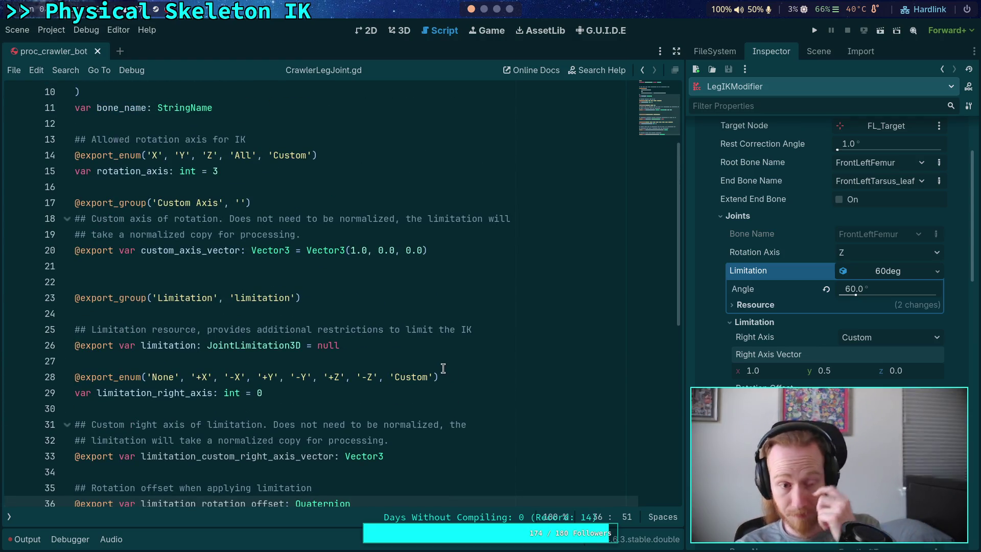
scroll(443, 369, "up", 3)
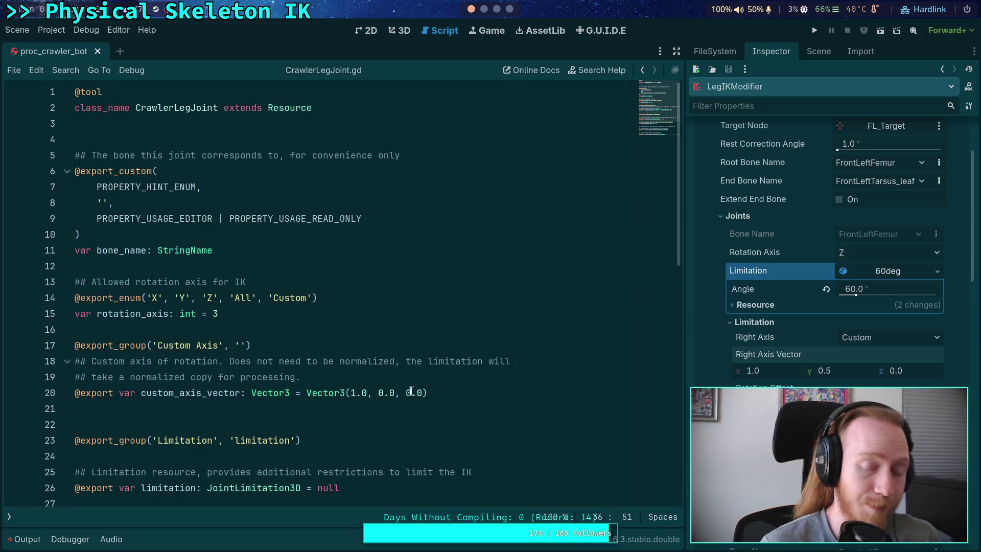
left_click(818, 49)
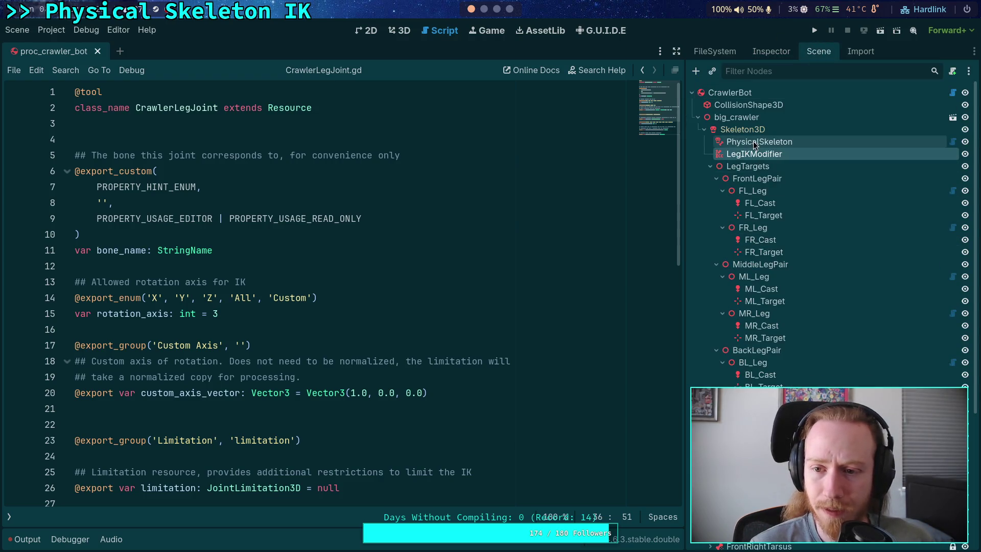
Select CrawlerBot and expand Leg Plan 0's first joint in a widened Inspector.
left_click(750, 93)
left_click(767, 52)
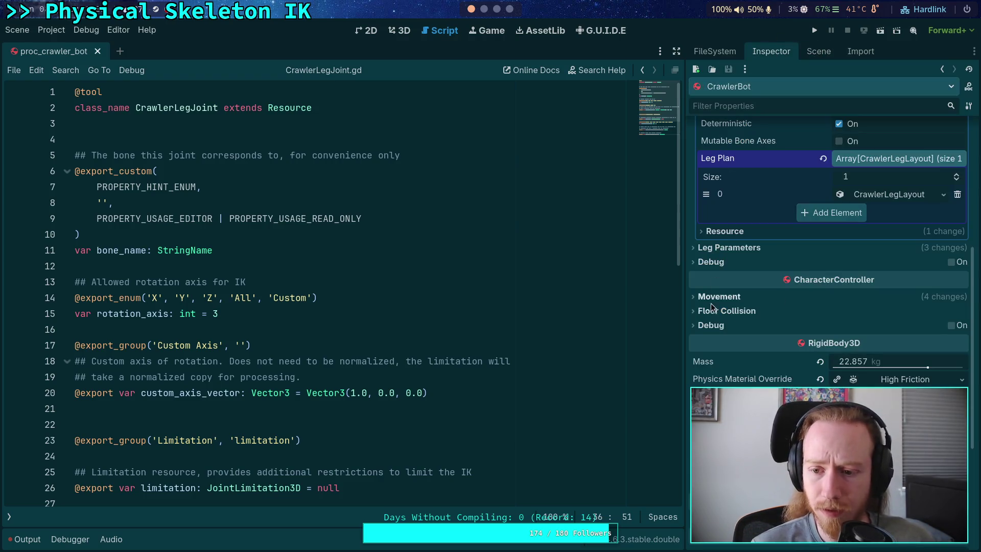
left_click(885, 193)
left_click(888, 284)
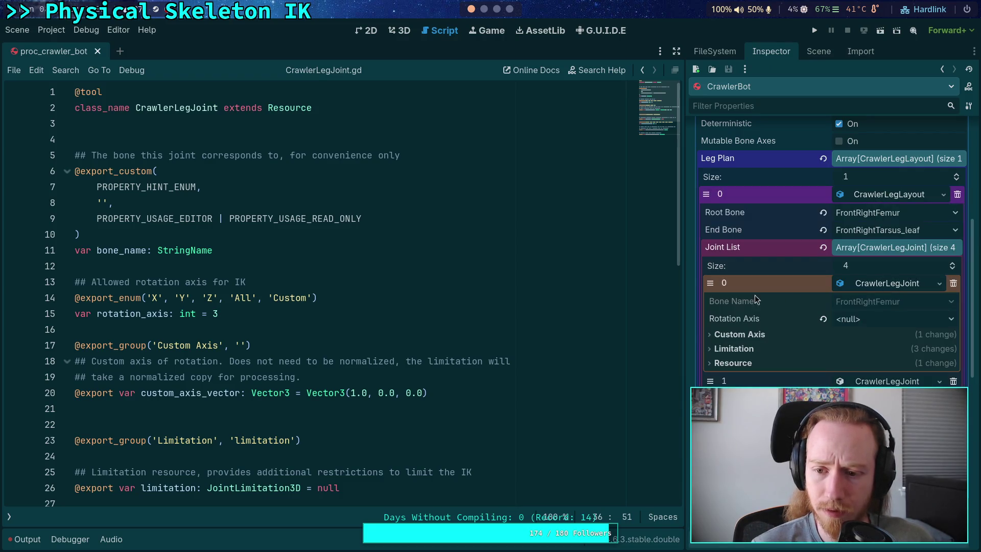
left_click_drag(695, 305, 569, 307)
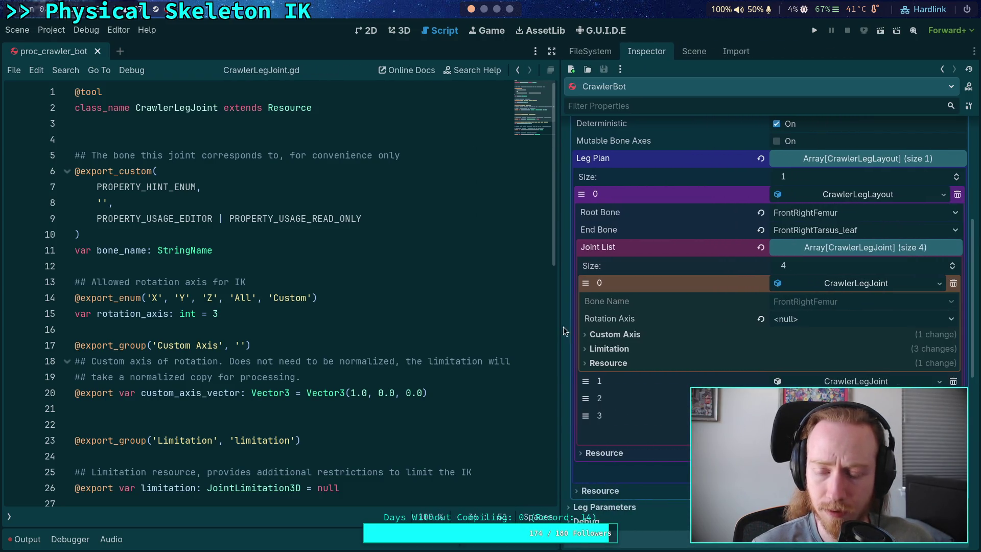
Set the joint's Rotation Axis to Z and revert Custom Axis Vector to default.
left_click(830, 317)
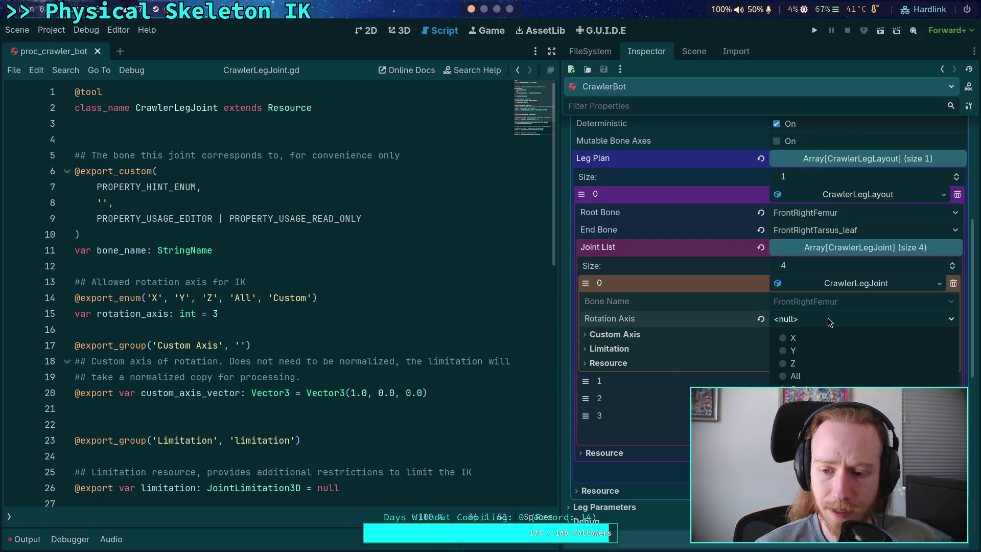
left_click(796, 376)
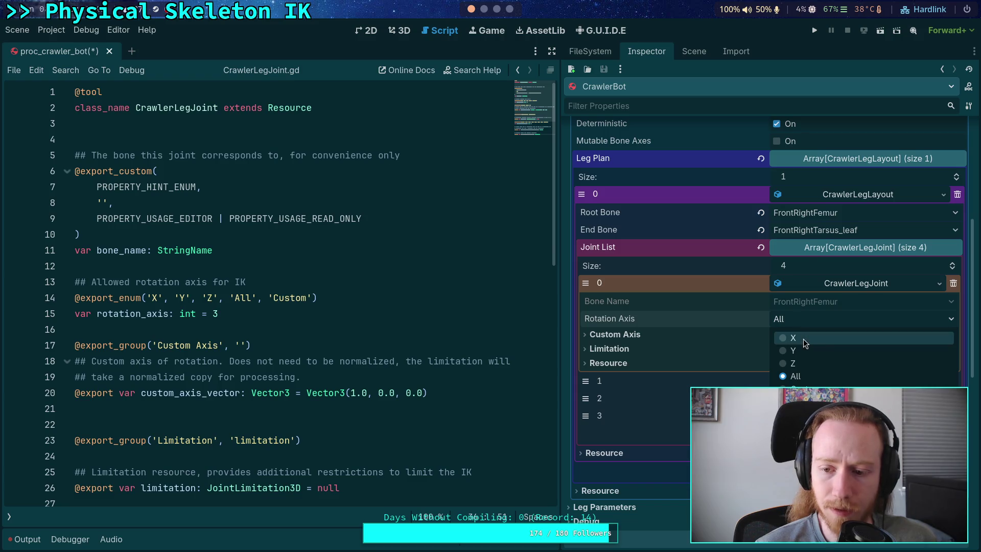
left_click(793, 363)
left_click(658, 336)
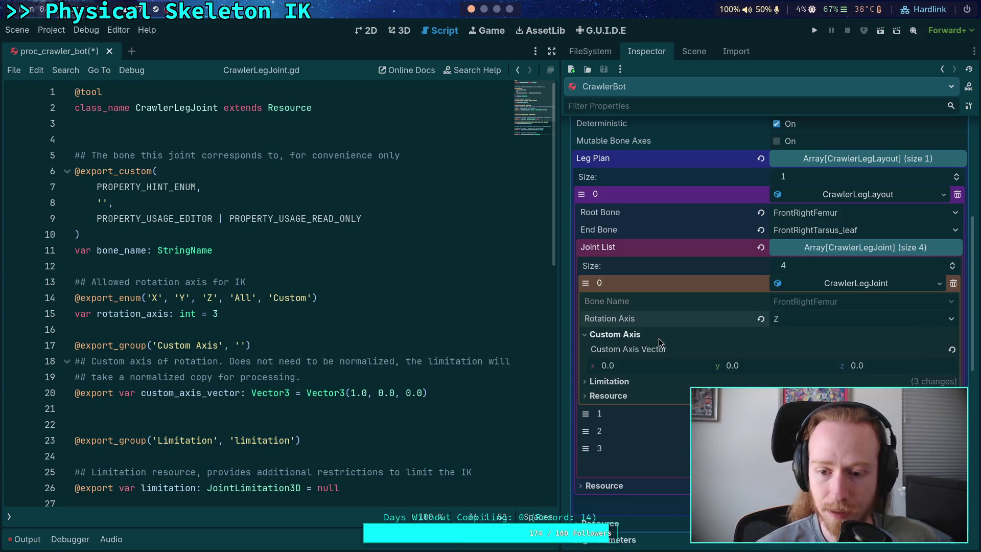
left_click(658, 336)
left_click(636, 333)
left_click(949, 352)
left_click(624, 334)
Reset Right Axis to None and bring up Quick Load for the Limitation resource.
left_click(615, 349)
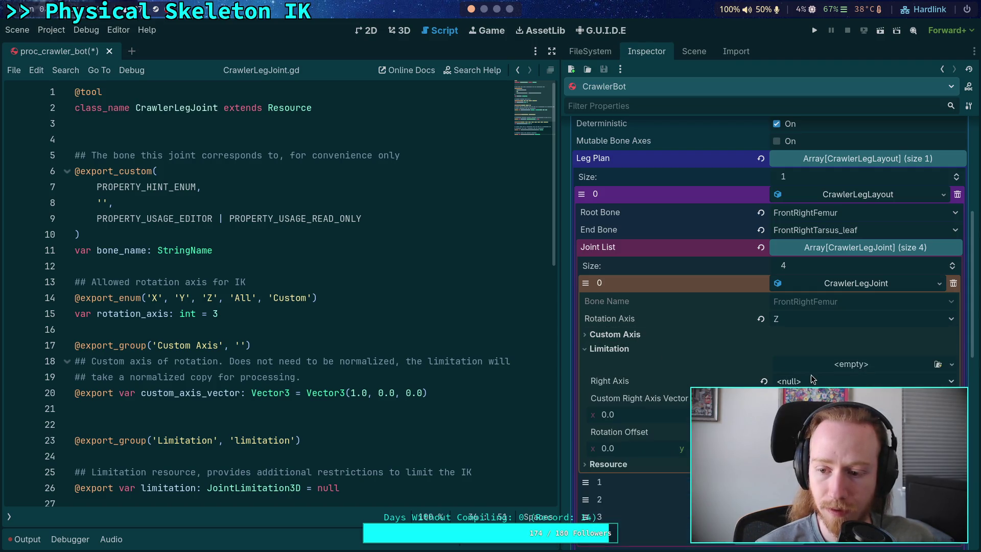
left_click(764, 381)
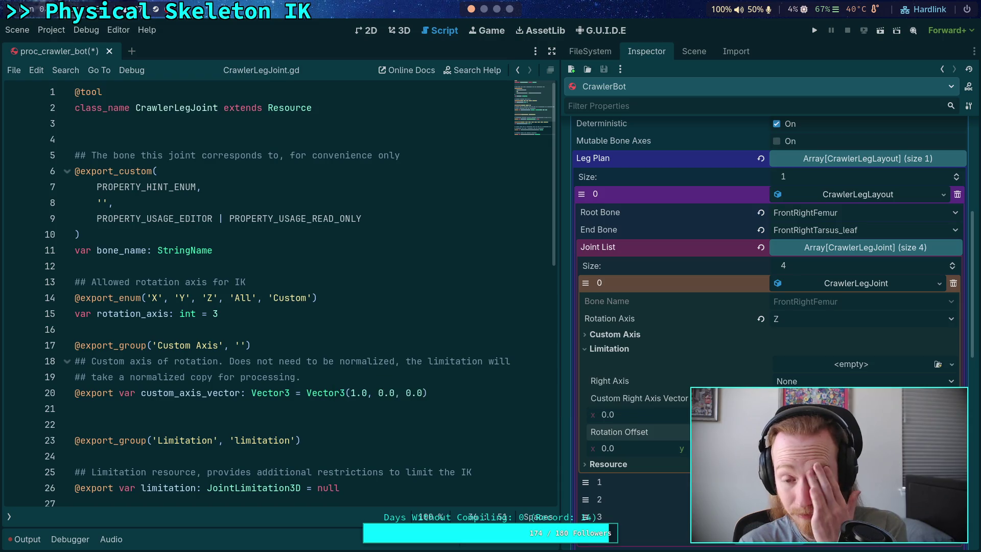
left_click(634, 336)
left_click(634, 335)
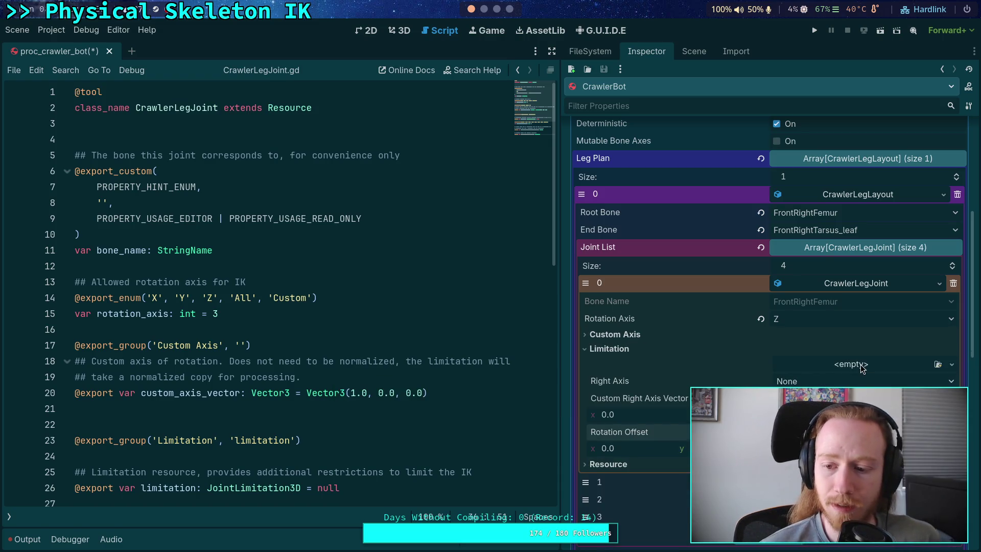
left_click(952, 364)
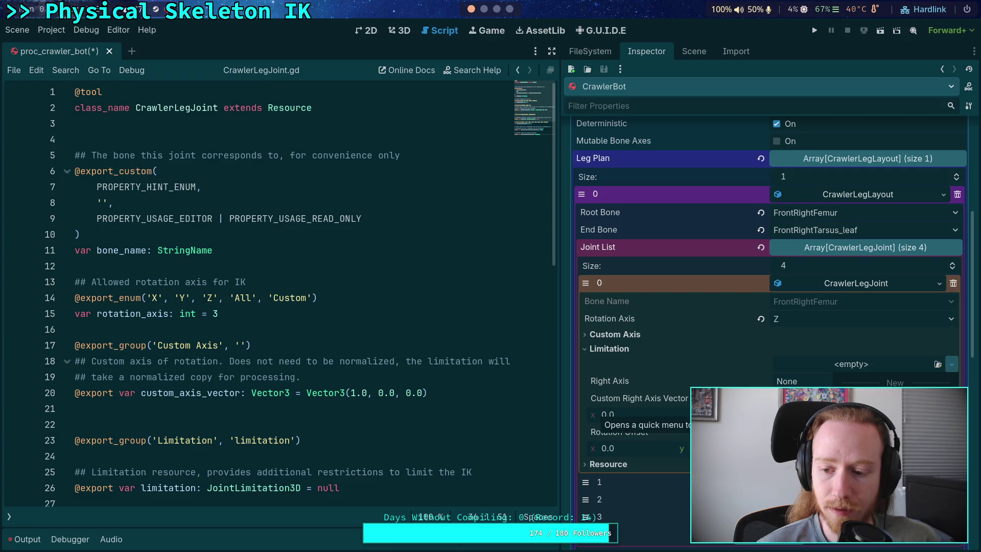
left_click(889, 416)
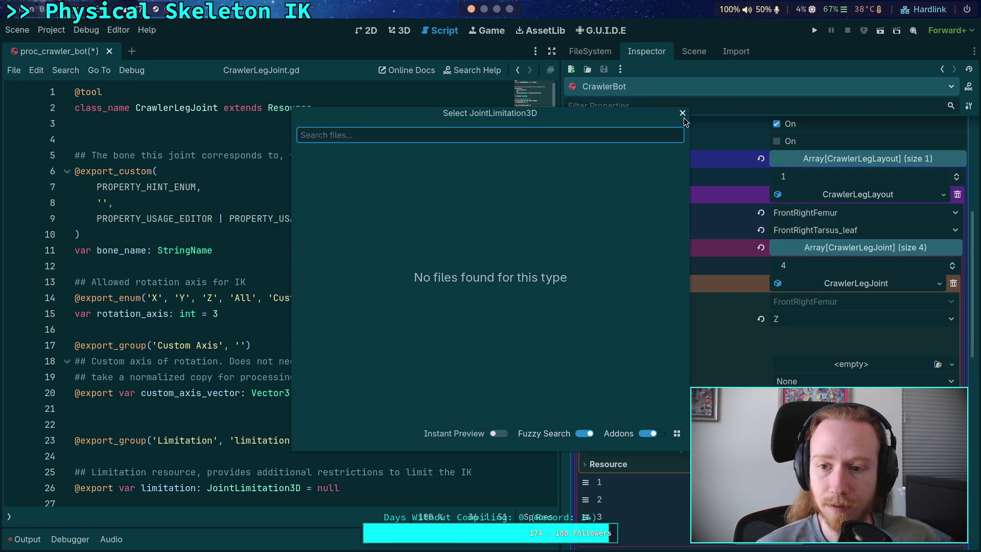
Close the empty chooser and inspect the LegIKModifier node's properties.
left_click(683, 113)
left_click(690, 52)
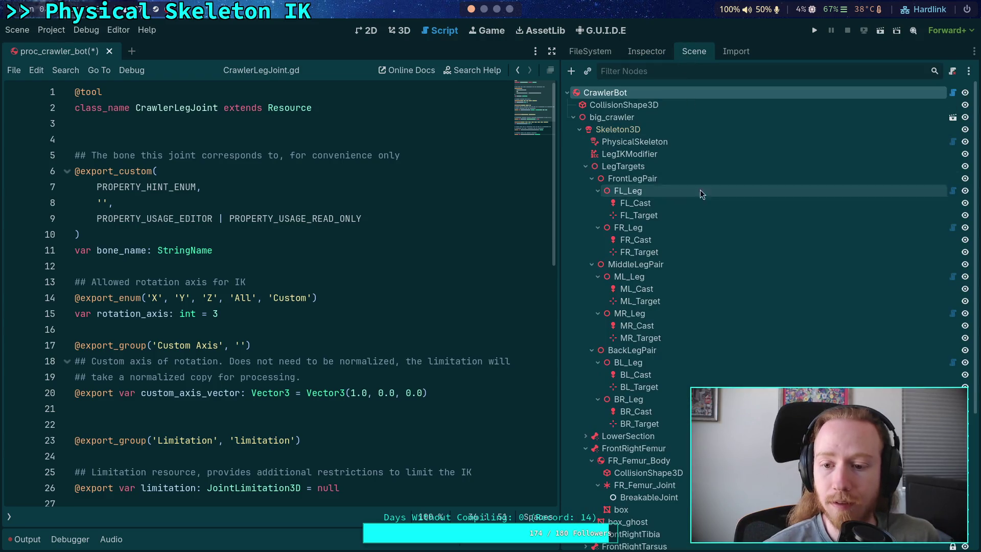
left_click(628, 153)
left_click(642, 52)
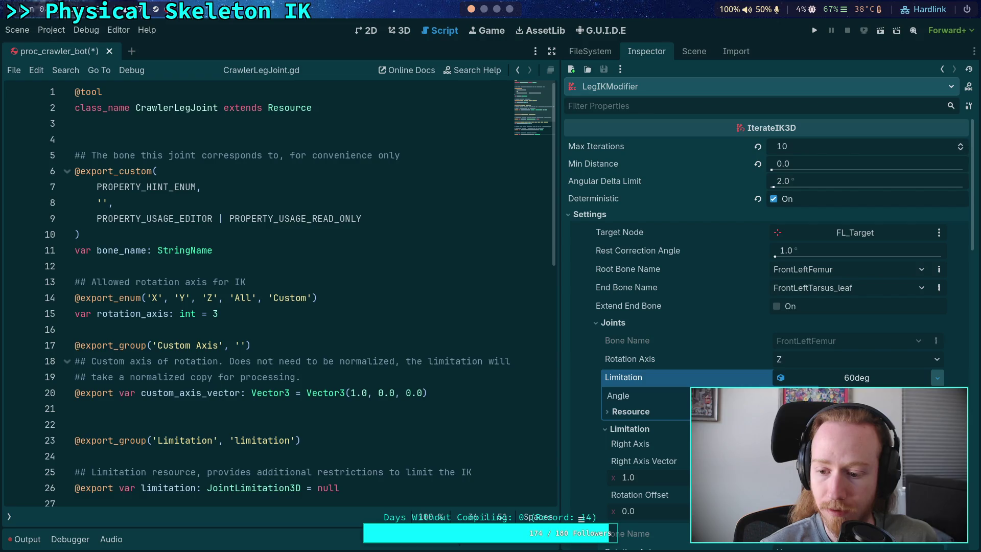
Reselect CrawlerBot and expand the first joint of the first Leg Plan.
left_click(690, 52)
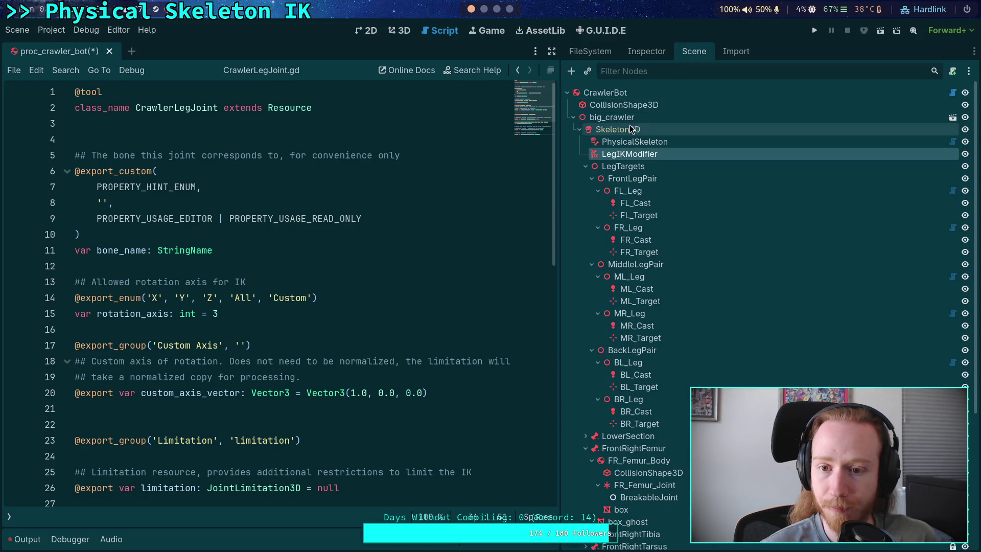
left_click(633, 97)
left_click(659, 57)
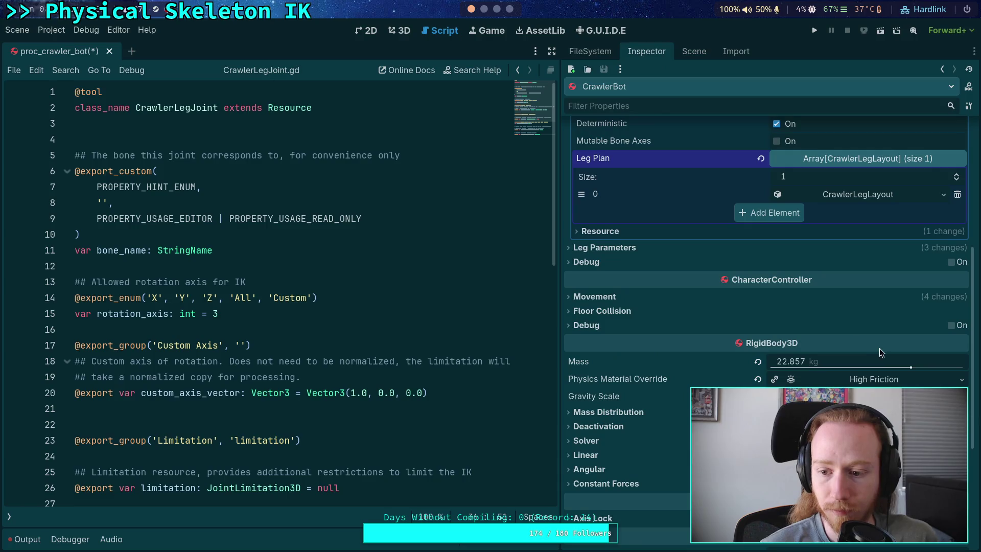
left_click(854, 196)
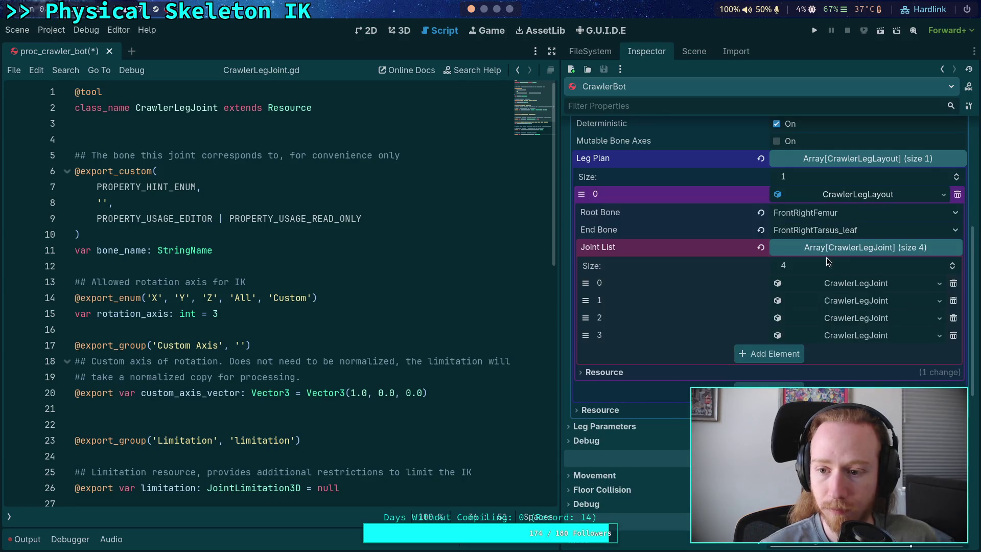
left_click(843, 284)
Give joint 0's empty Limitation slot a new 60deg limitation.
left_click(952, 366)
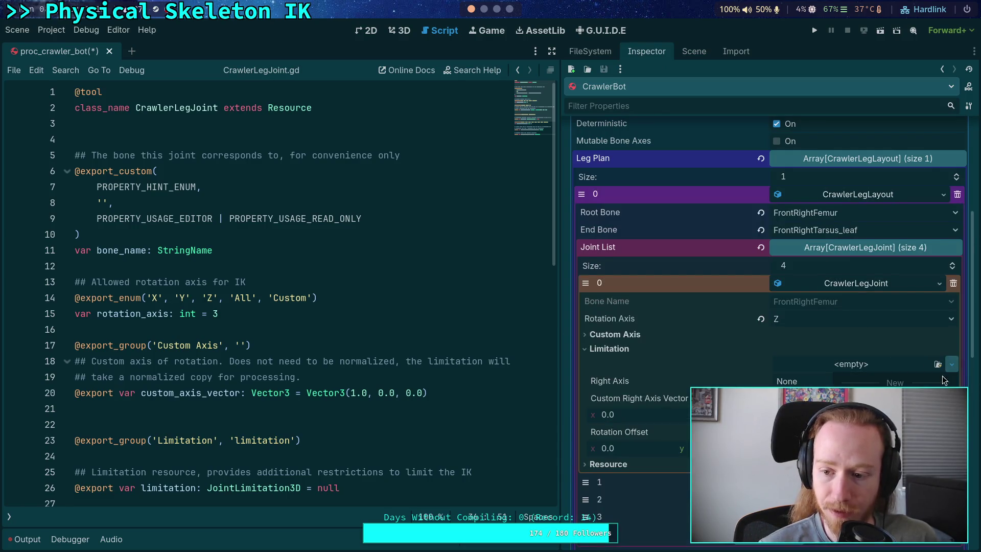
left_click(814, 373)
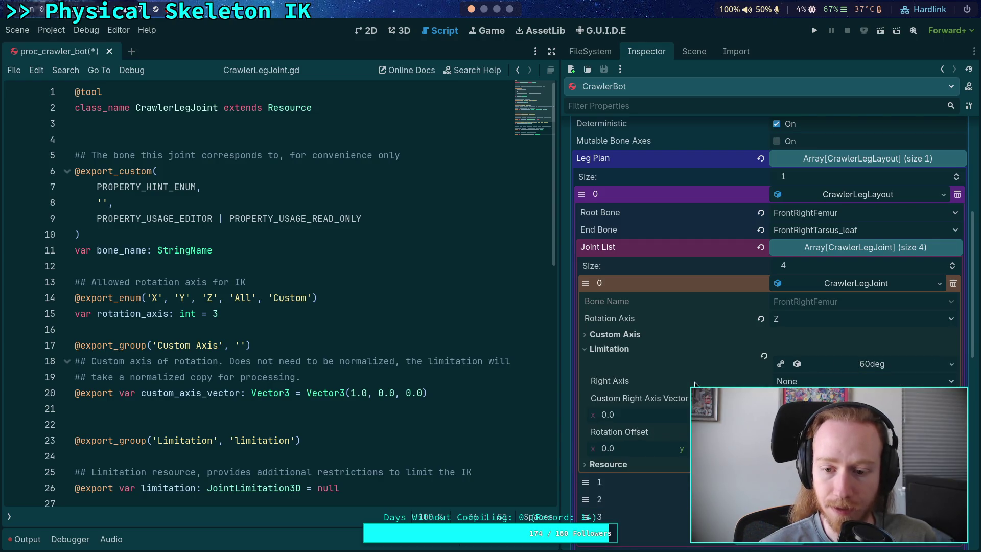
scroll(694, 383, "up", 2)
scroll(694, 382, "down", 2)
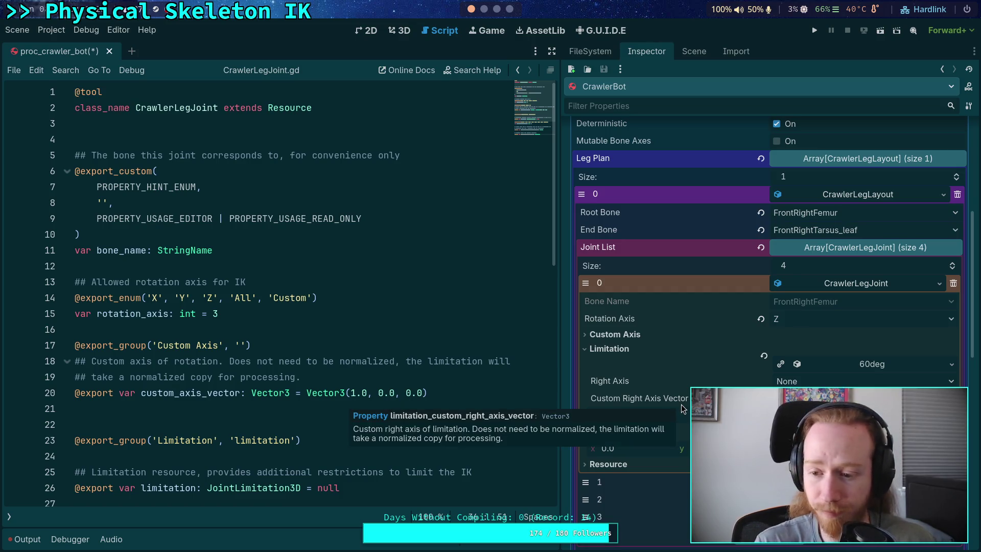
Set the limitation's Right Axis and collapse the Limitation group.
left_click(808, 382)
left_click(808, 411)
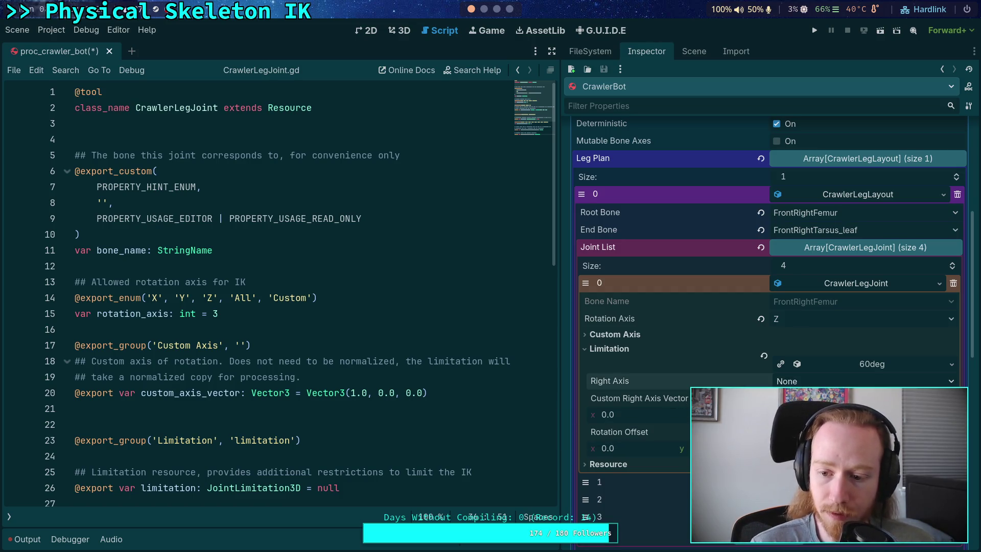
left_click(631, 350)
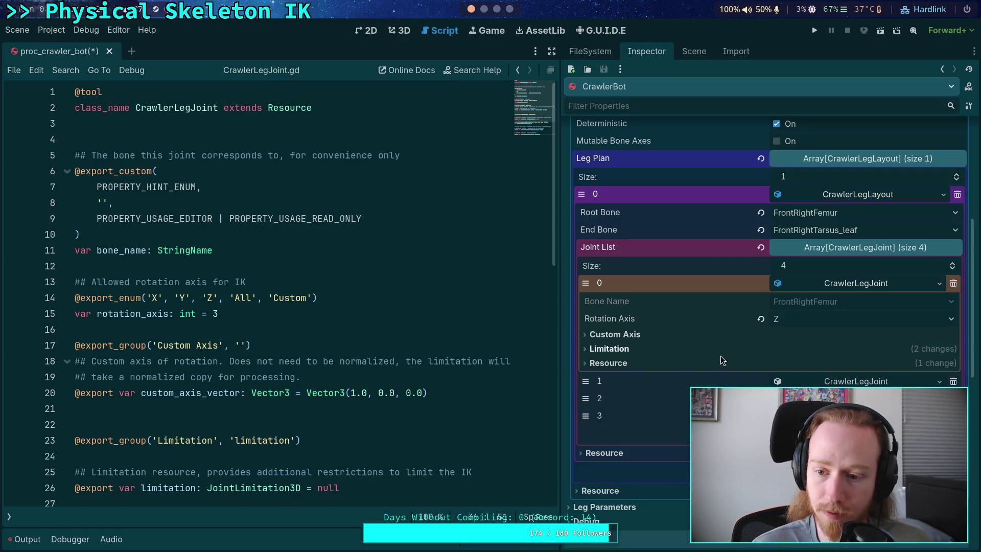
Name the first leg joint resource FemurJoint in its Resource group.
left_click(634, 364)
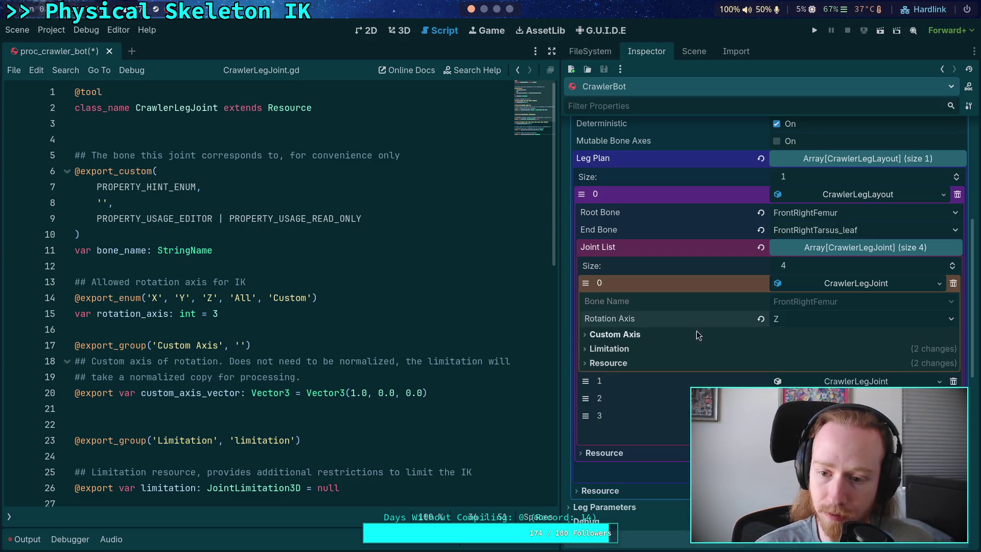
left_click(851, 284)
left_click(852, 284)
left_click(667, 364)
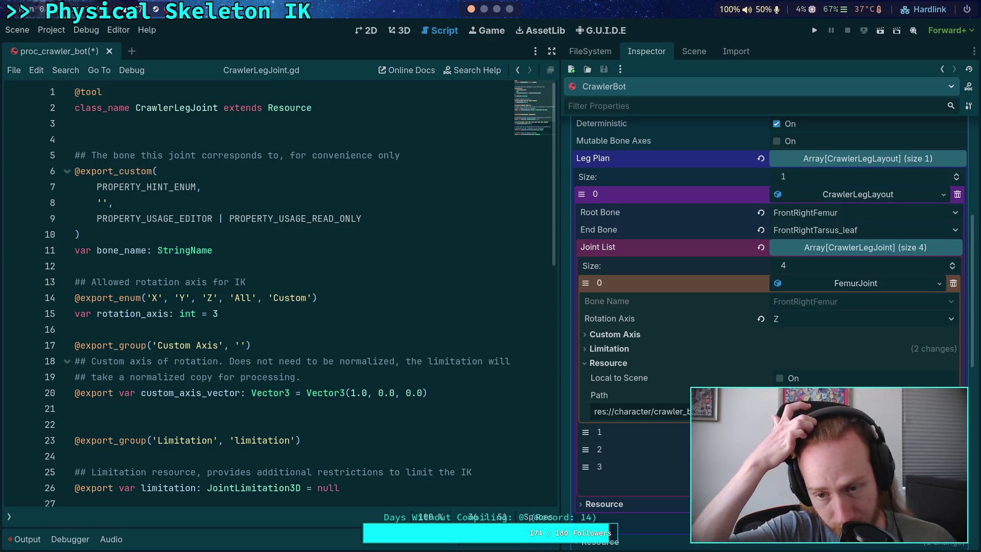
left_click(938, 285)
key("Escape")
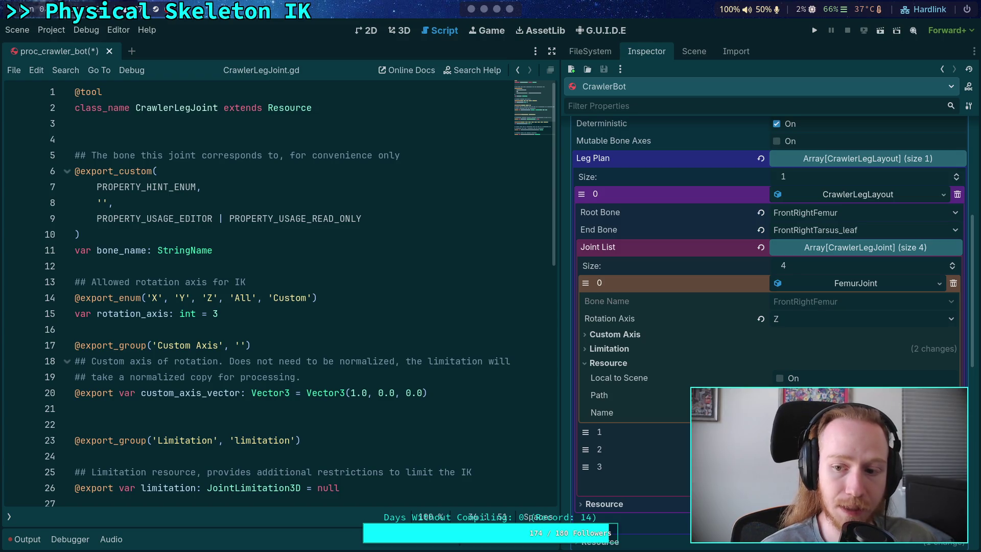
Expand FemurJoint in the Inspector and add blank lines below the bone_name declaration.
left_click(851, 196)
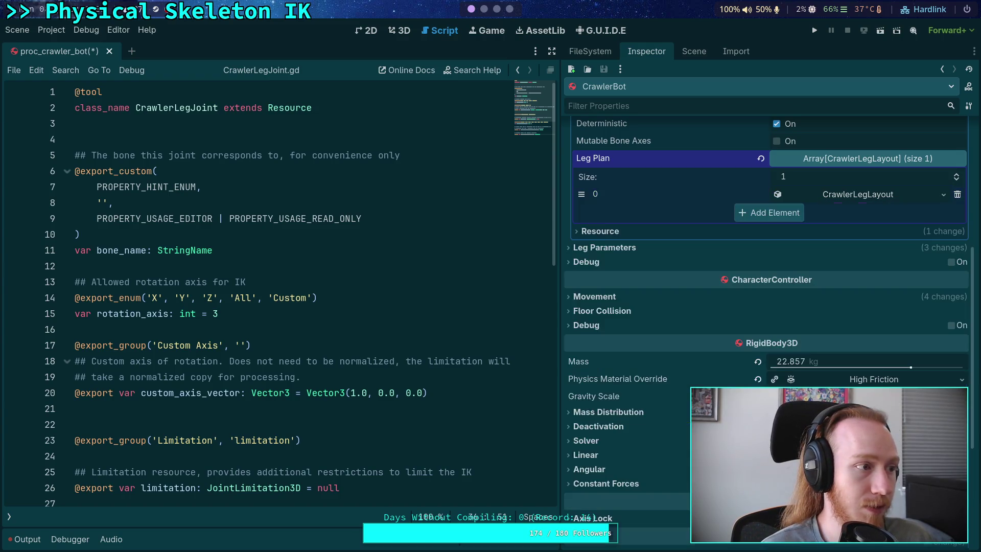
left_click(851, 197)
left_click(864, 284)
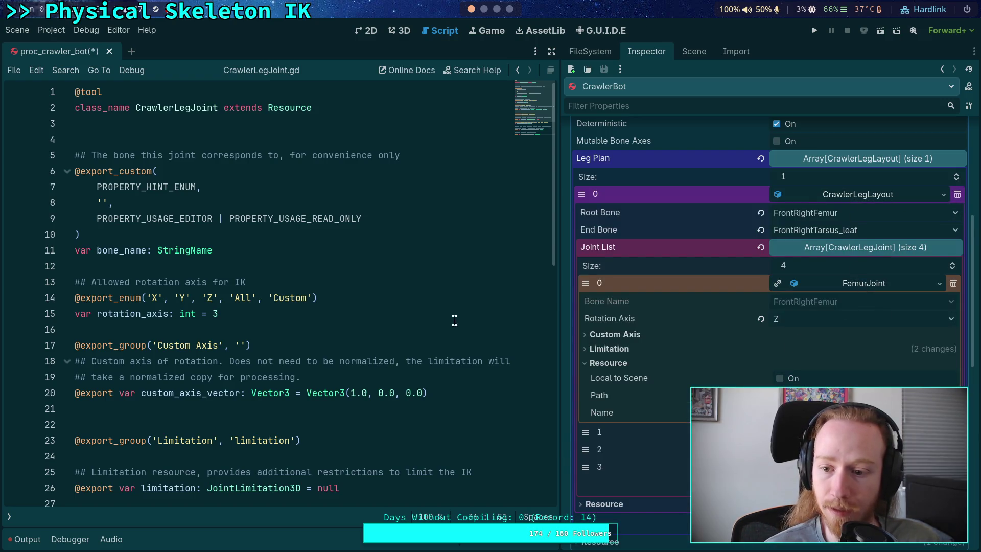
left_click(260, 270)
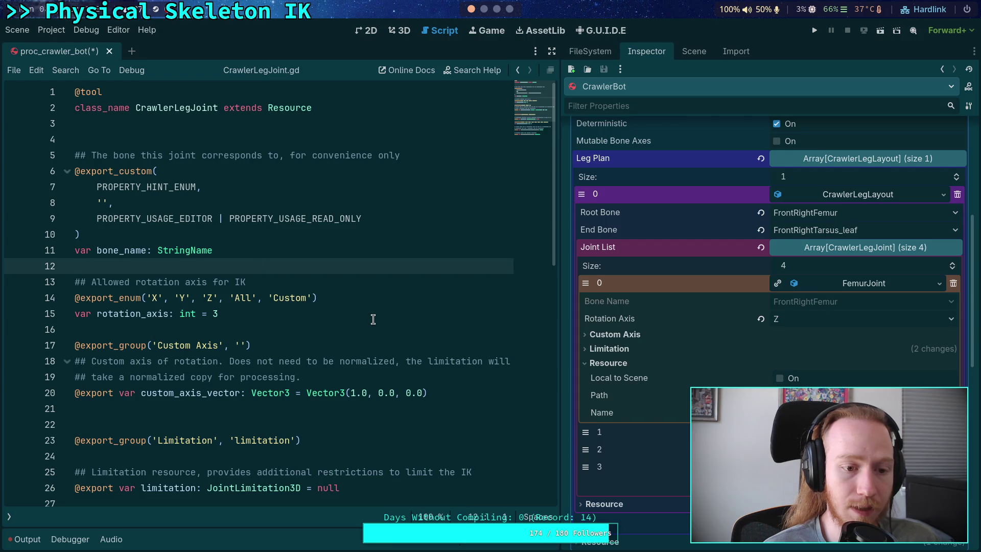
scroll(376, 315, "down", 2)
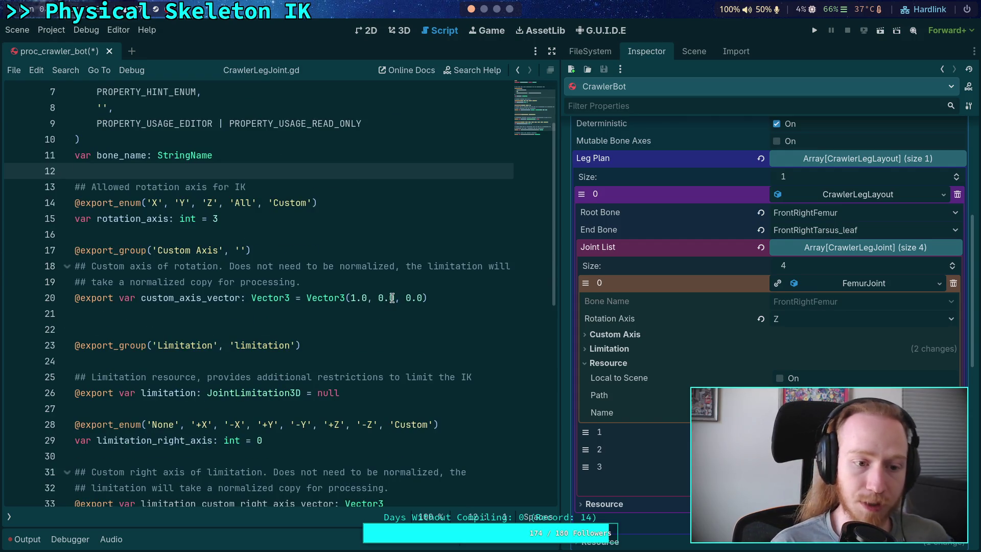
key("Return")
key("Return")
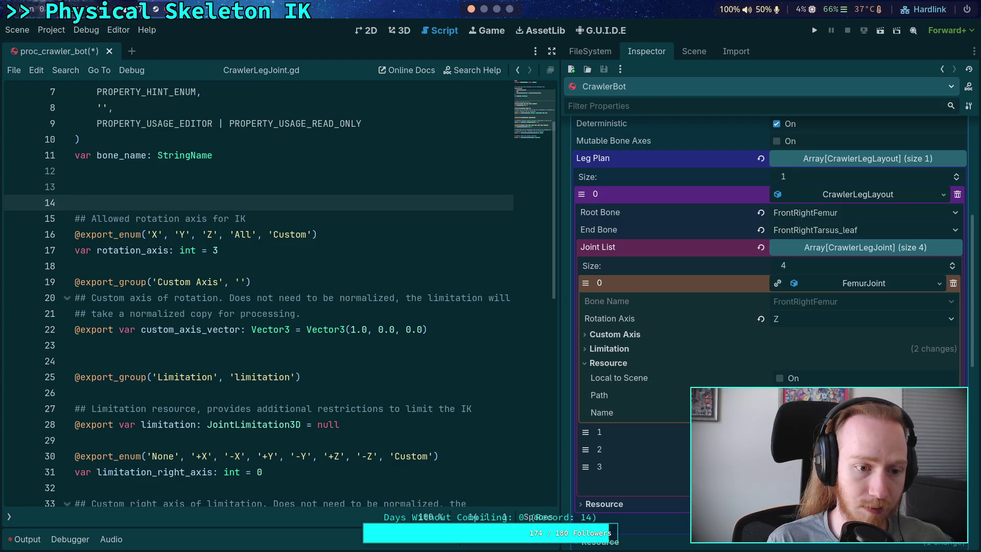
left_click(119, 281)
type("sub")
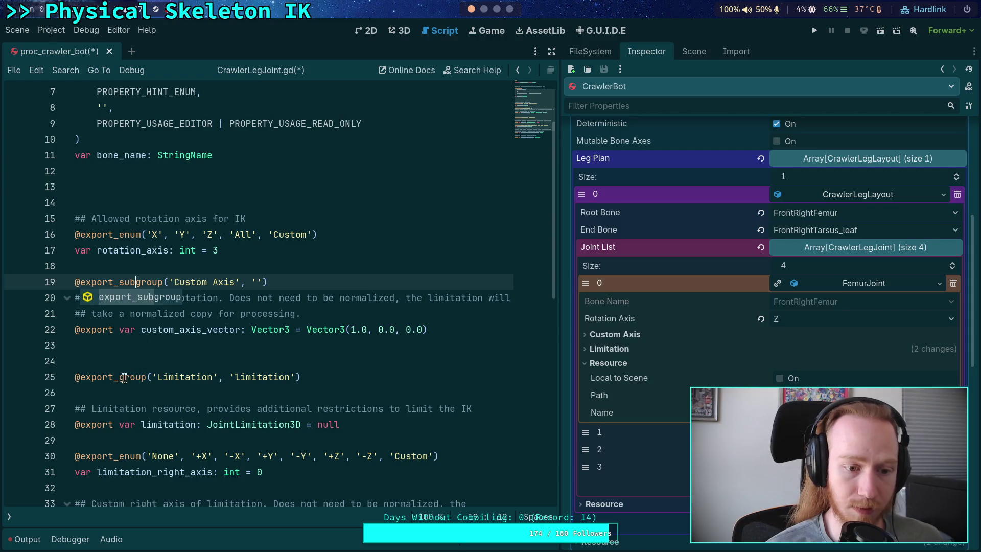
left_click(118, 379)
type("sub")
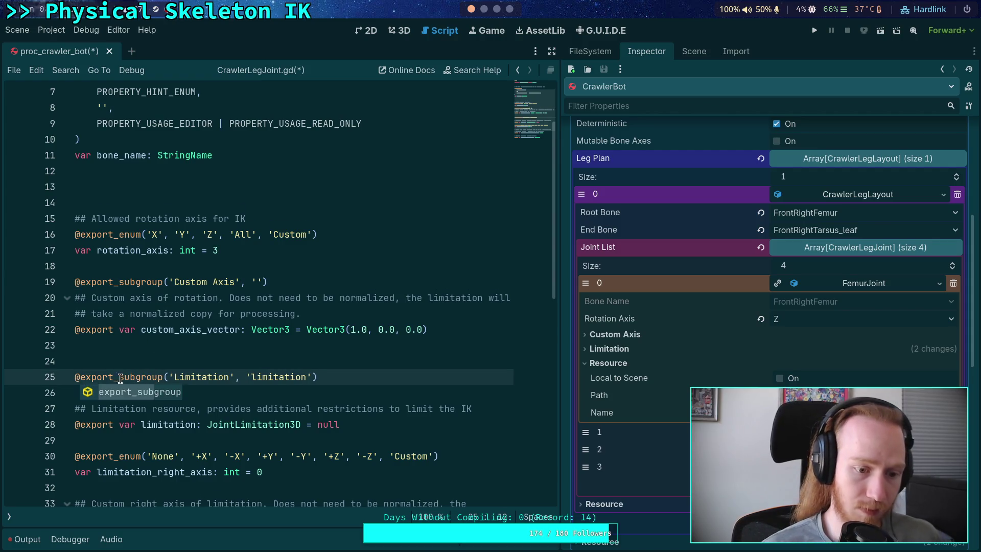
scroll(279, 360, "down", 1)
left_click(279, 392)
scroll(279, 361, "down", 2)
scroll(278, 361, "up", 5)
left_click(158, 286)
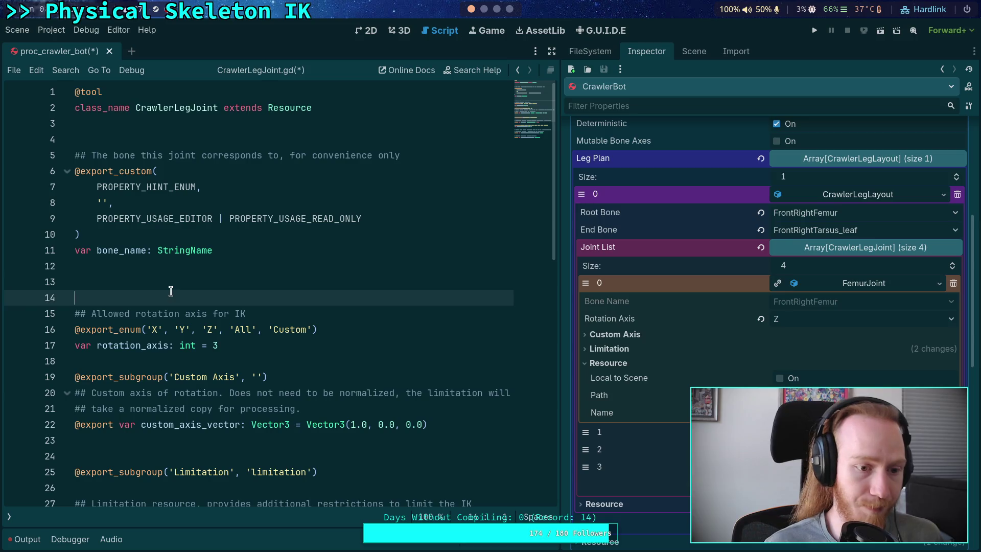
key("Return")
type("@export_")
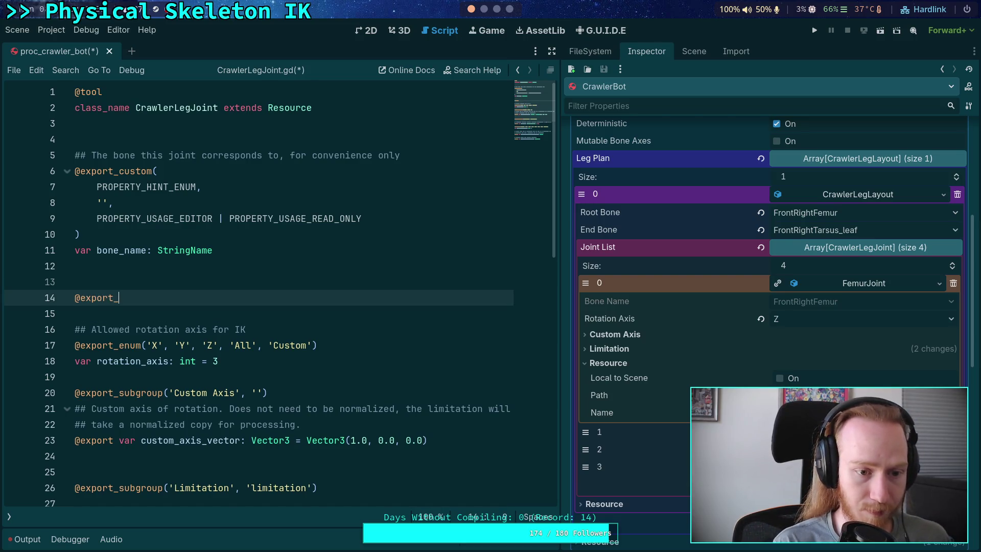
type("group('")
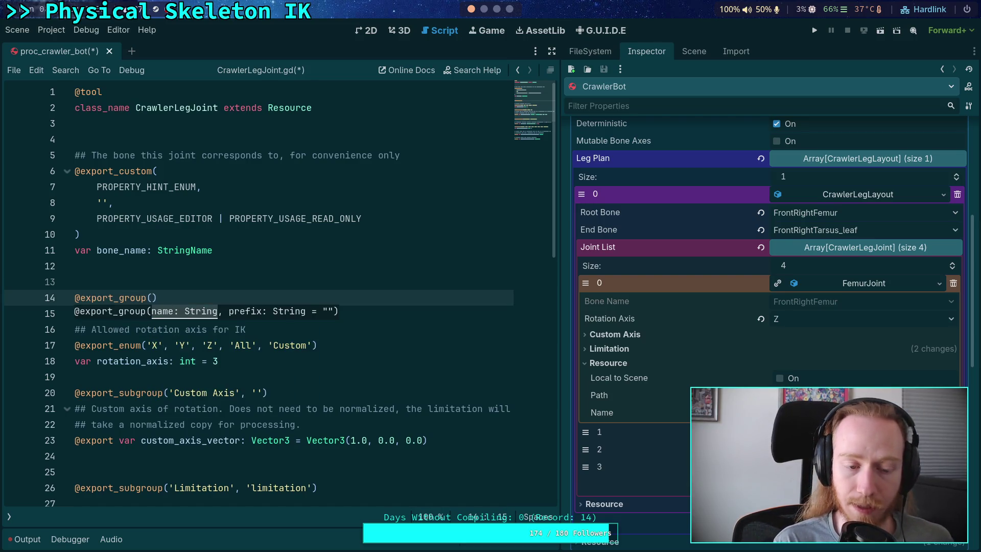
type("IK Settings")
key("ctrl+s")
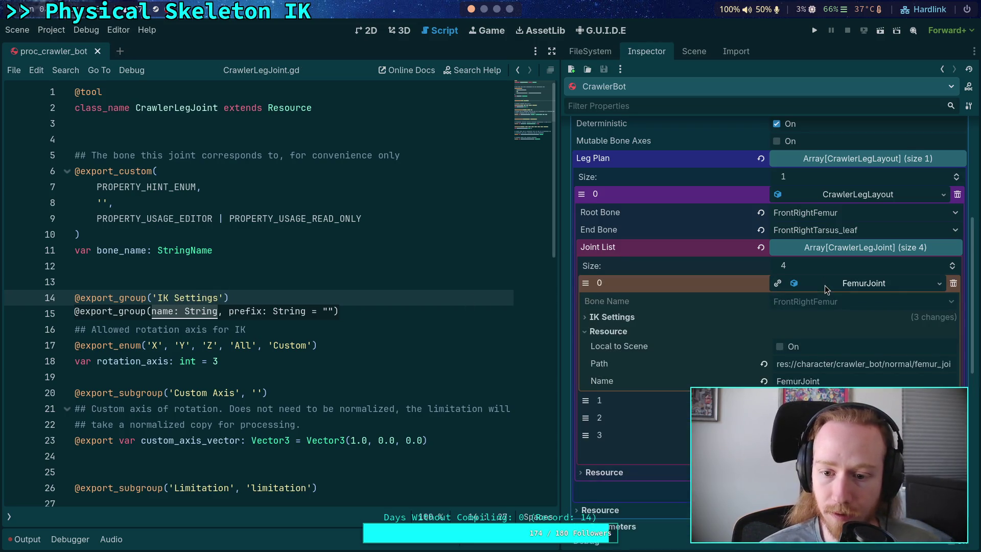
Check that Custom Axis and Limitation now sit under IK Settings in the Inspector.
left_click(615, 330)
left_click(633, 318)
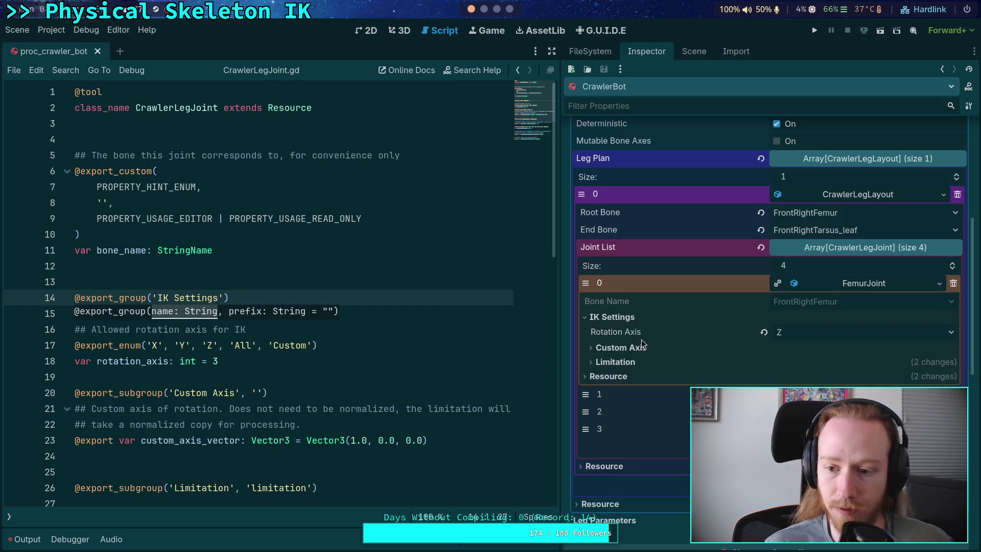
left_click(625, 318)
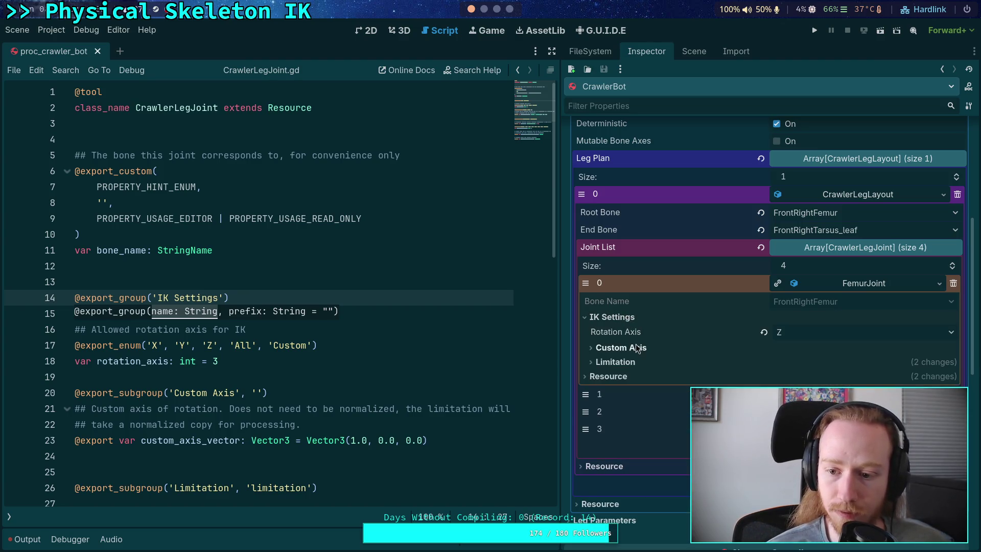
left_click(636, 348)
left_click(634, 393)
left_click(634, 393)
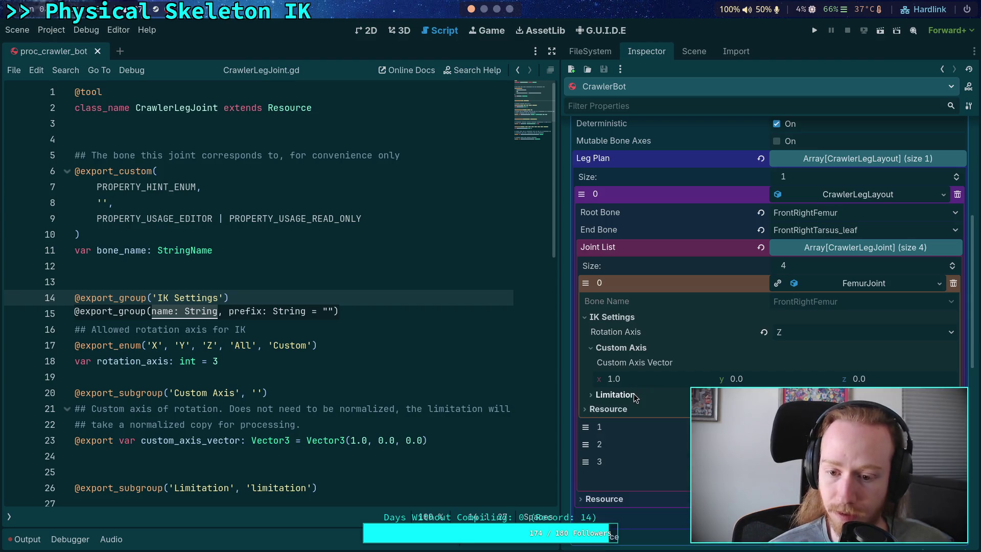
left_click(630, 347)
left_click(624, 317)
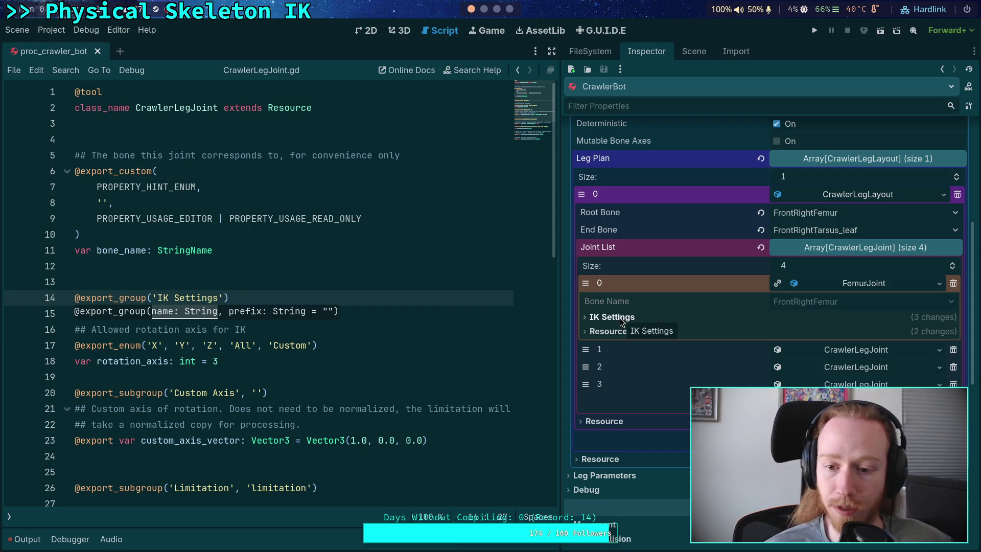
Reopen CrawlerBot's properties and recheck the first joint's IK Settings group.
left_click(456, 349)
left_click(643, 319)
left_click(625, 318)
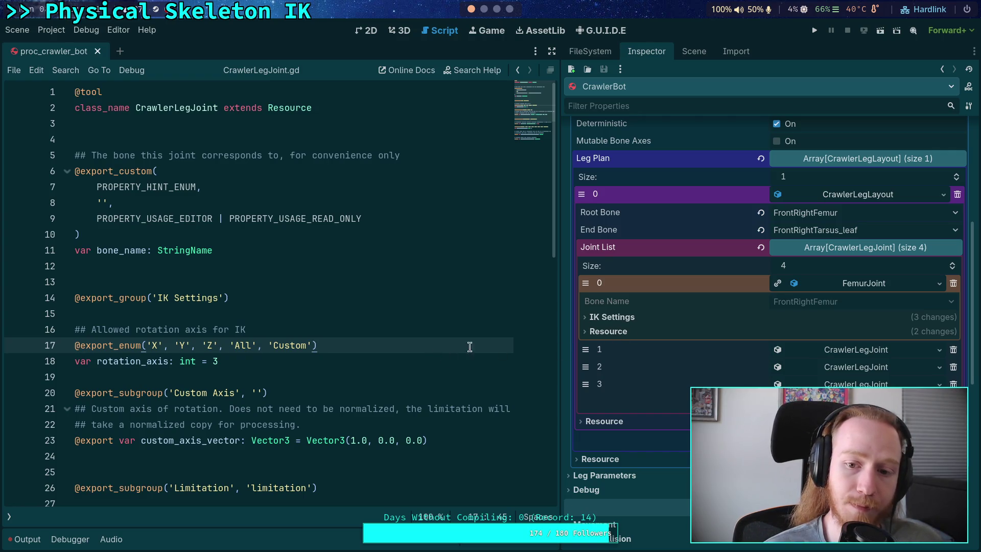
left_click(629, 319)
left_click(632, 319)
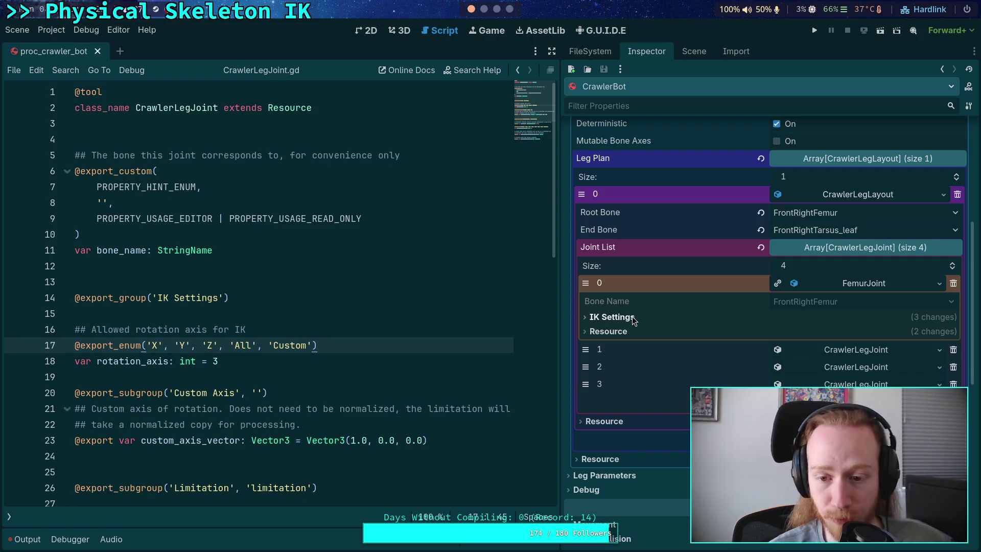
left_click(680, 53)
left_click(646, 51)
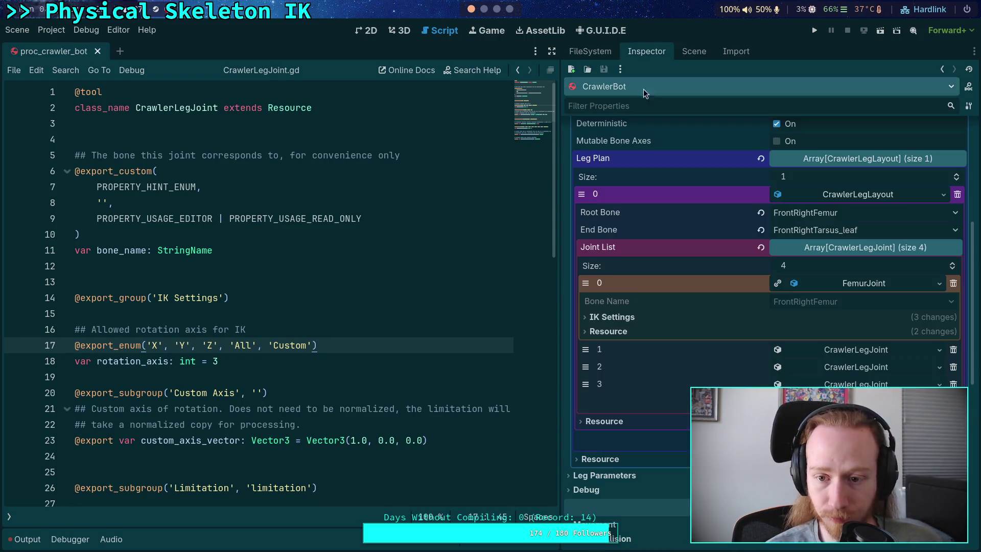
left_click(624, 318)
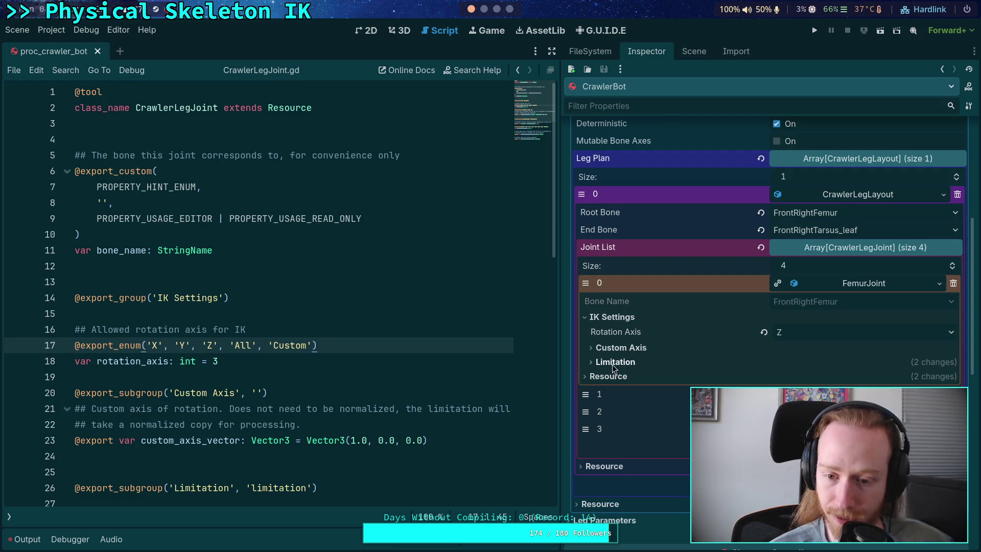
scroll(275, 332, "down", 4)
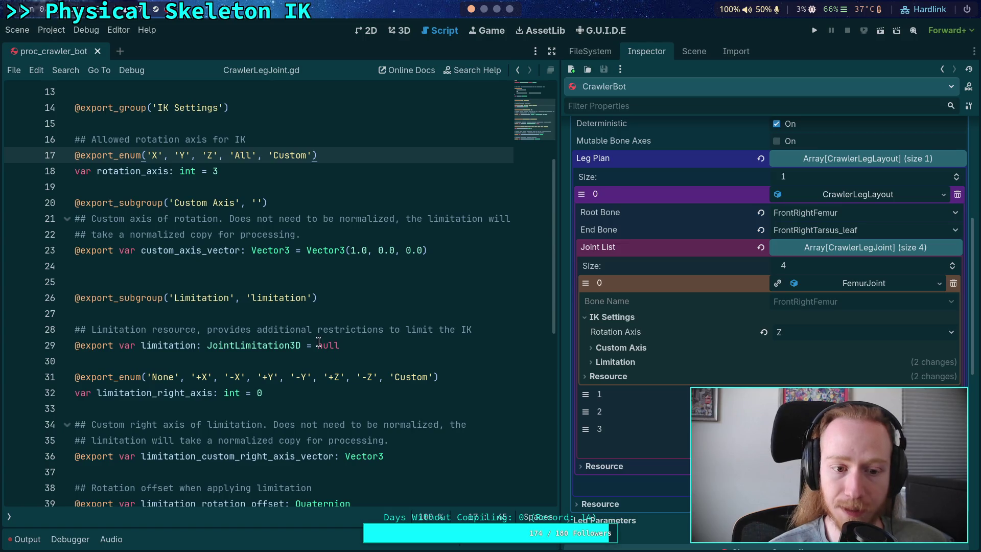
Rename the Custom Axis subgroup to 'Rotation Axis'.
scroll(305, 339, "down", 3)
left_click(380, 396)
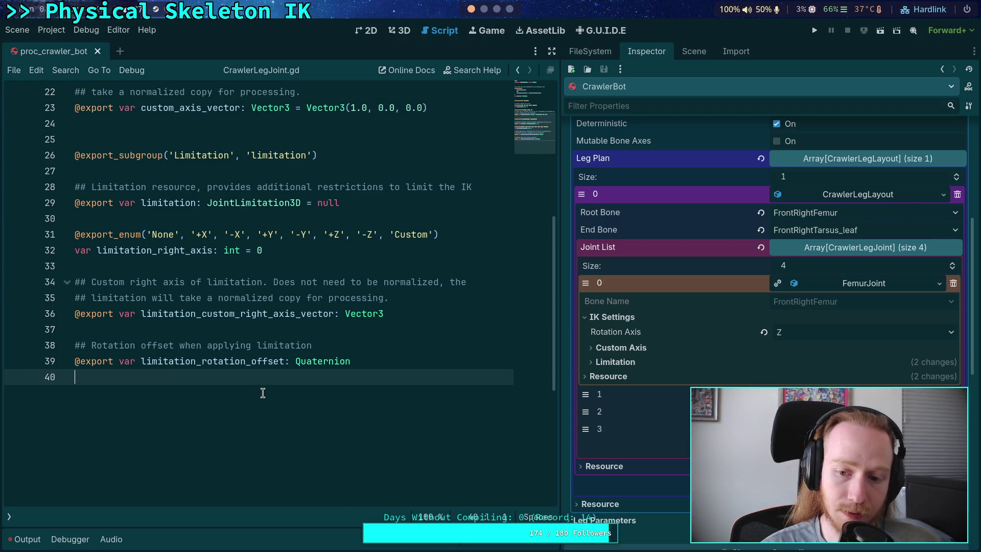
left_click(591, 348)
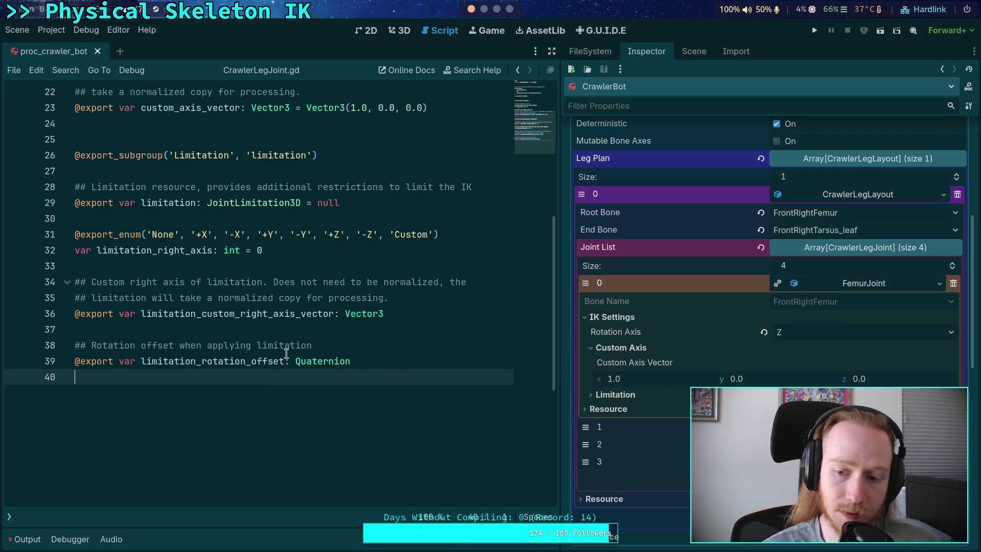
scroll(274, 351, "up", 5)
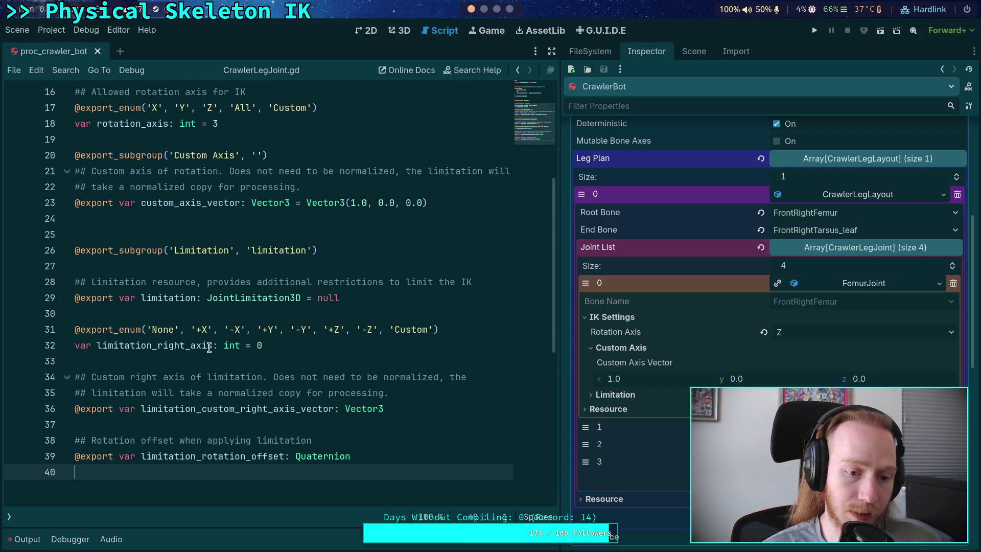
left_click_drag(174, 297, 215, 297)
type("Rotation")
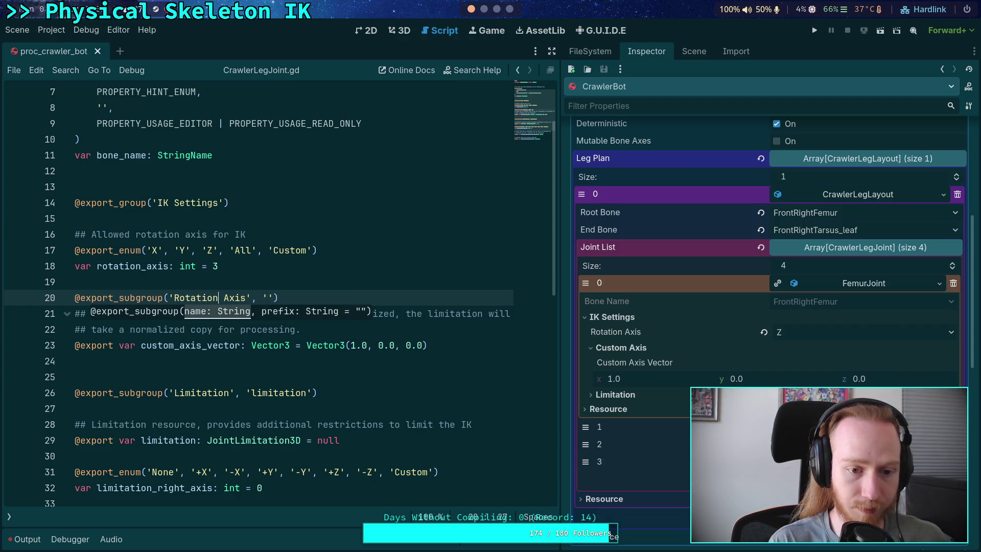
Add blank lines above and below the Rotation Axis subgroup and save CrawlerLegJoint.gd.
left_click(136, 297)
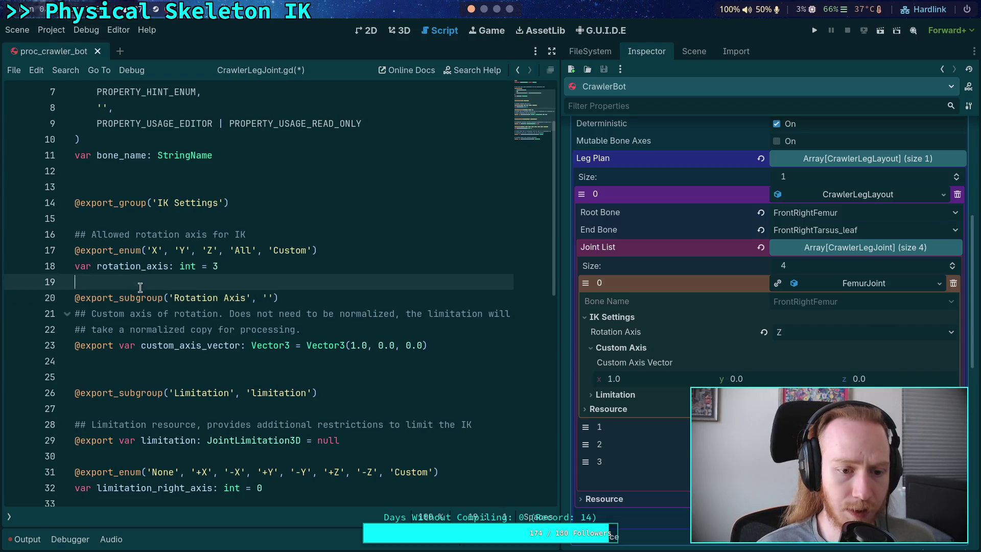
key("alt+Up")
key("alt+Up")
key("alt+Up")
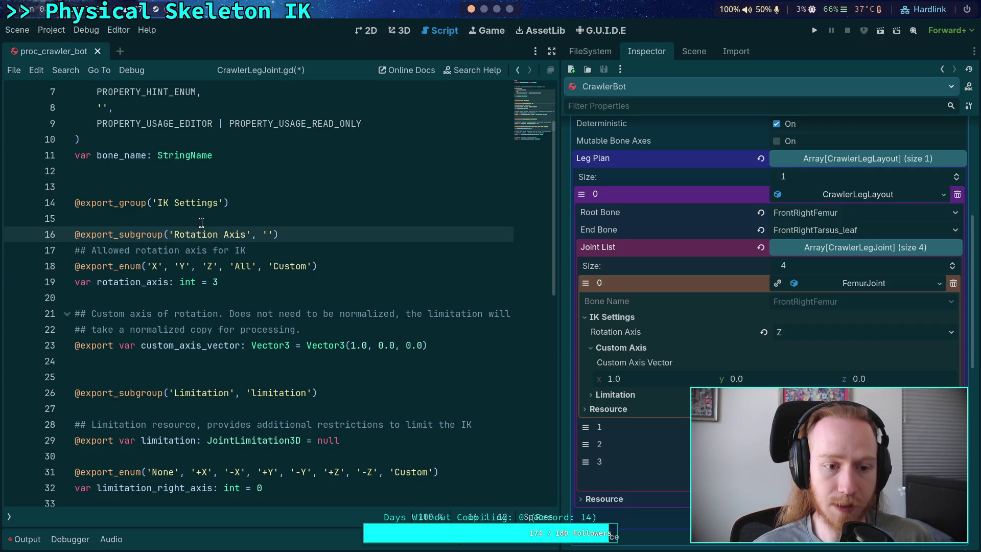
left_click(201, 219)
key("Return")
left_click(324, 250)
key("Return")
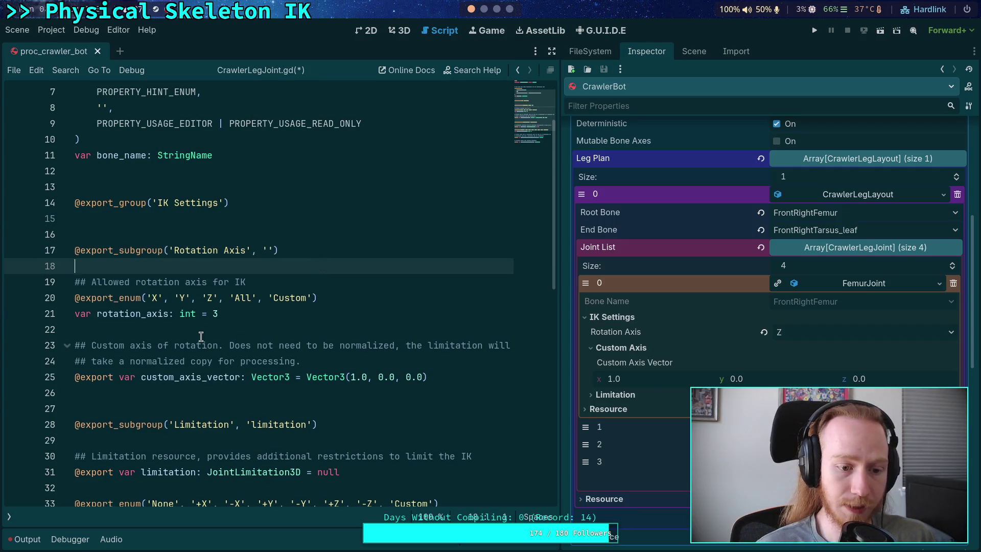
left_click(216, 347)
left_click(155, 395)
scroll(179, 379, "down", 1)
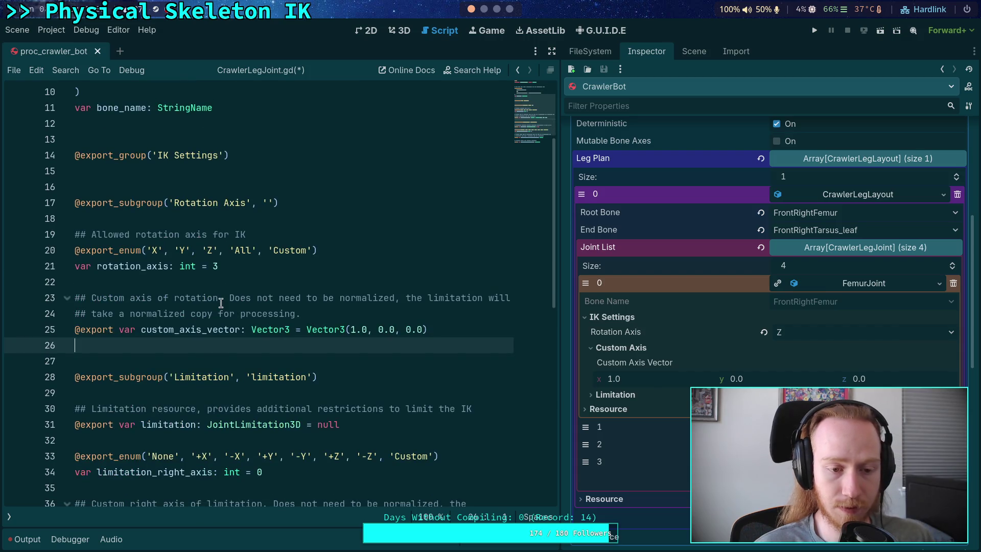
left_click(257, 281)
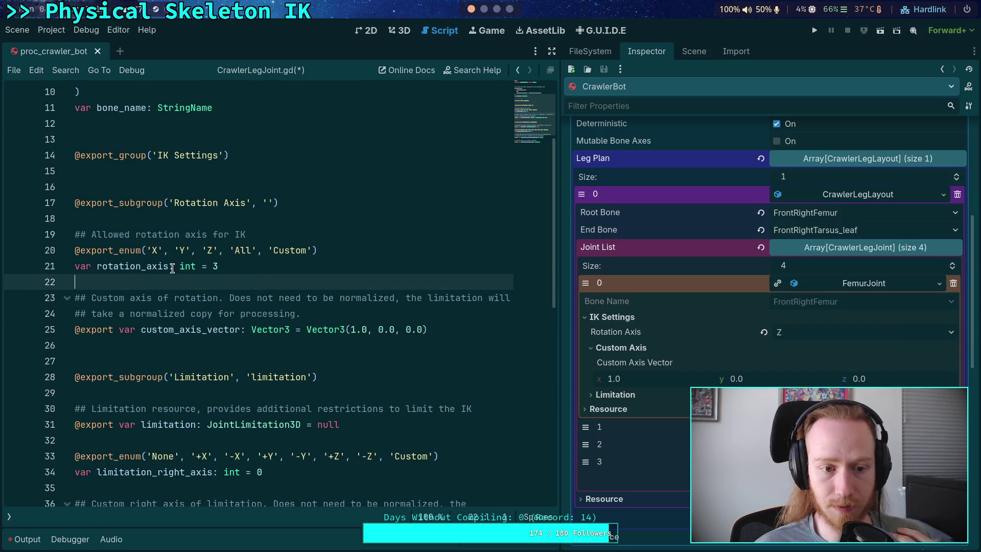
key("ctrl+s")
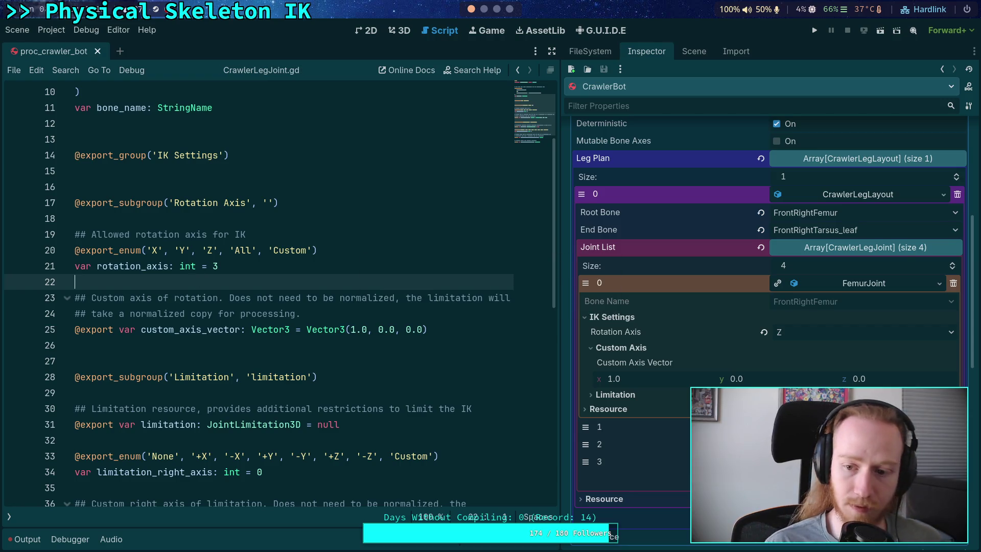
Expand FemurJoint's Rotation Axis and Limitation subgroups in the Inspector.
left_click(645, 332)
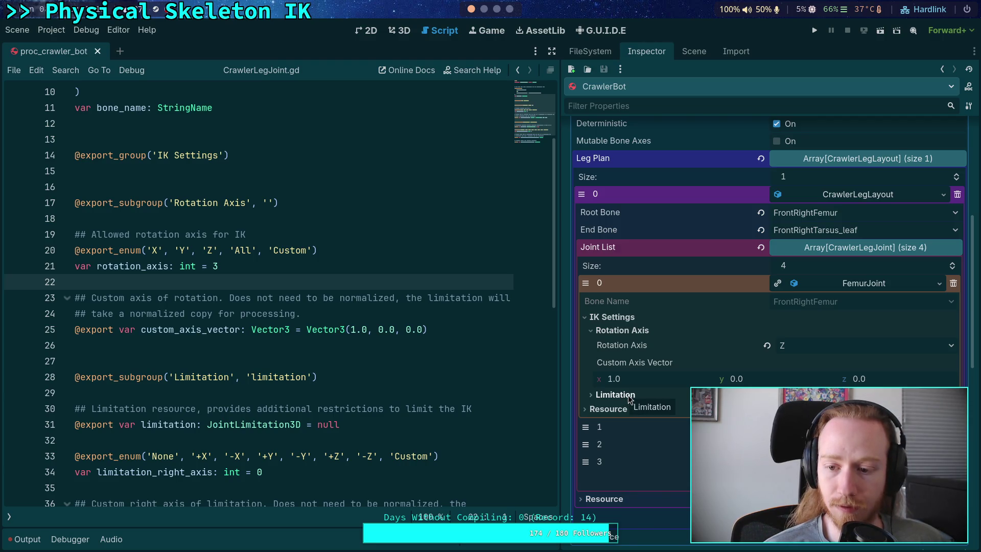
left_click(641, 397)
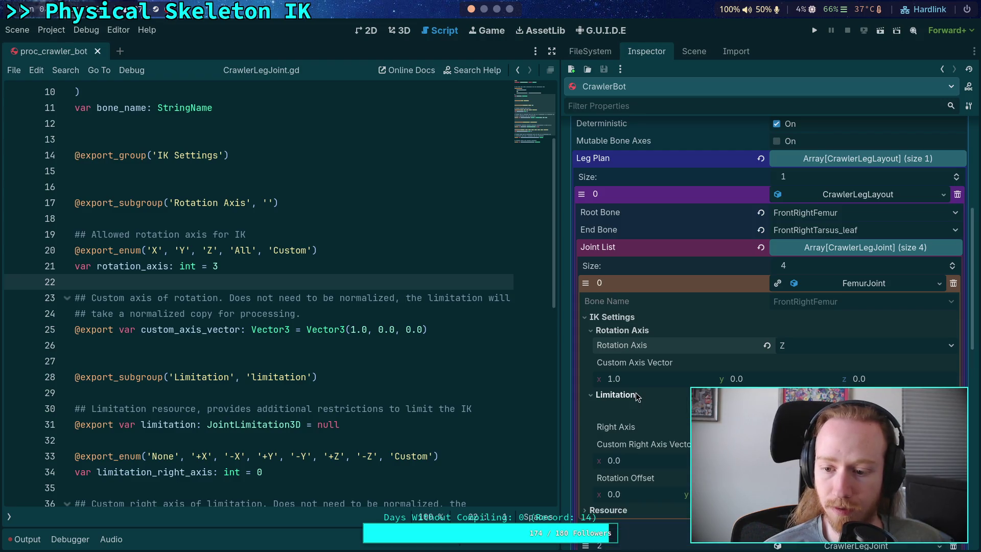
left_click(615, 395)
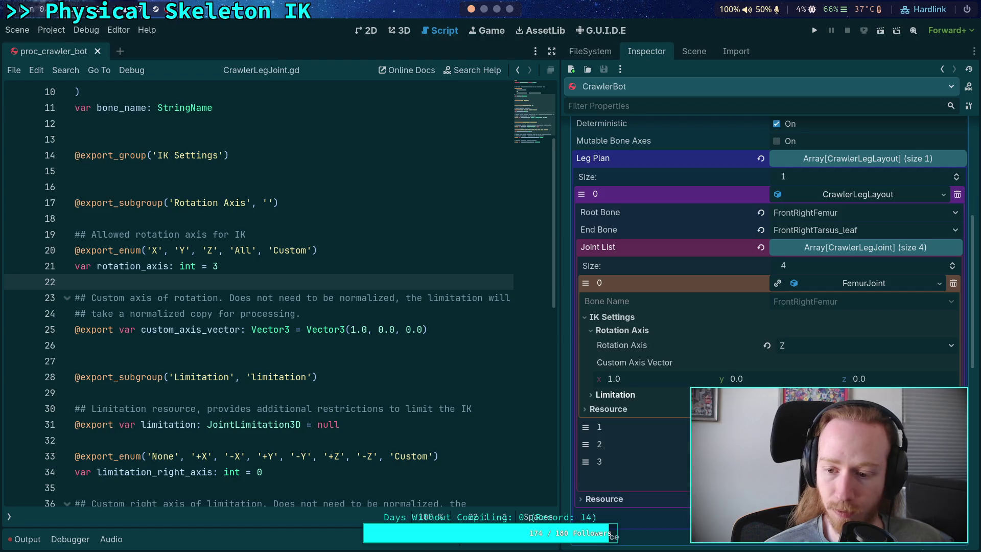
left_click(616, 394)
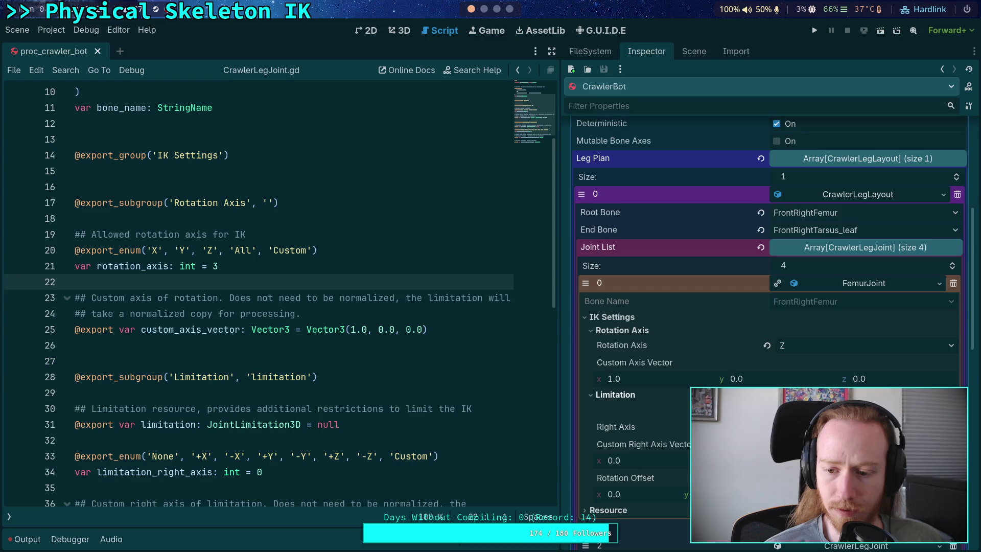
left_click(847, 284)
left_click(843, 284)
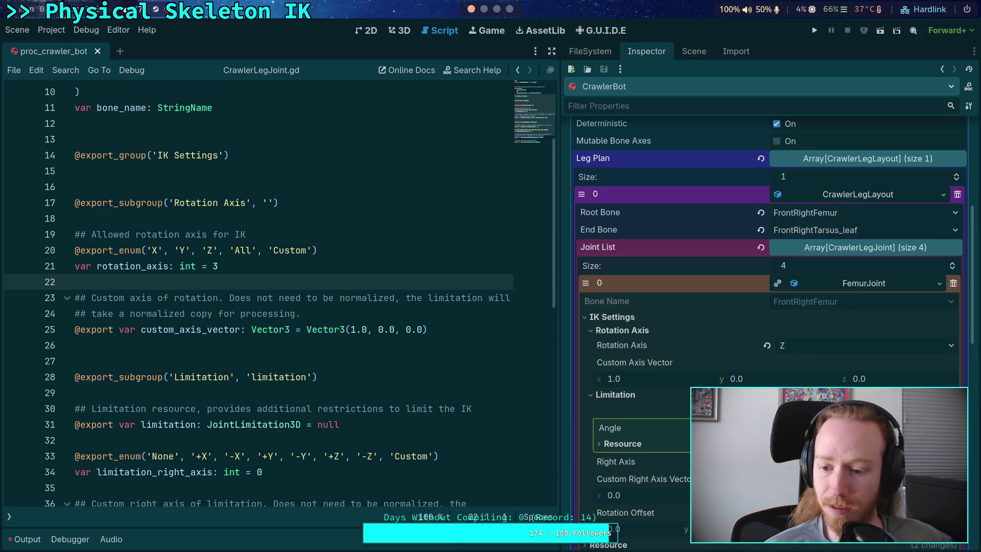
Expand the Limitation resource to see its Angle and widen the Inspector slightly.
left_click(818, 410)
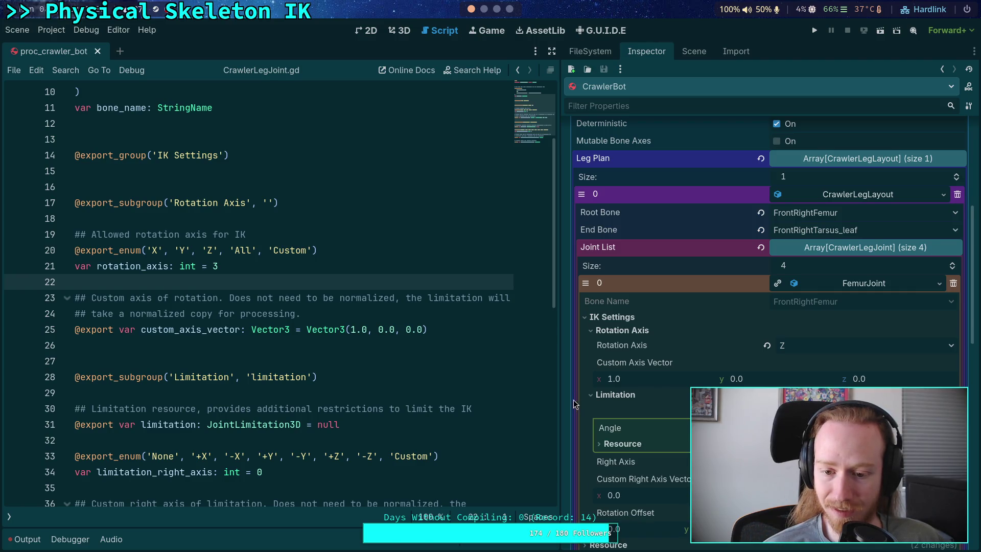
left_click_drag(559, 400, 550, 400)
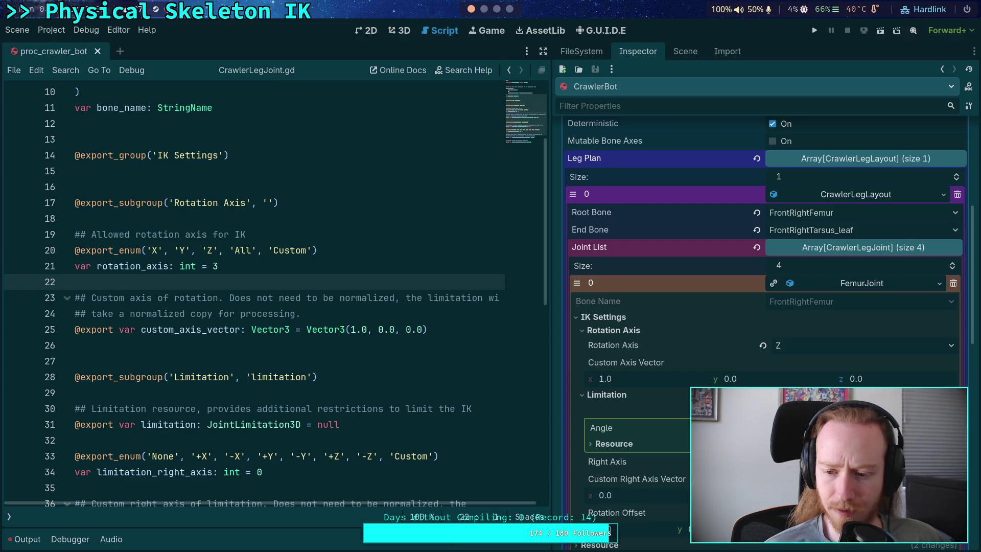
left_click(400, 352)
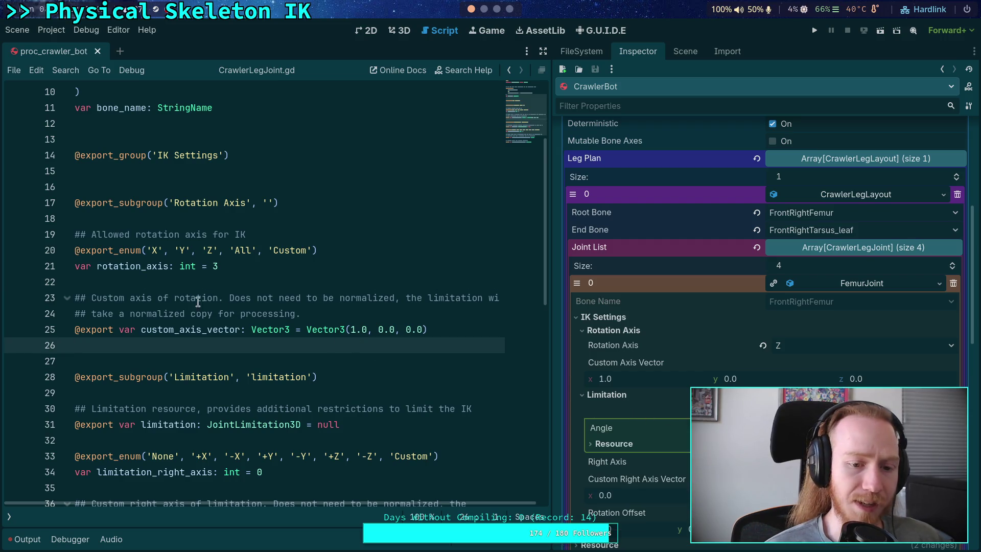
scroll(244, 304, "down", 4)
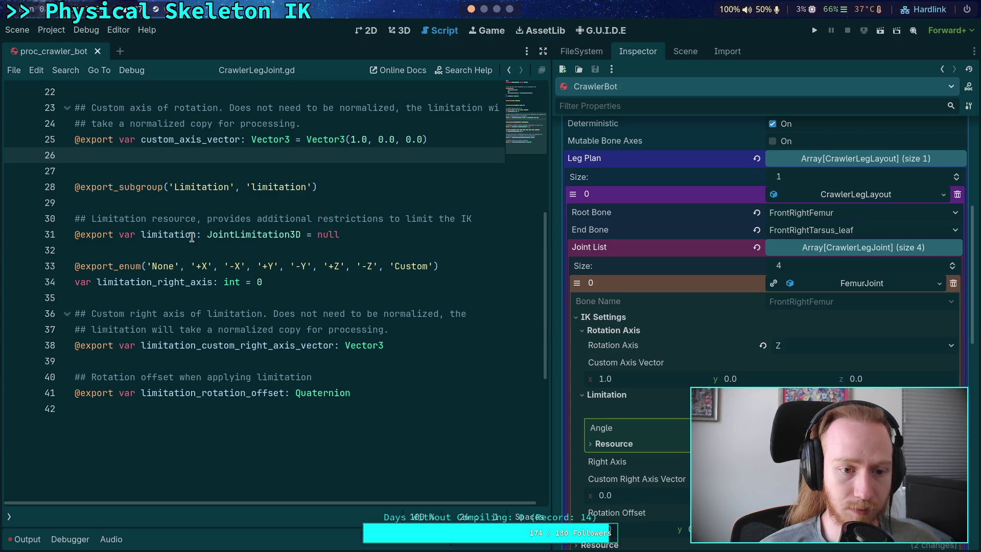
Rename the limitation export to limitation_resource, save, and check the Limitation subgroup.
left_click(192, 237)
type("_resource")
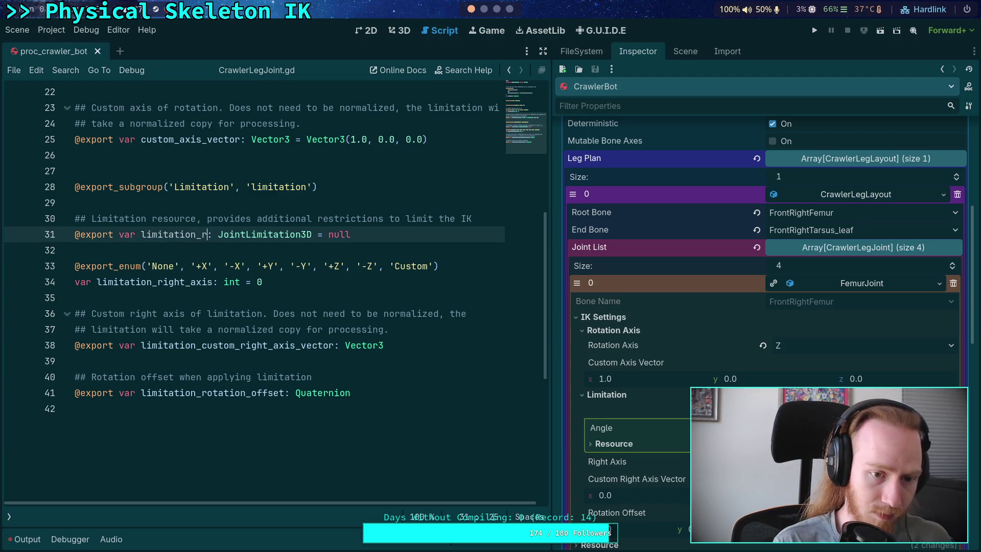
key("ctrl+s")
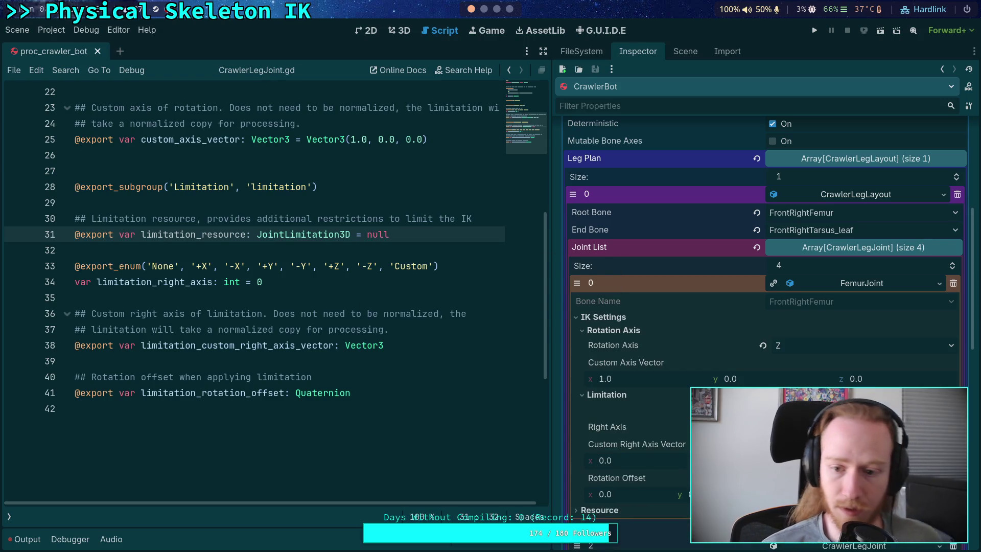
left_click(606, 395)
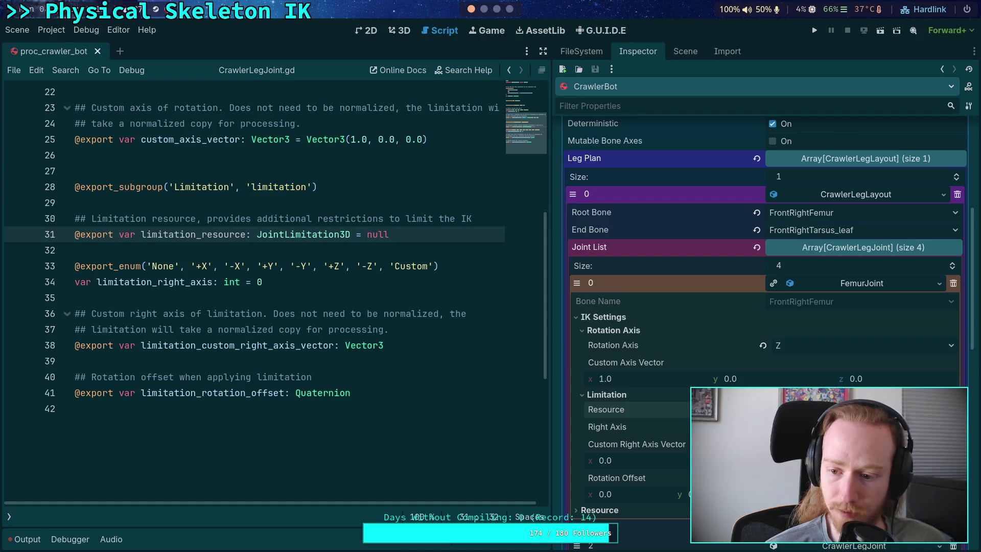
Collapse IK Settings in the Inspector and review joint 0's Resource details.
left_click(939, 284)
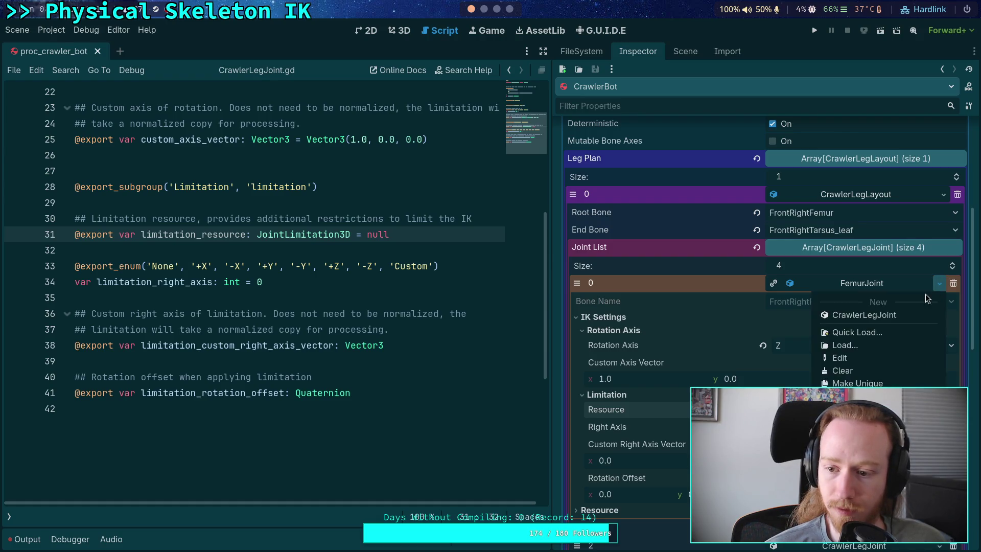
key("Escape")
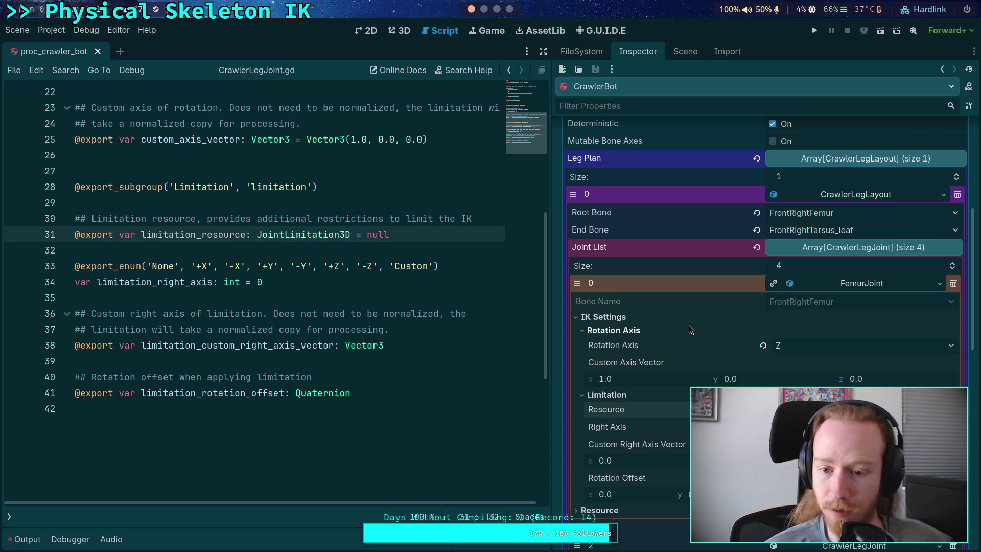
left_click(613, 318)
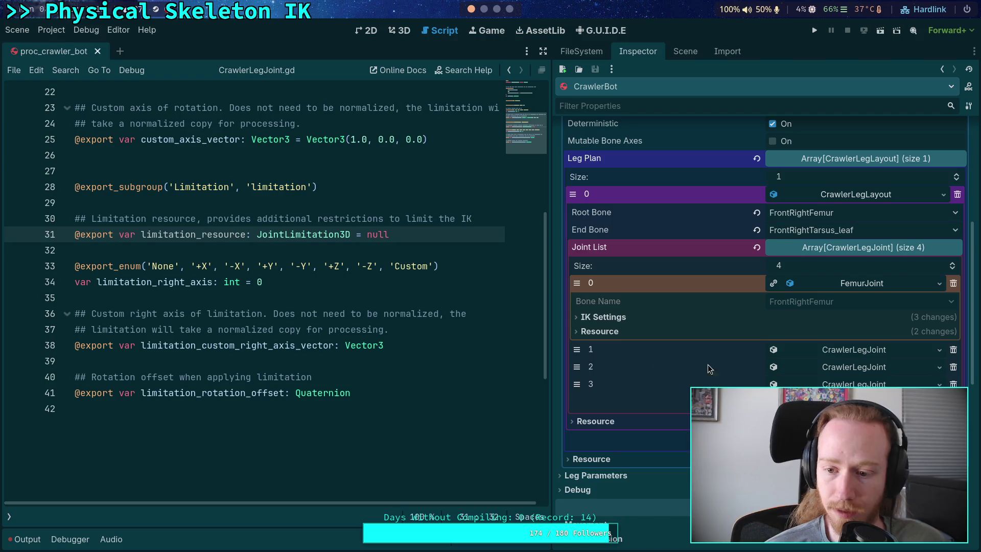
left_click(619, 332)
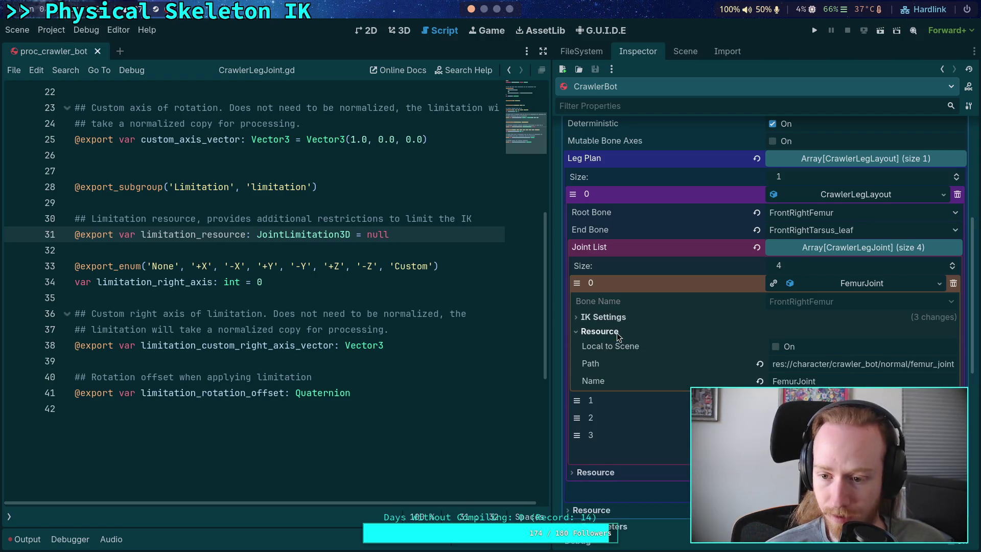
left_click(614, 332)
left_click(296, 314)
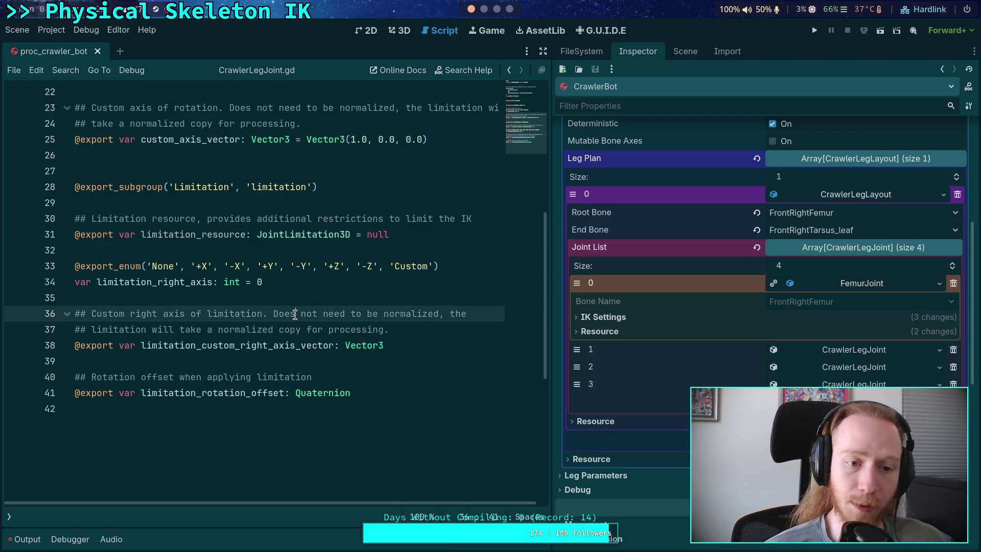
scroll(204, 316, "up", 7)
left_click(62, 298)
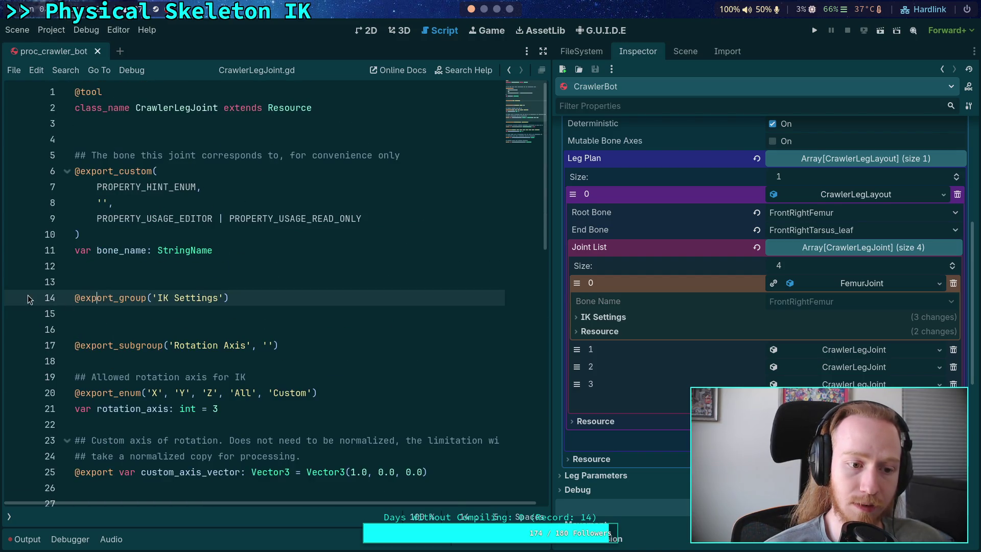
Insert a '#region IK Settings' header above the IK Settings export group.
key("Up")
key("Return")
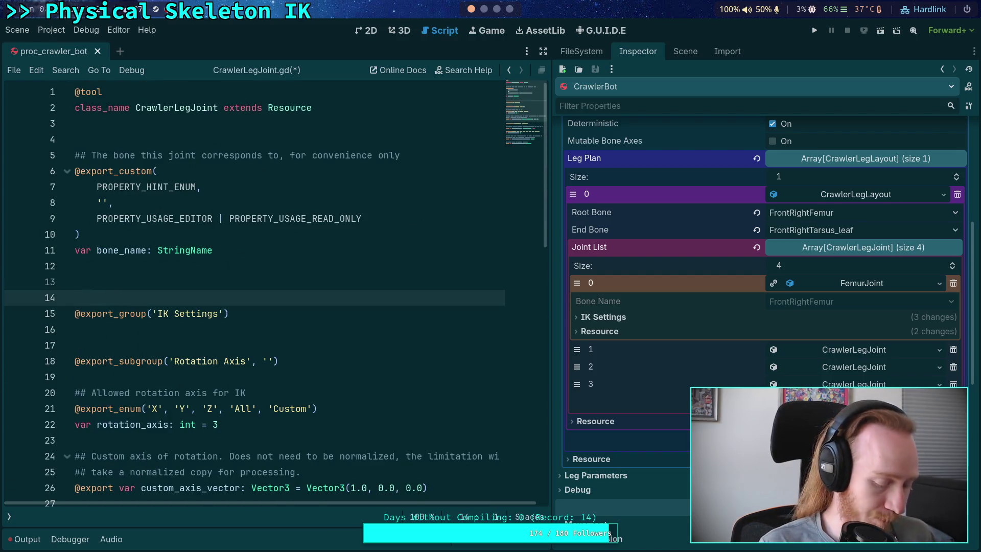
type("##ex")
key("BackSpace")
key("BackSpace")
key("BackSpace")
type("e")
key("BackSpace")
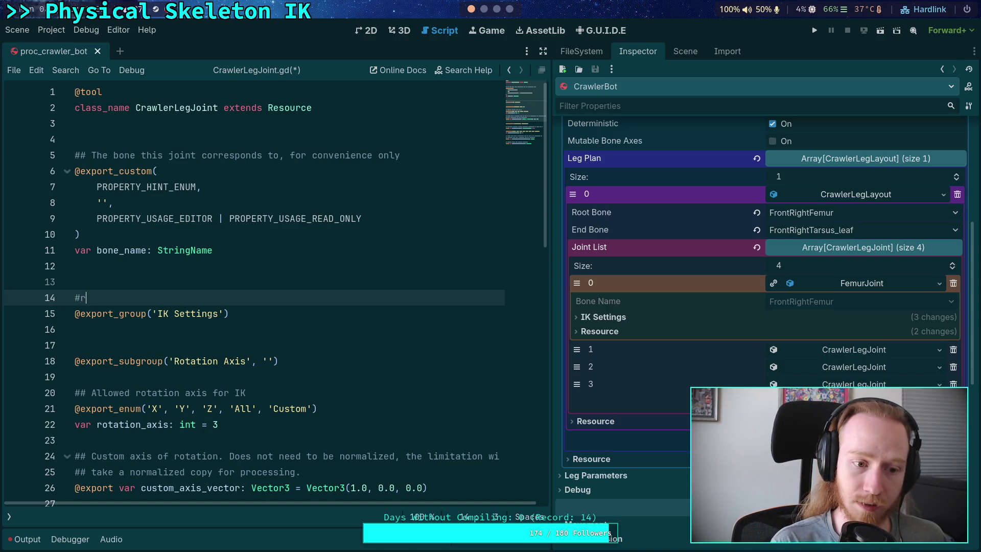
type("egion")
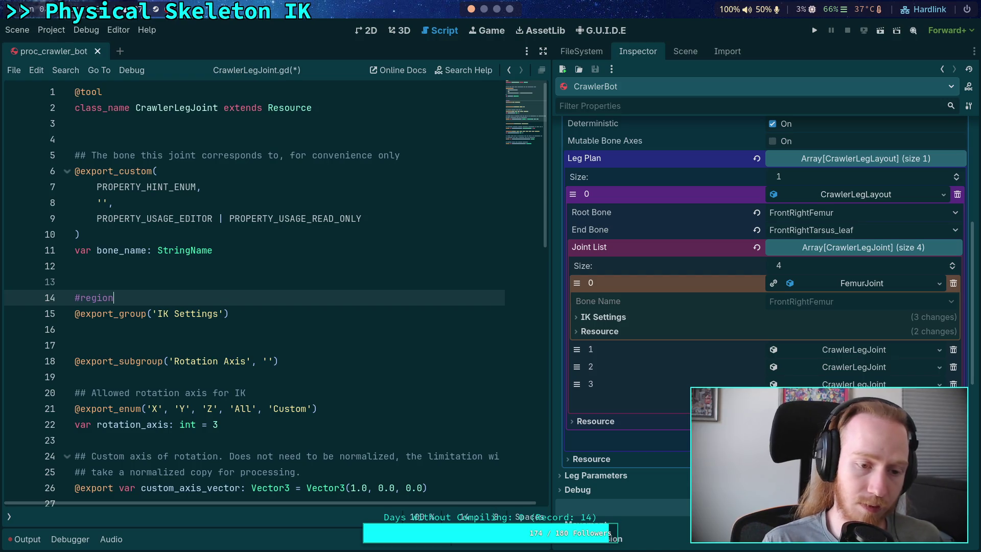
type(" IX")
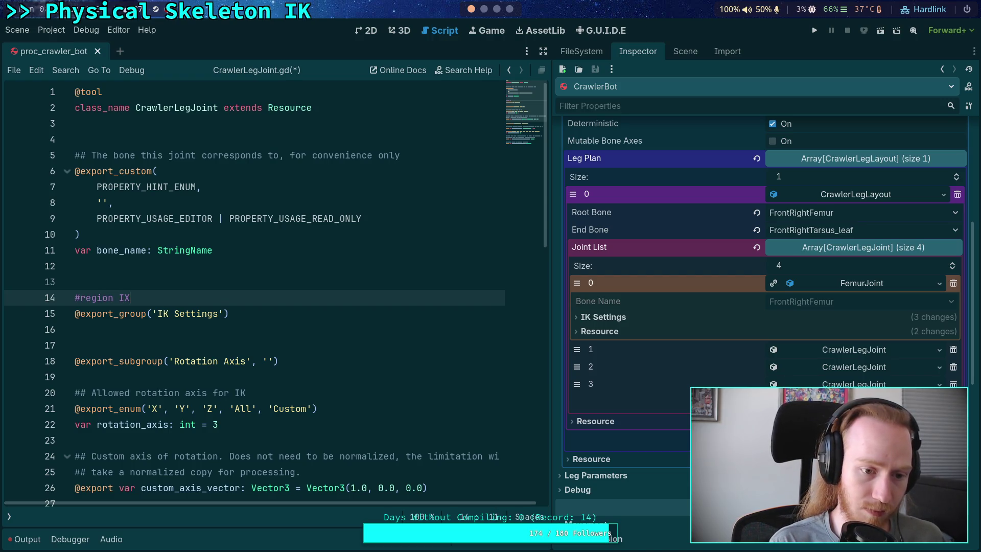
type(" Settings")
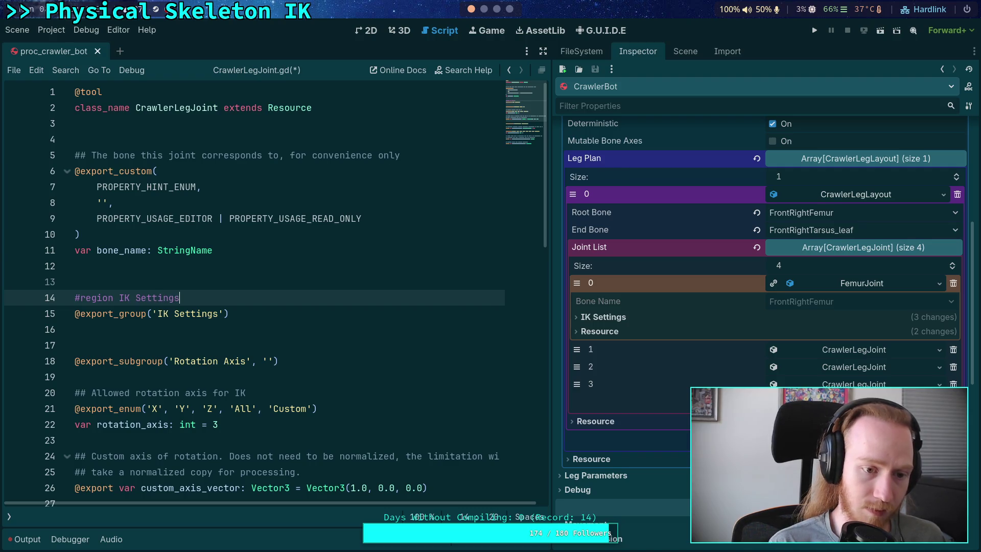
Close the region with '#endregion IK Settings' at the script's end and save.
left_click(143, 378)
scroll(267, 438, "down", 7)
left_click(307, 449)
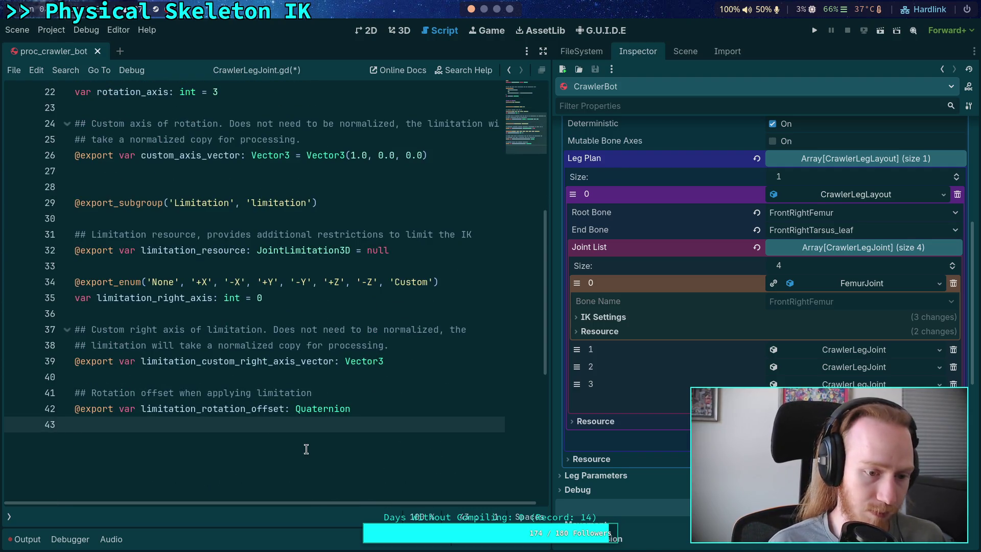
type("@")
key("BackSpace")
type("endregion IK Settings")
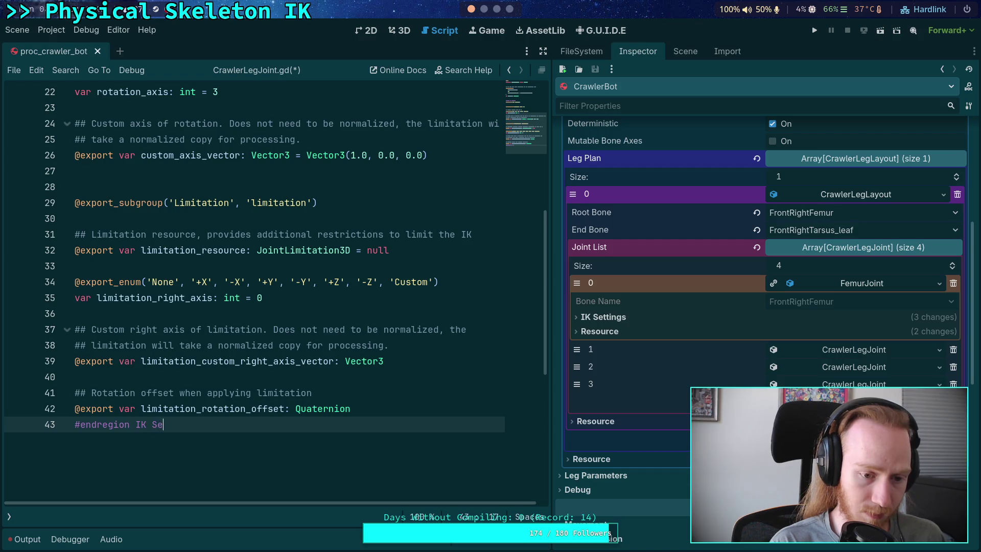
key("ctrl+s")
Fold the IK Settings region and type #region on the line below it.
scroll(255, 256, "up", 5)
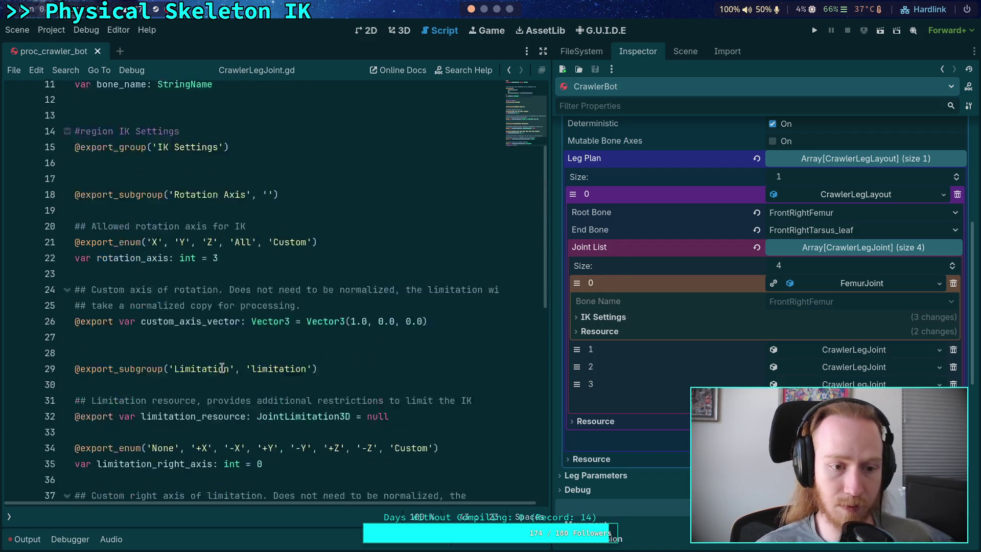
left_click(67, 207)
left_click(171, 261)
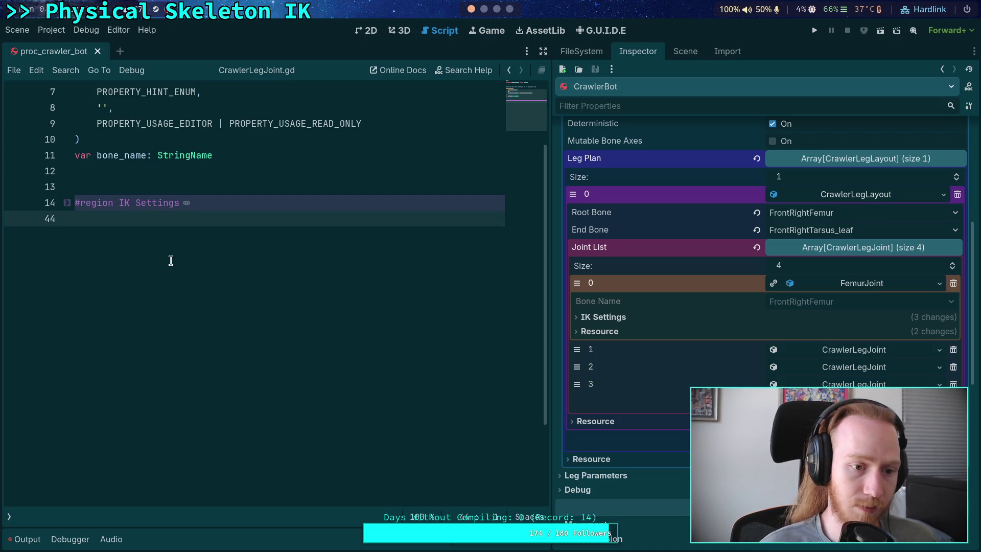
key("Return")
type("#region")
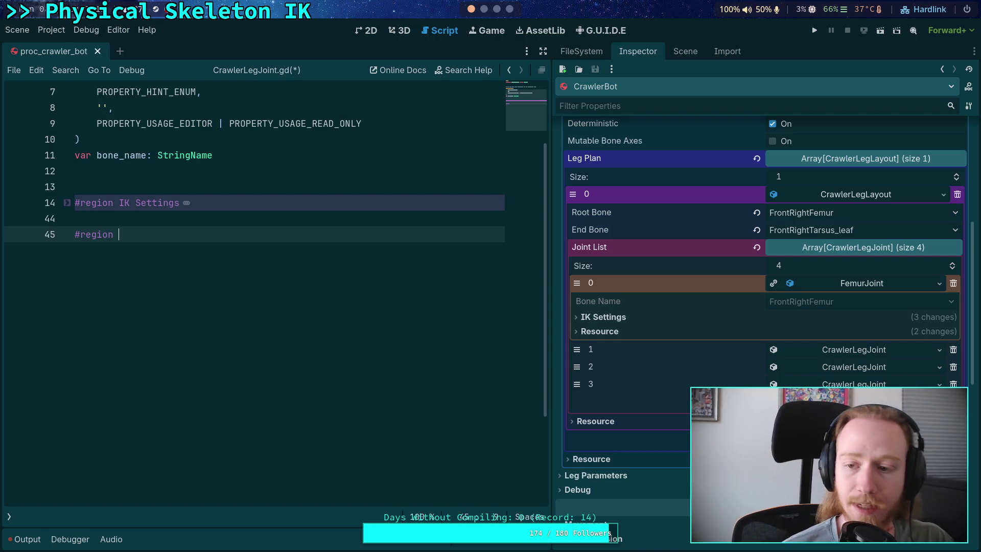
left_click(686, 51)
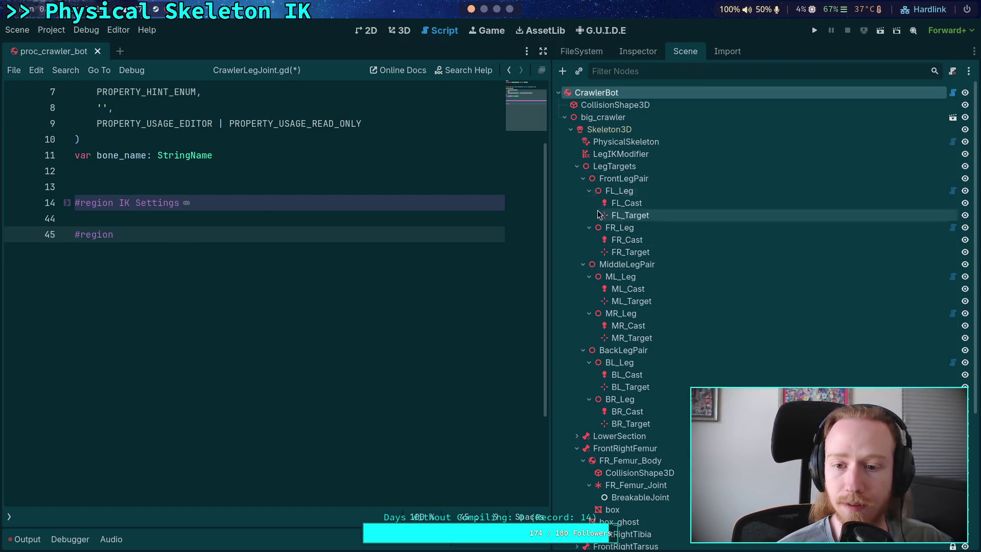
Select FR_Femur_Joint and expand its Angular Motor Z and Angular Drive Z settings.
scroll(605, 255, "down", 5)
left_click(636, 294)
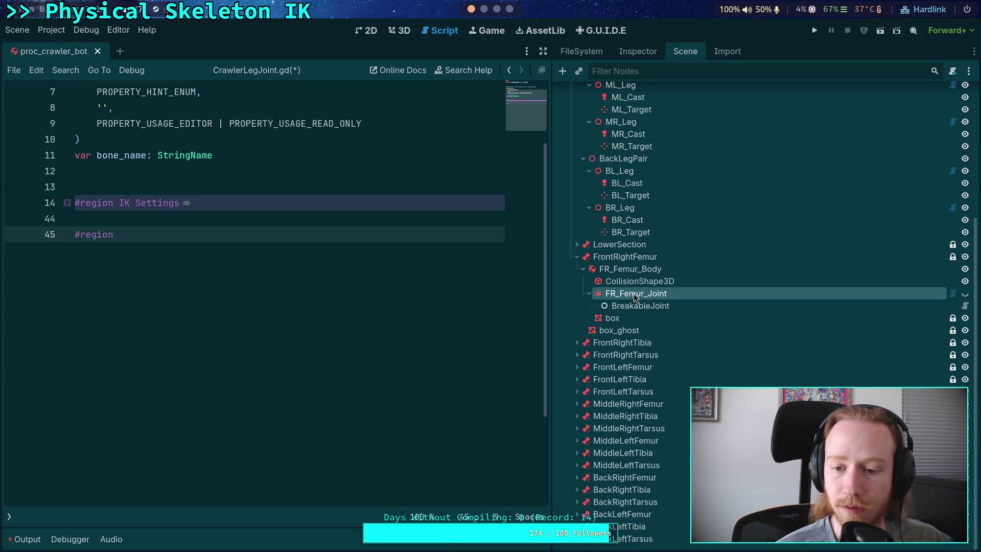
left_click(632, 50)
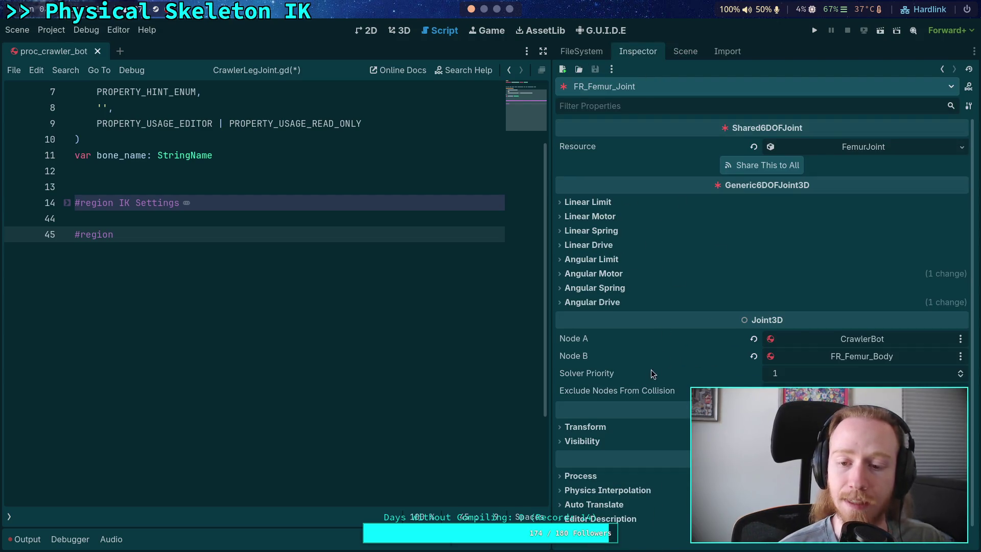
left_click(366, 320)
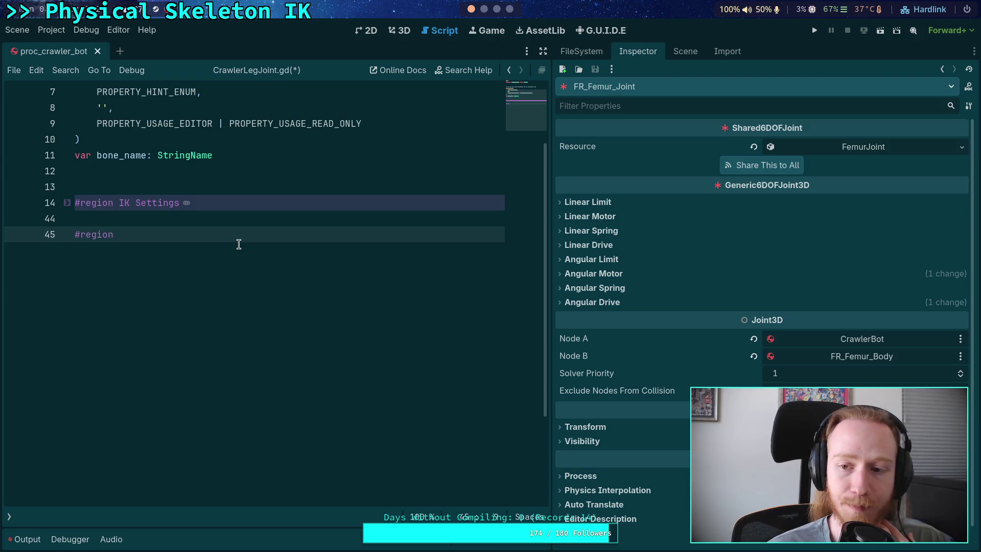
left_click(604, 303)
left_click(604, 275)
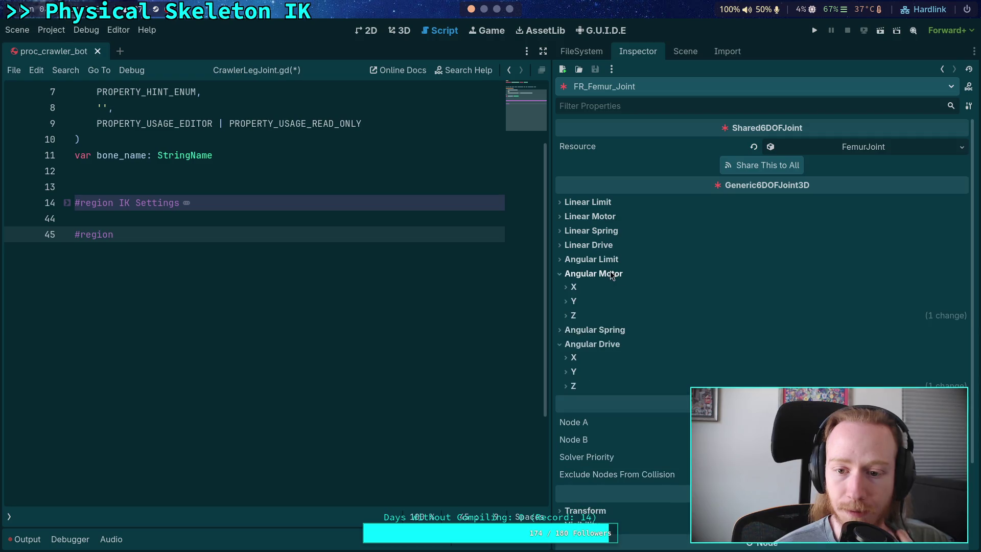
left_click(594, 314)
left_click(580, 438)
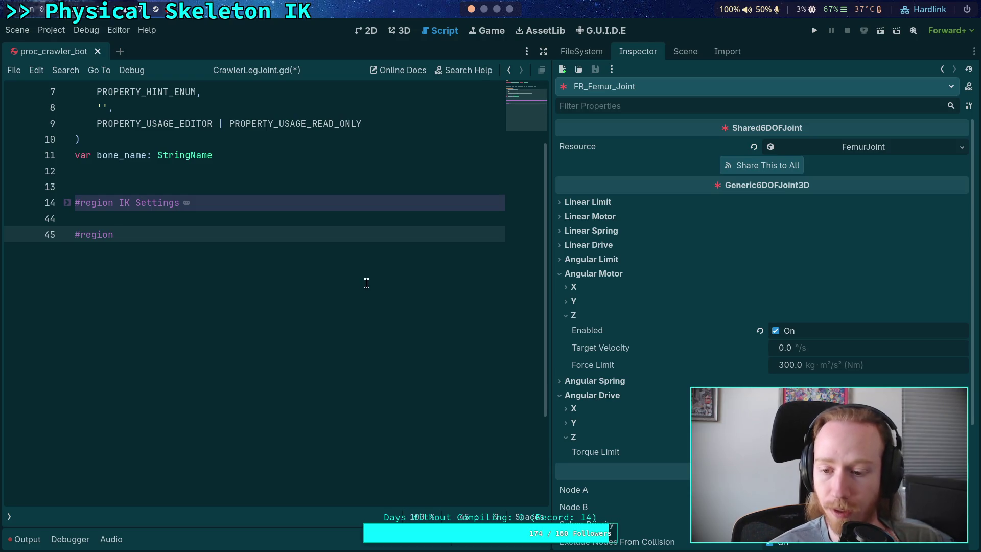
Name the region 'Motor Settings' and close it with '#endregion Motor Settings'.
type("Motor Settings")
key("Return")
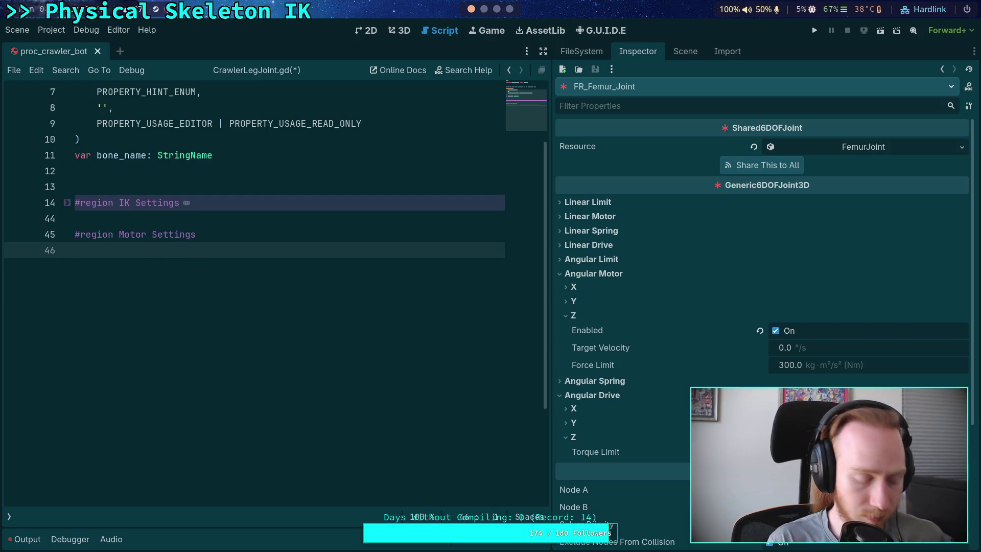
key("Return")
type("@")
key("BackSpace")
type("#e")
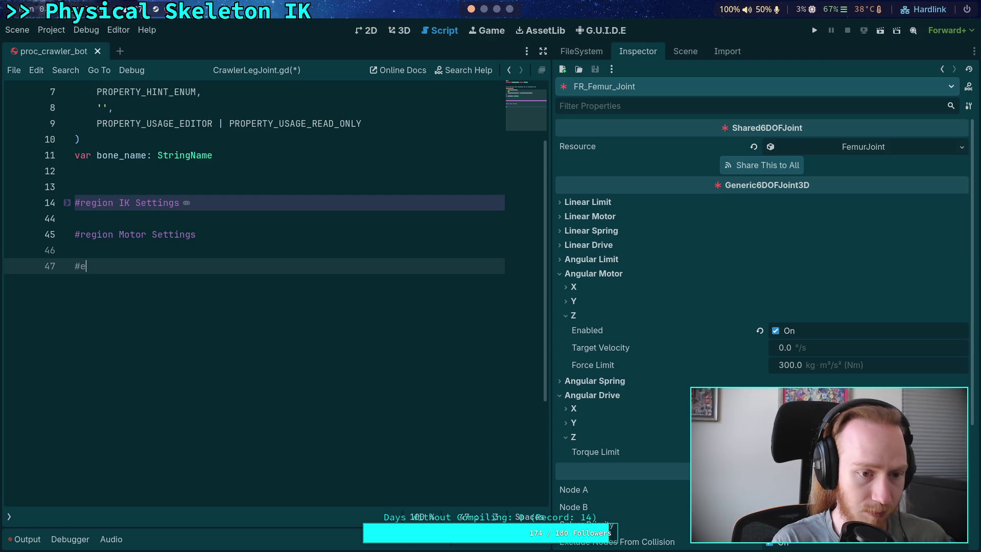
type("ndregion Moto")
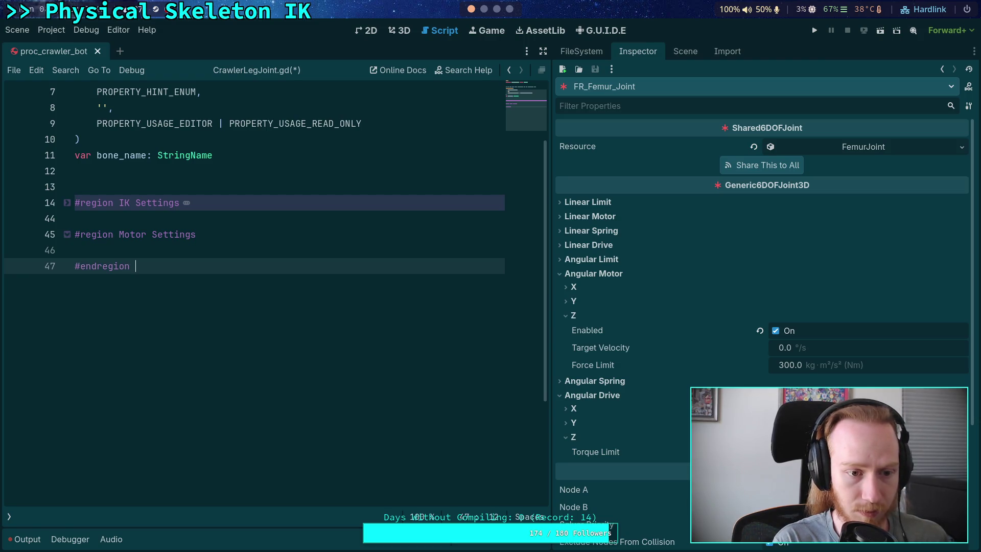
type("r Settings")
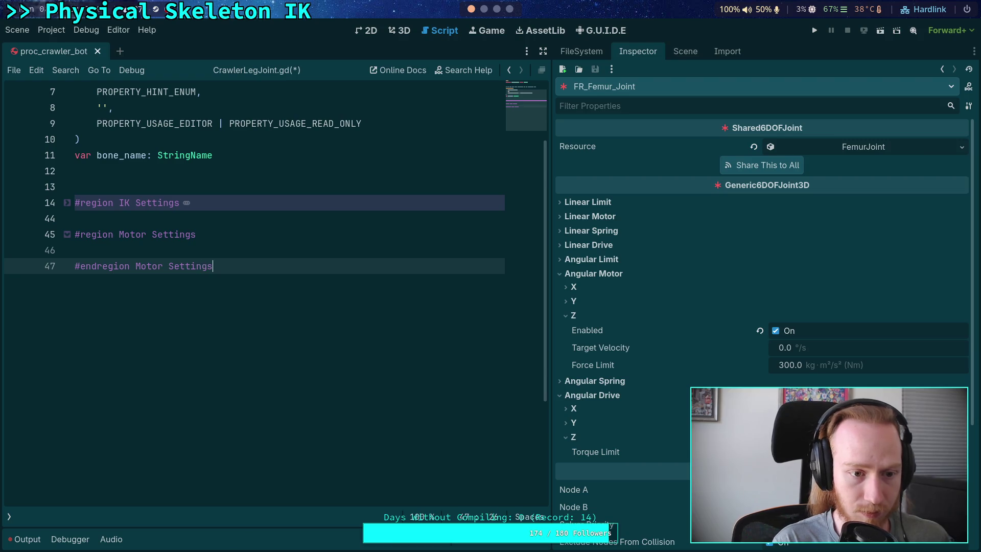
left_click(75, 250)
left_click(67, 202)
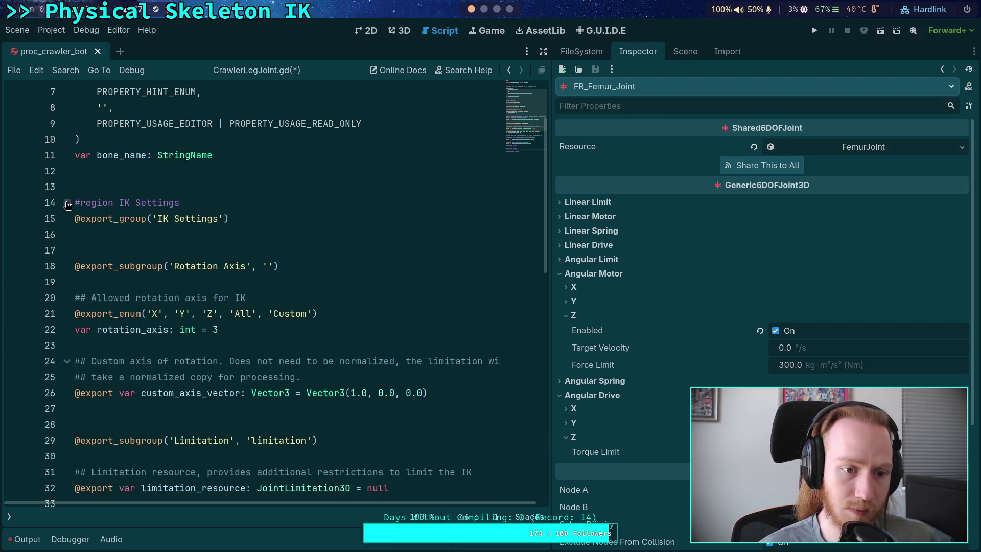
left_click(119, 246)
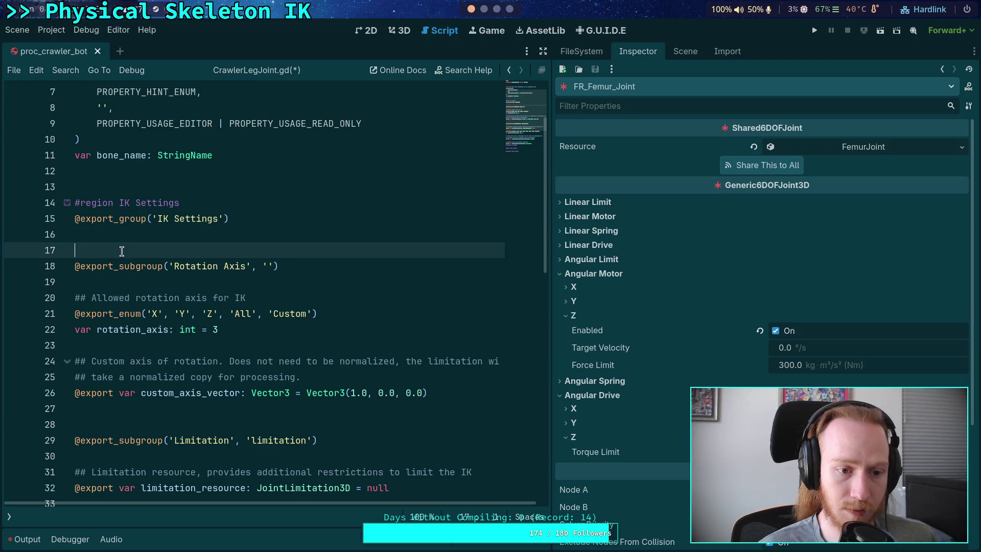
left_click(68, 204)
left_click(122, 250)
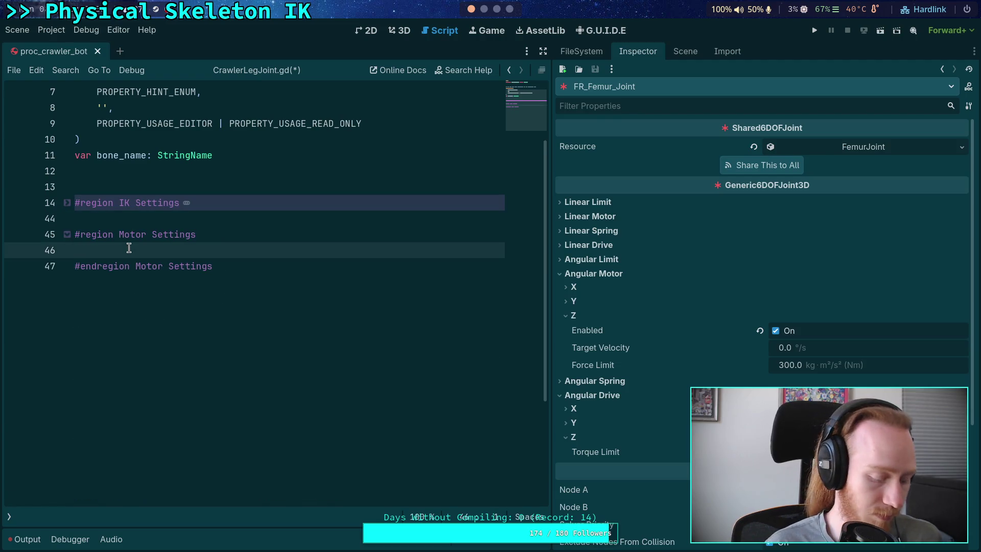
key("Return")
type("@export_group(")
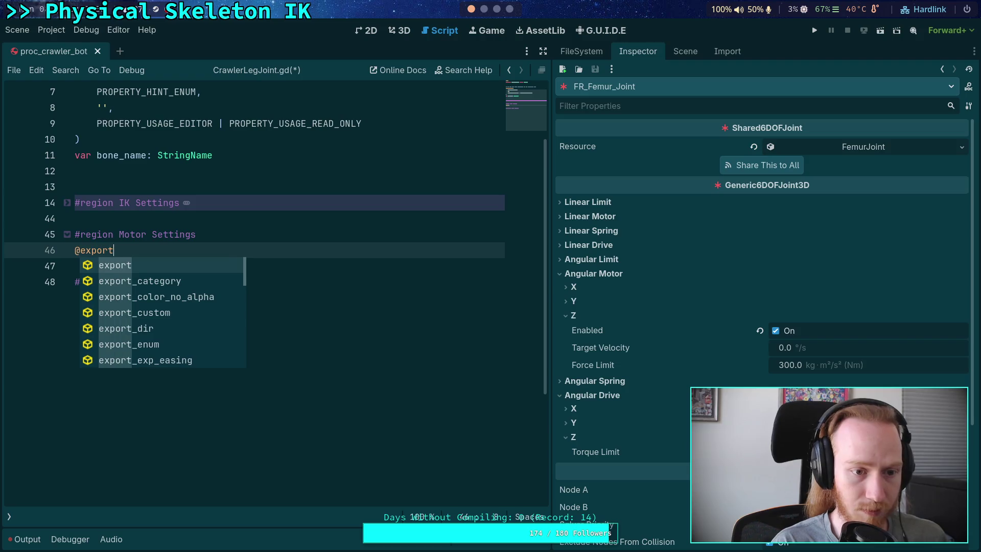
type("'Motor")
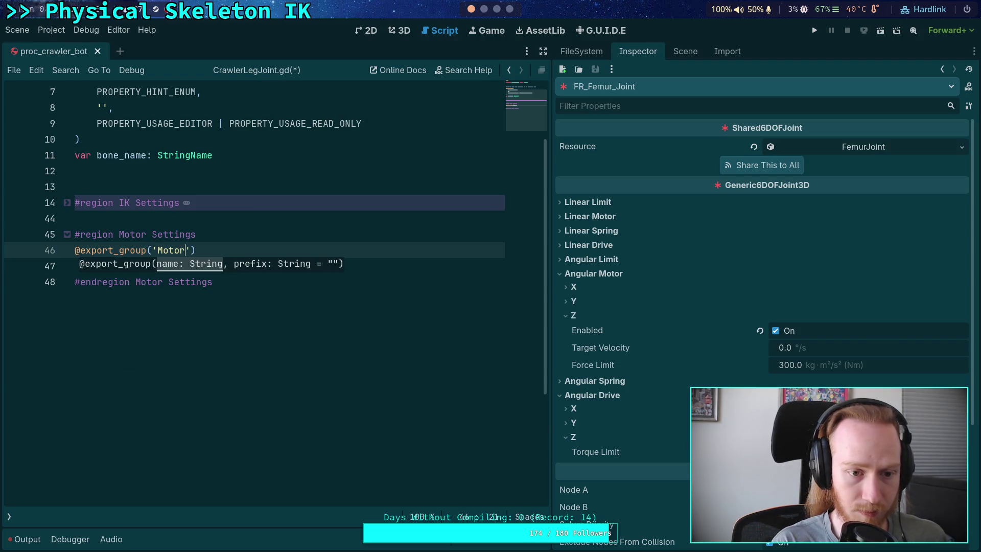
type(" Settings")
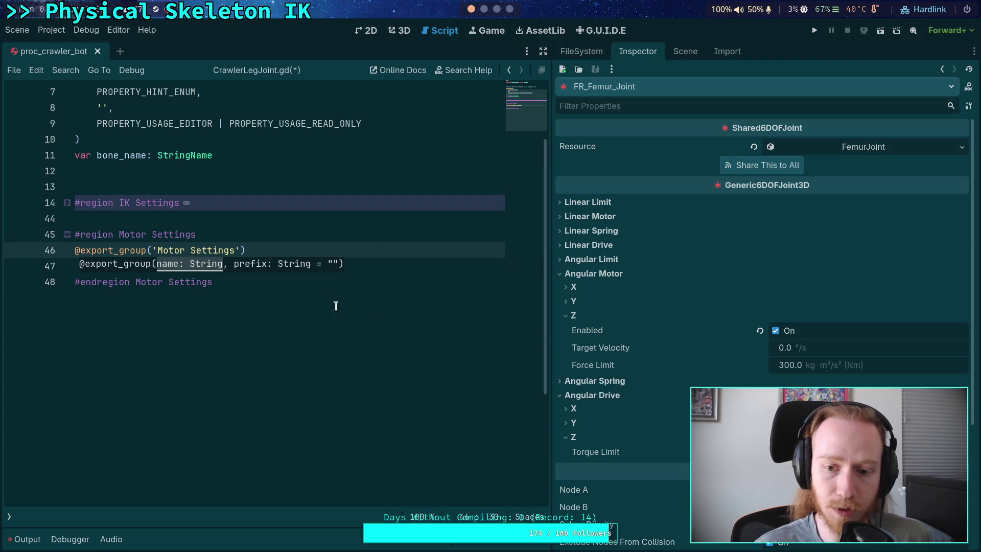
left_click(331, 266)
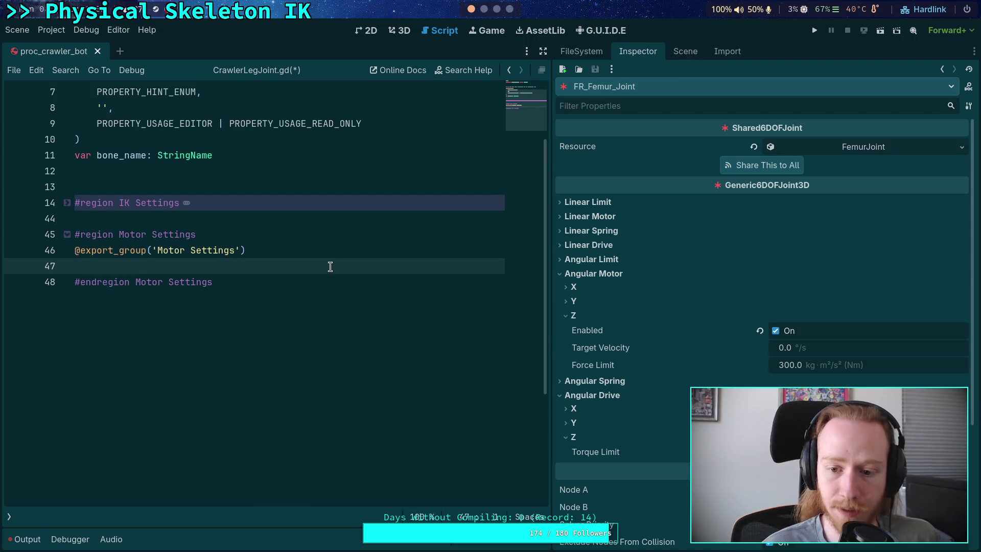
key("Return")
key("Return")
key("Up")
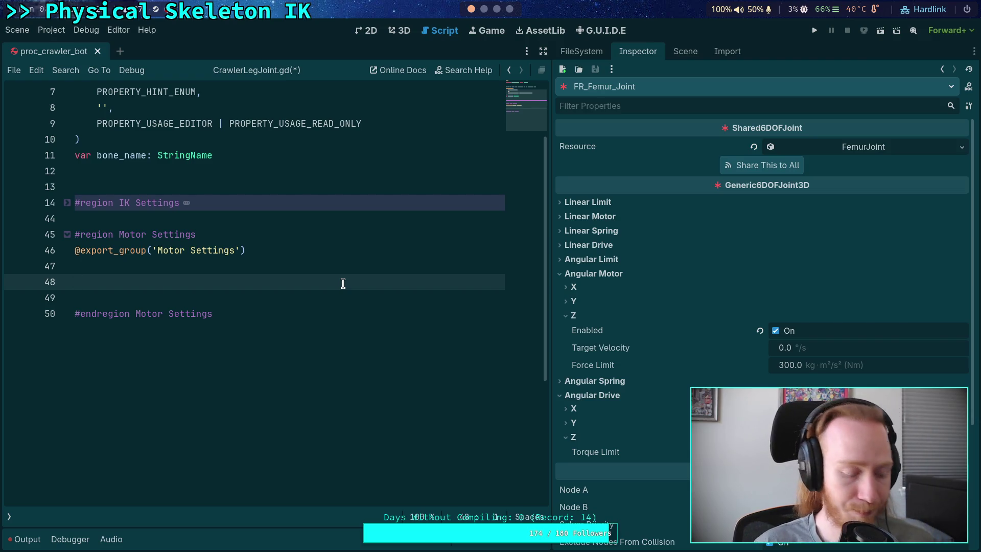
Declare the export 'var unpowered_torque: float = 10.0' under Motor Settings.
key("Down")
type("@expo")
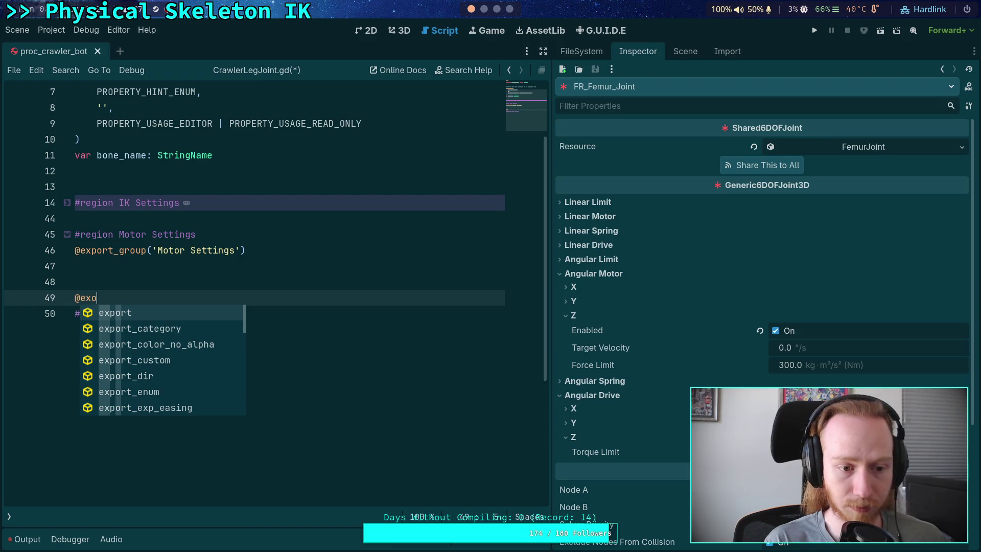
type("rt ")
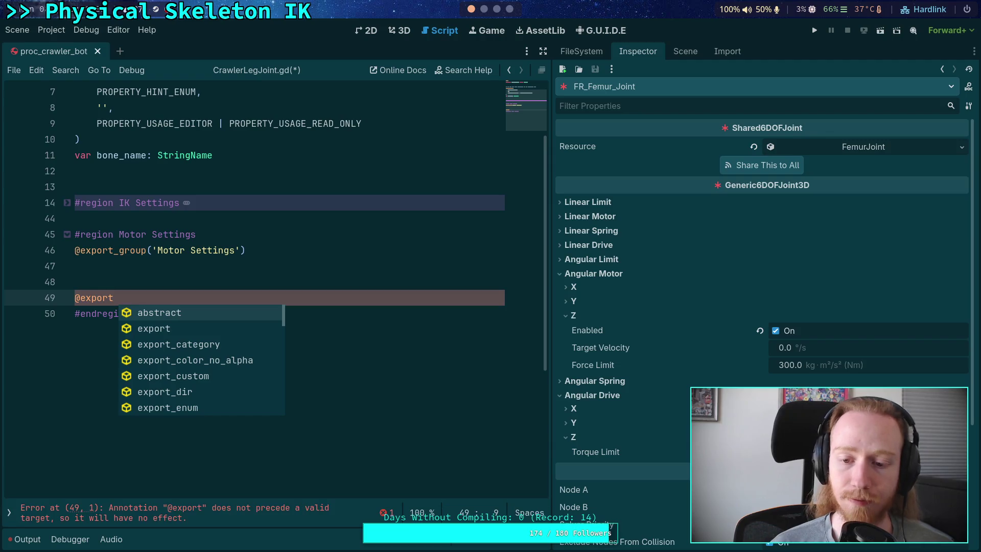
type("var")
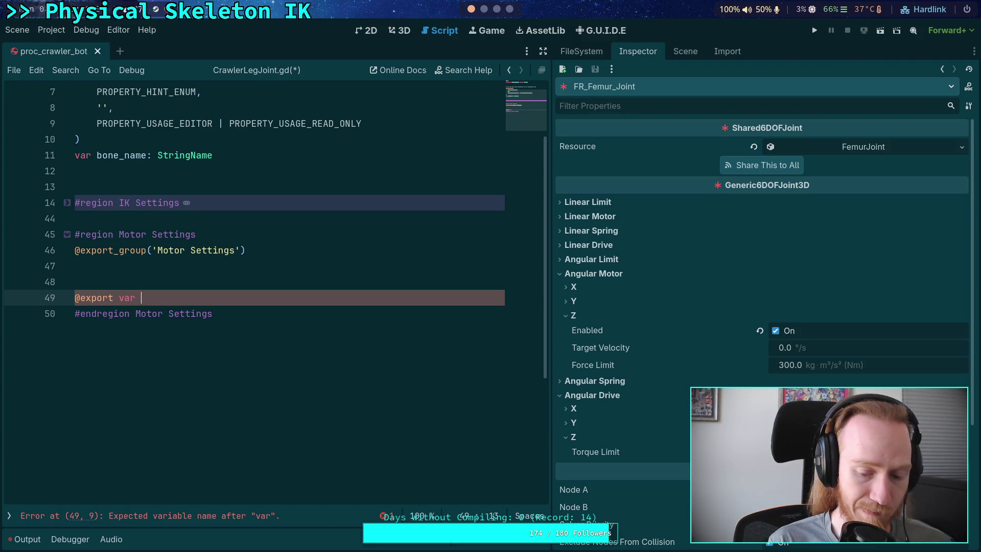
type("unpowered_torque:")
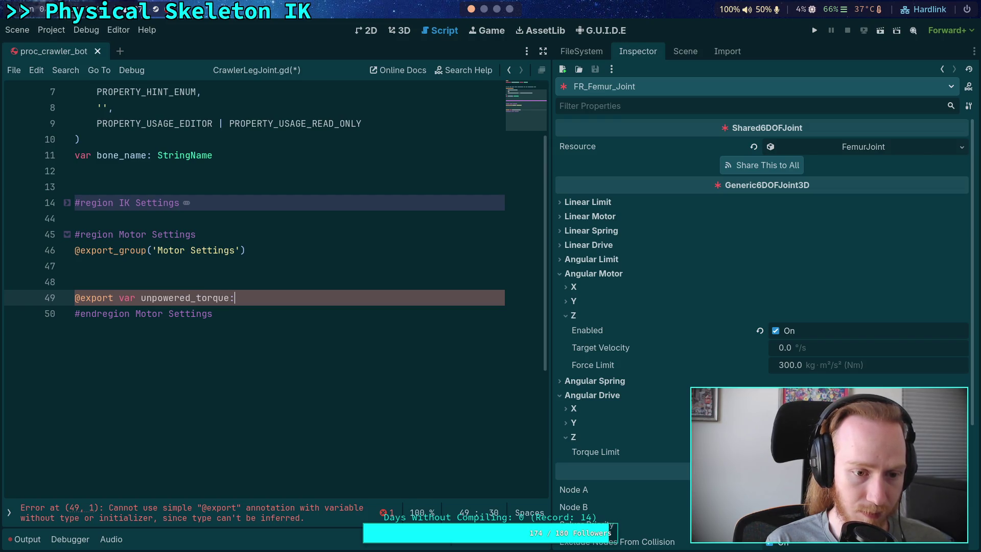
key("BackSpace")
type("_limi")
key("BackSpace")
key("BackSpace")
key("BackSpace")
type("ue")
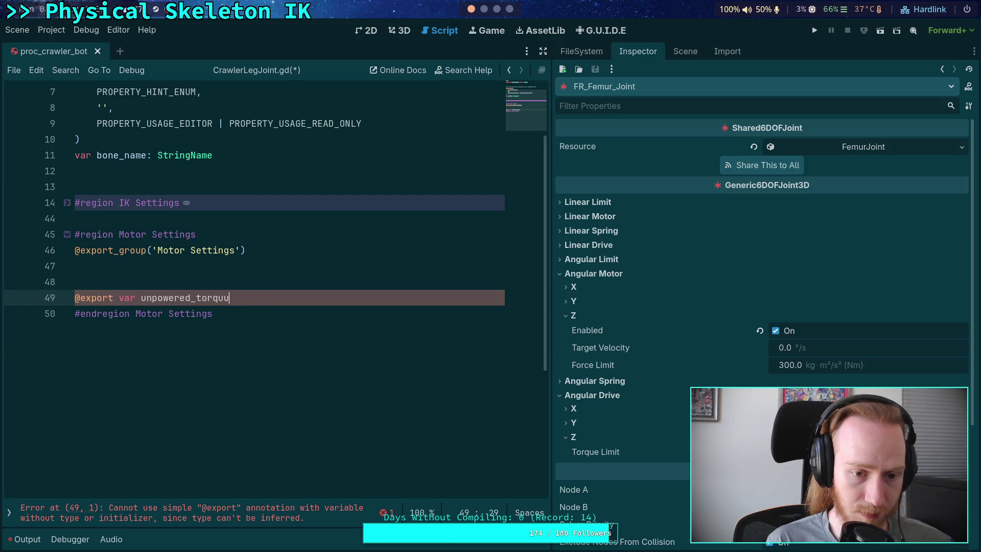
type("_limi")
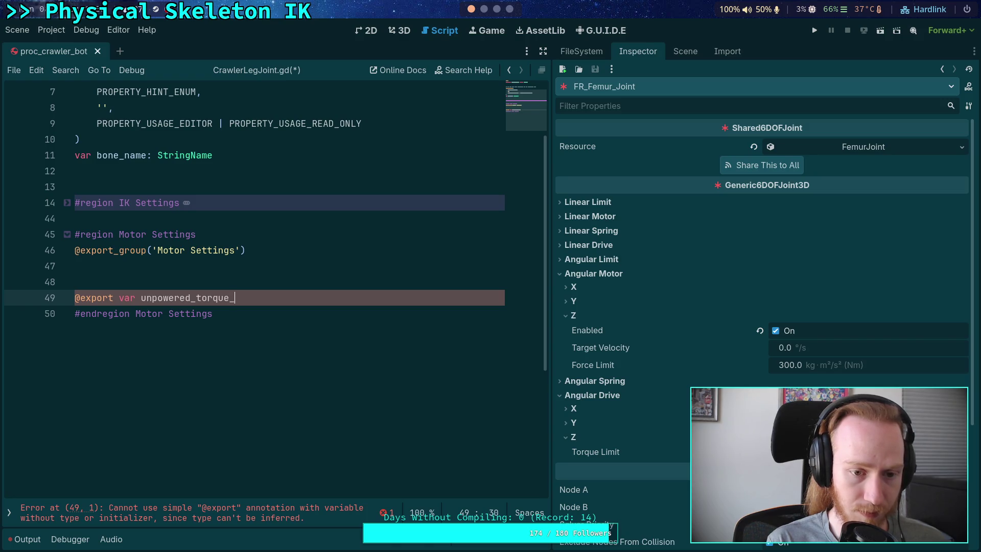
key("BackSpace")
key("BackSpace")
key("BackSpace")
type(": float =")
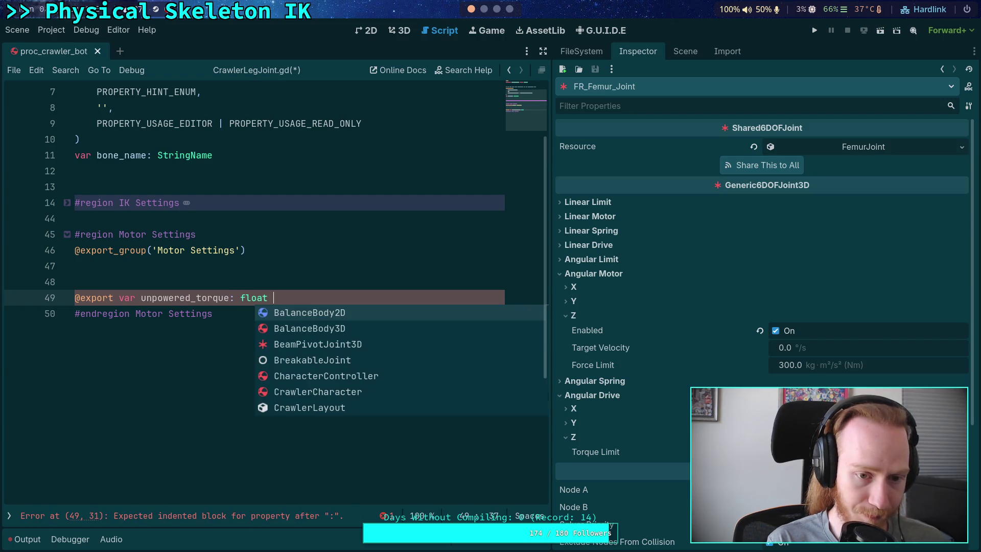
key("Escape")
type("1.0")
key("BackSpace")
key("BackSpace")
key("BackSpace")
type("10.0")
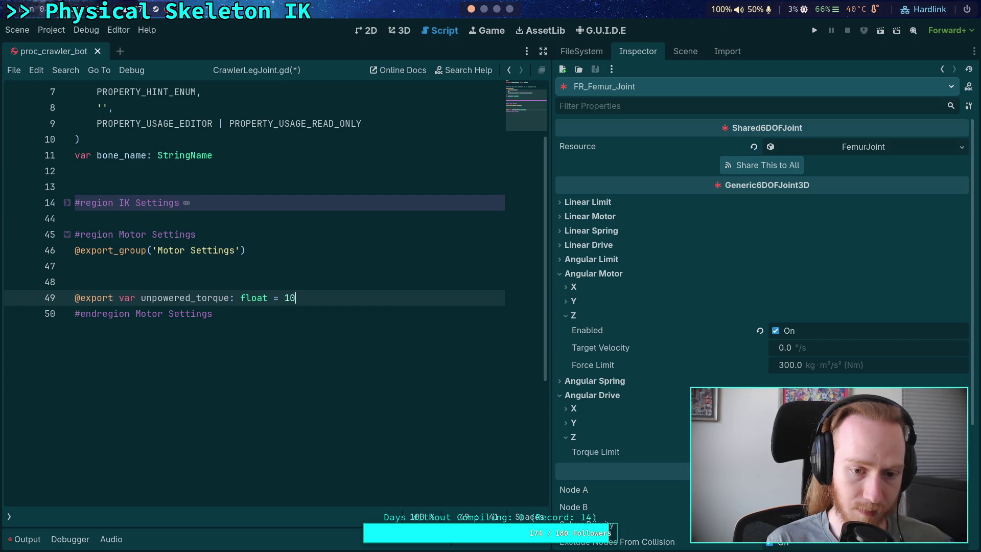
left_click(119, 299)
key("Return")
left_click(160, 297)
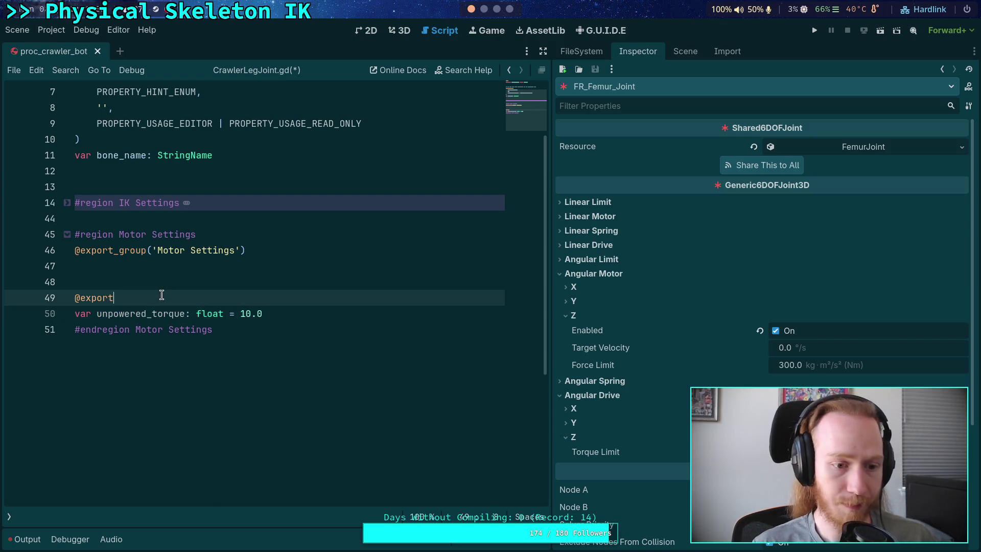
type("_range(0.0, ")
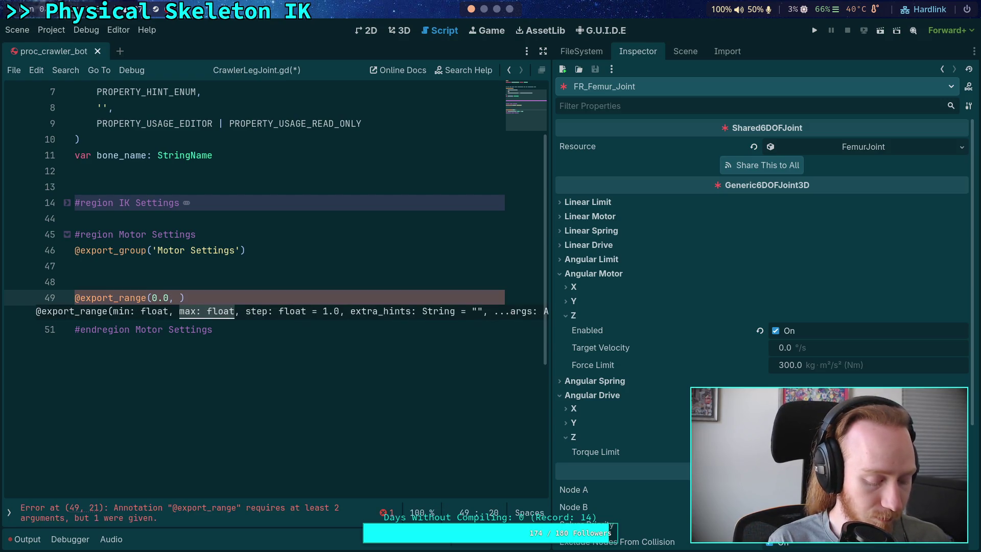
type("50.0, ")
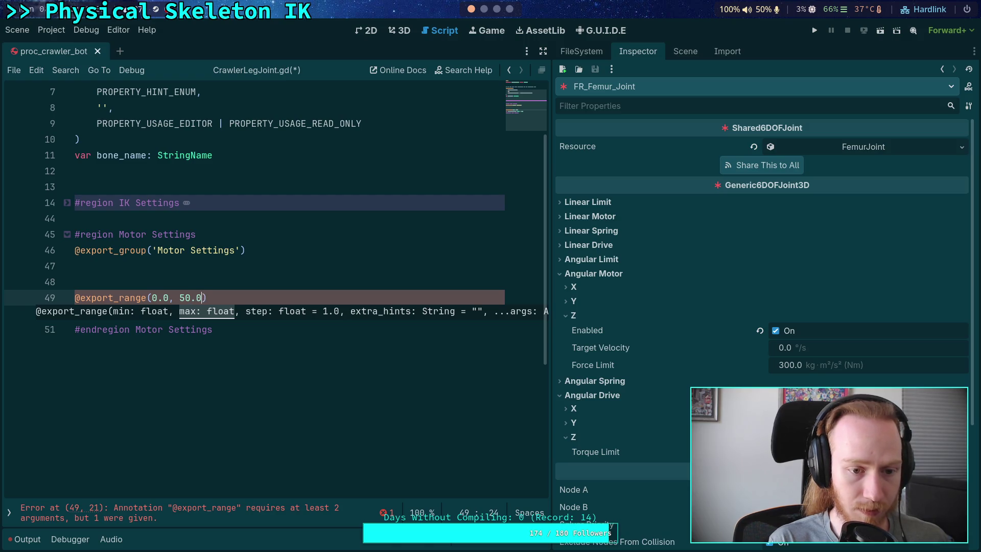
type("0.1")
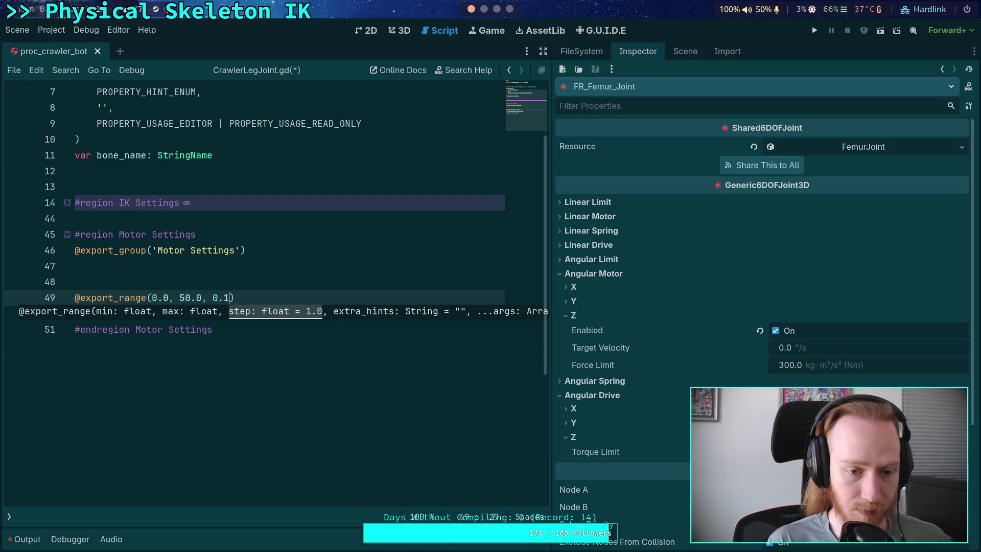
key("BackSpace")
type("01")
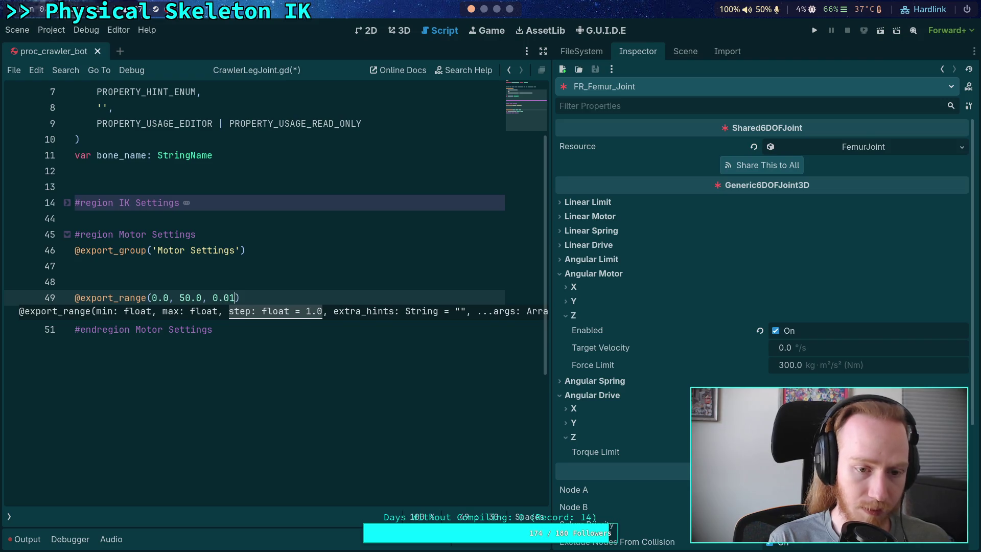
type(", '")
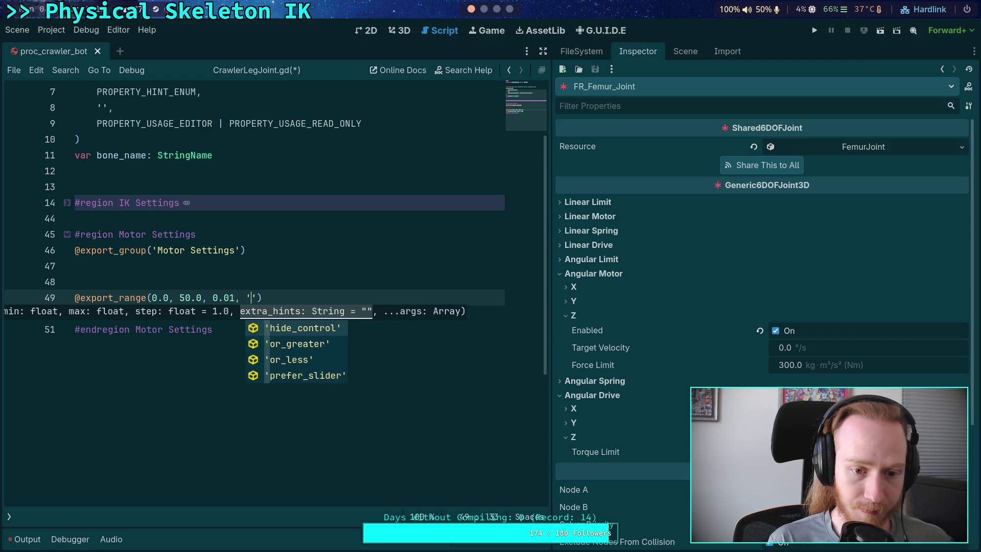
key("Return")
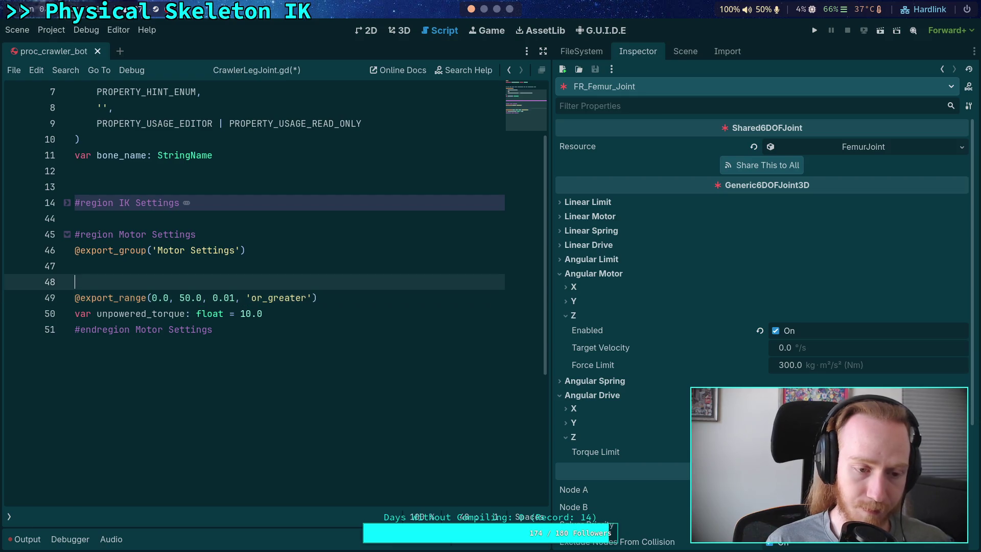
Write a two-line ## comment: torque drive limit when unpowered due to another chain joint destroyed.
key("ctrl+shift+Return")
type("##")
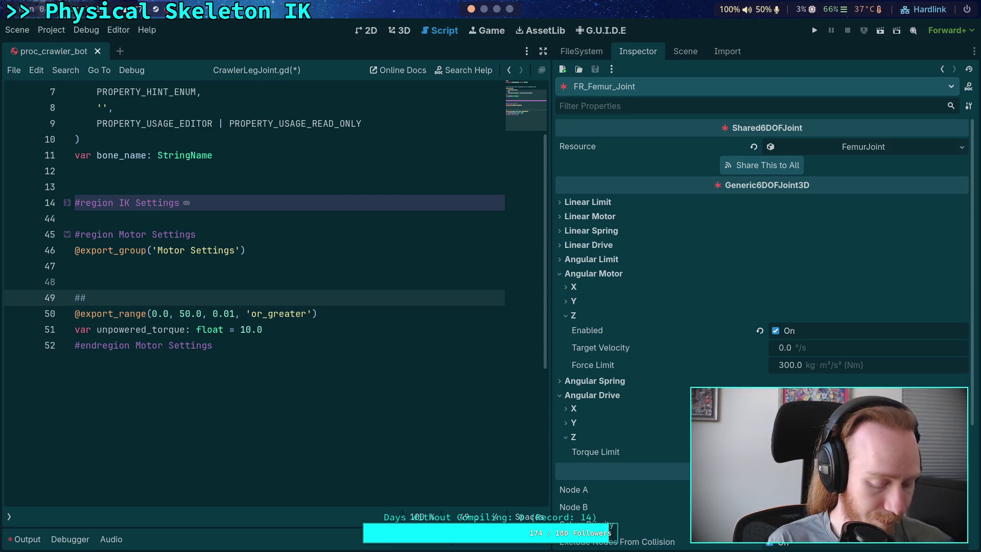
type("Torqu")
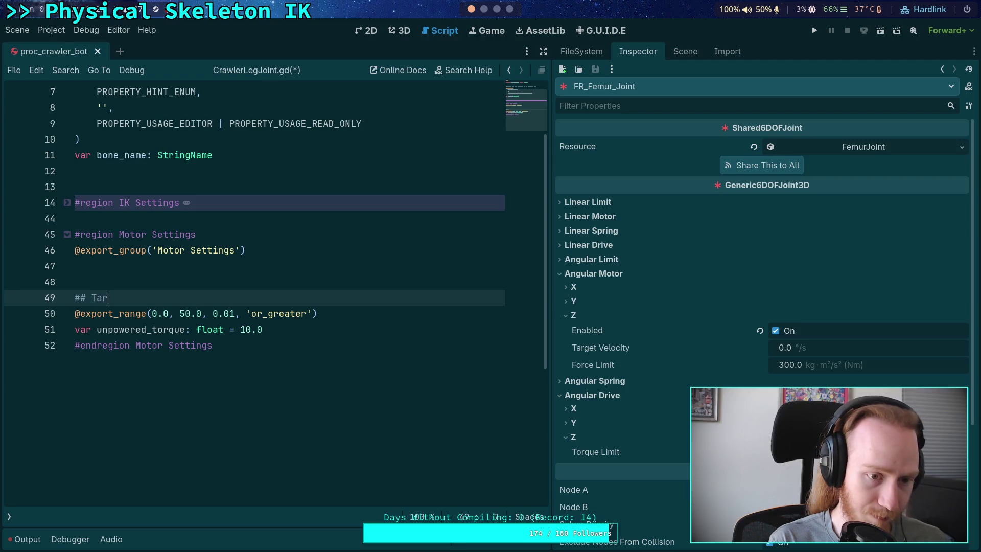
type("e limit")
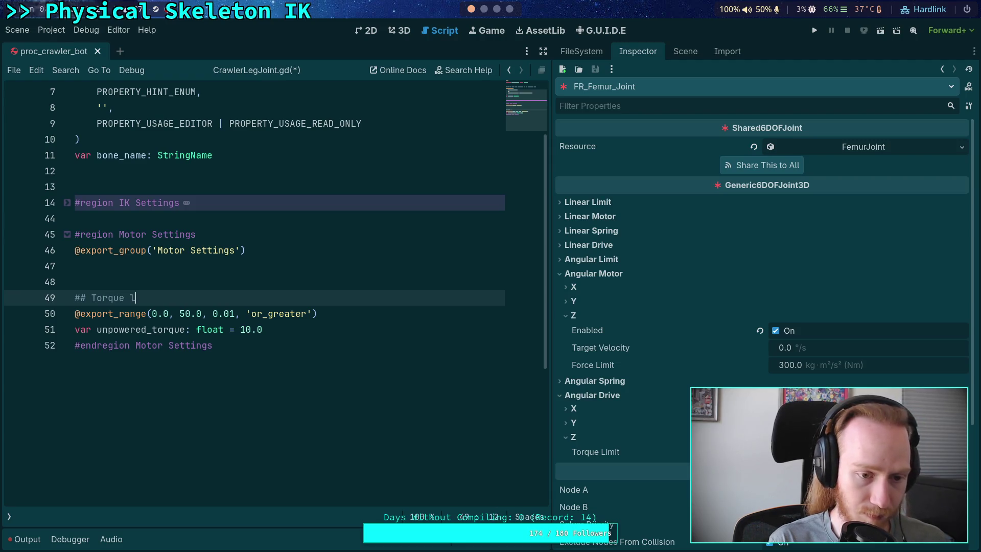
key("BackSpace")
key("BackSpace")
key("BackSpace")
key("BackSpace")
type("drive limit when the joint motor is unpowered due to anothe")
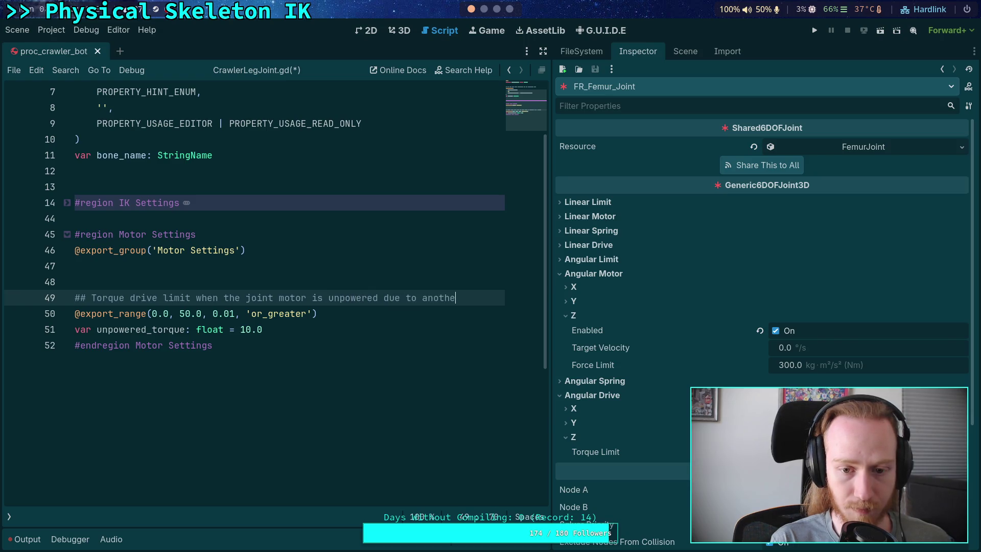
key("BackSpace")
key("BackSpace")
key("BackSpace")
type("anot")
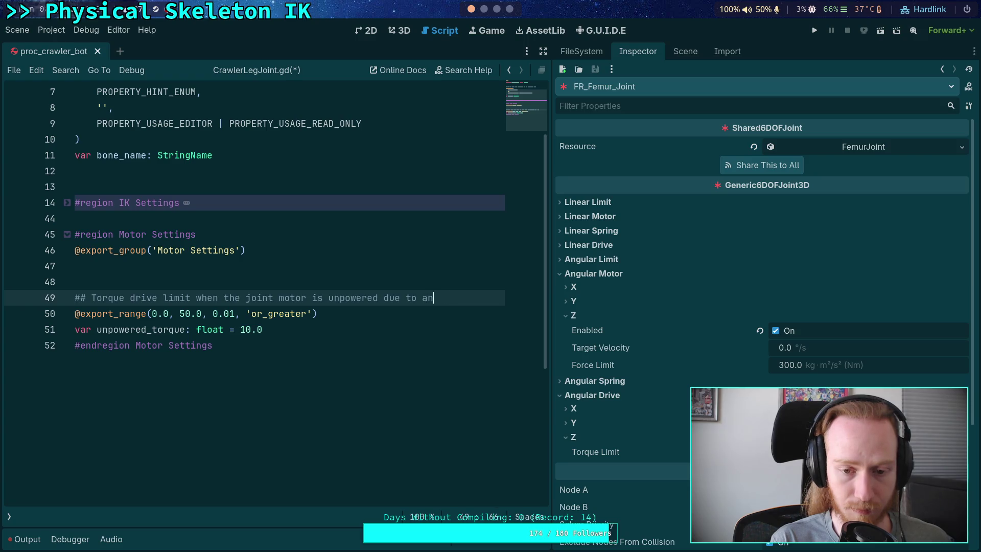
type("her joint in")
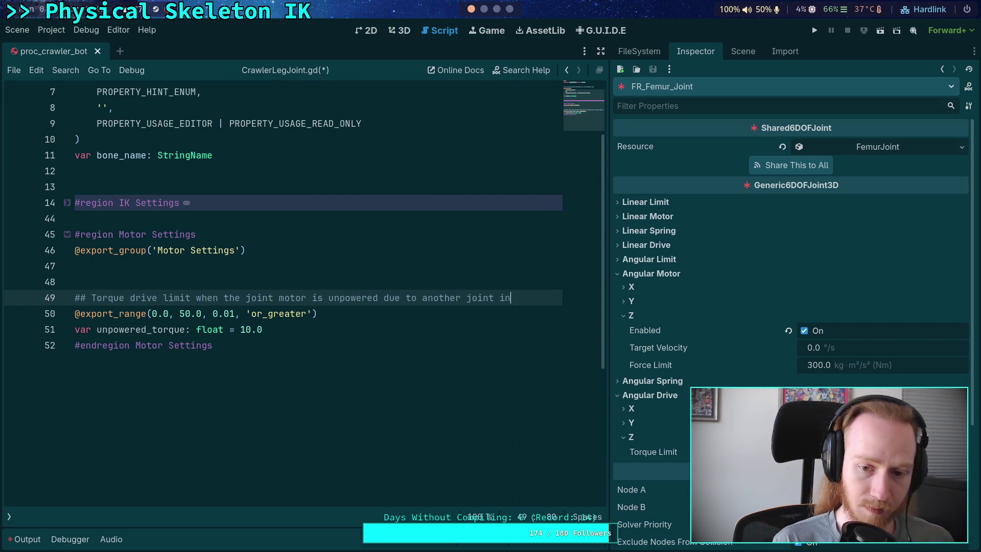
key("Return")
type("## the ch")
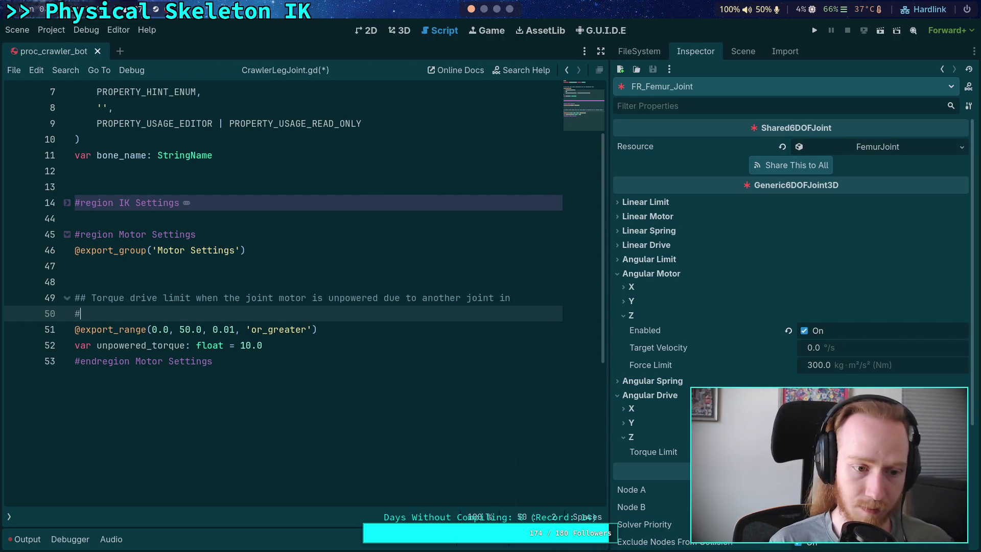
type("ain being dest")
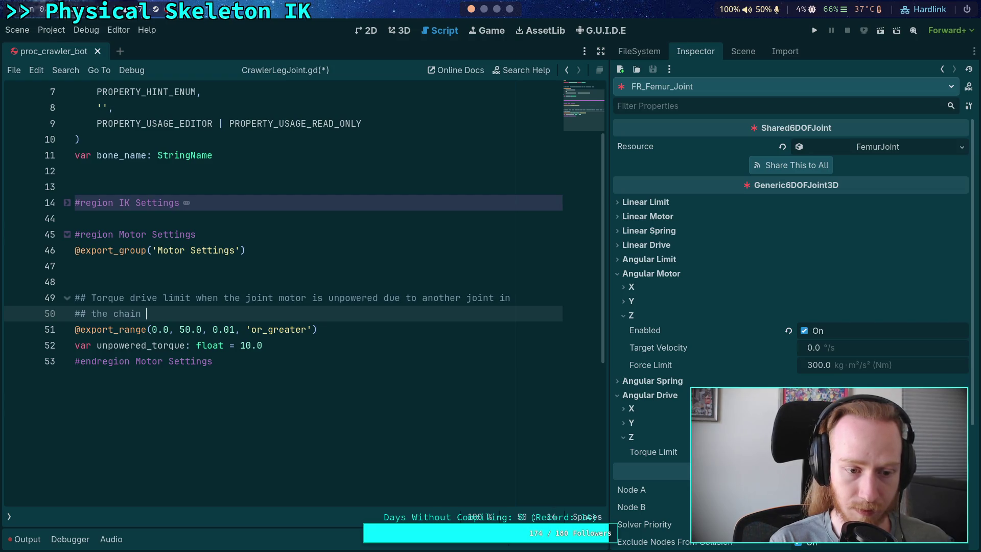
type("royed")
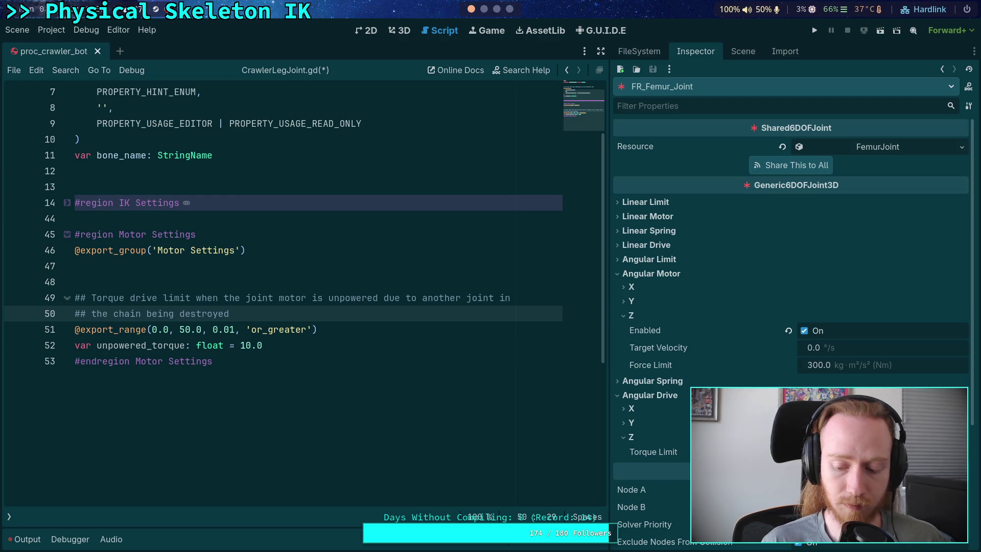
type(",")
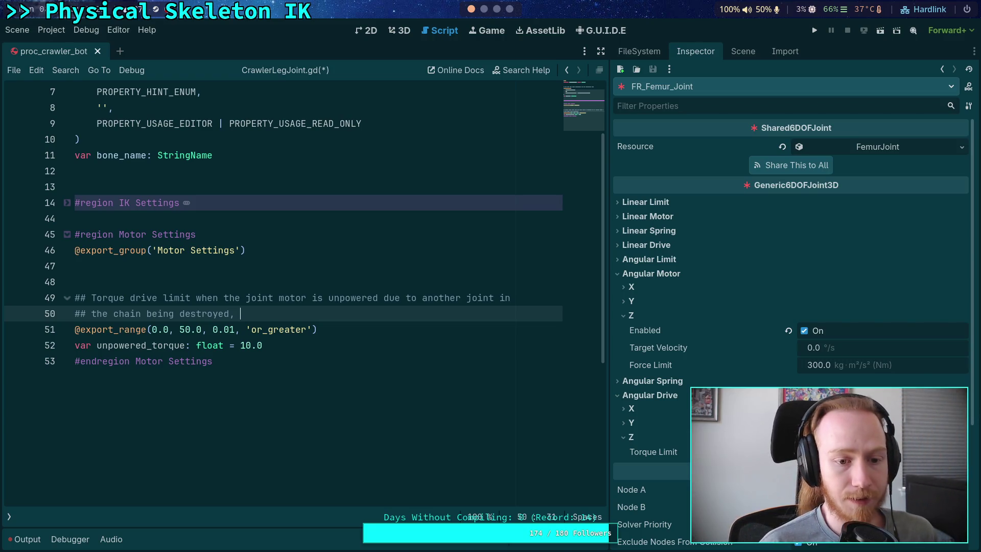
key("BackSpace")
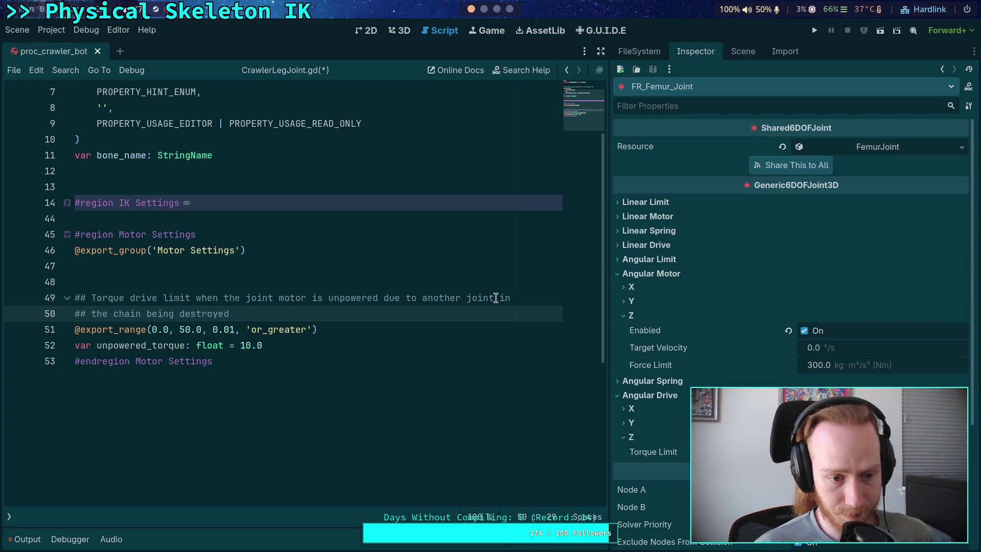
type(".")
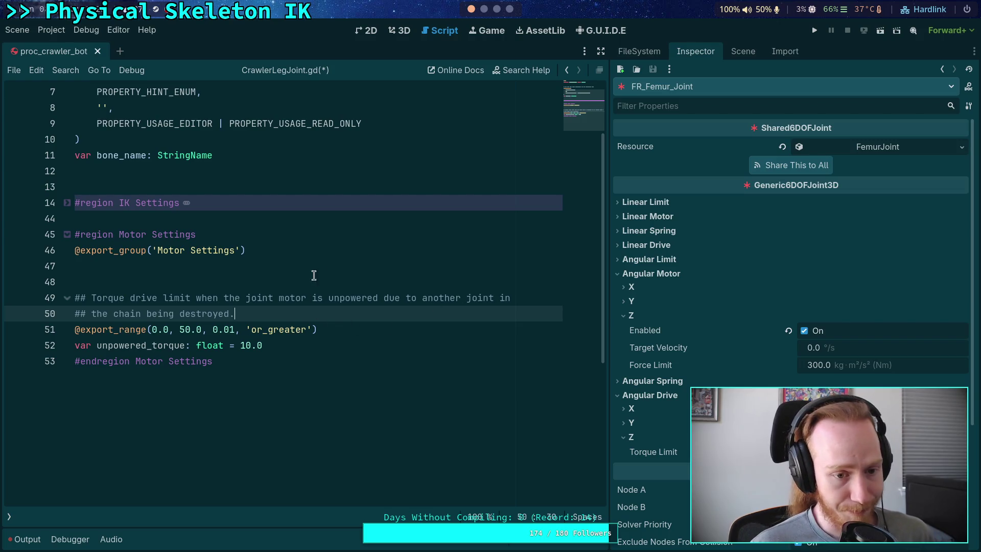
left_click(320, 271)
key("Return")
key("Return")
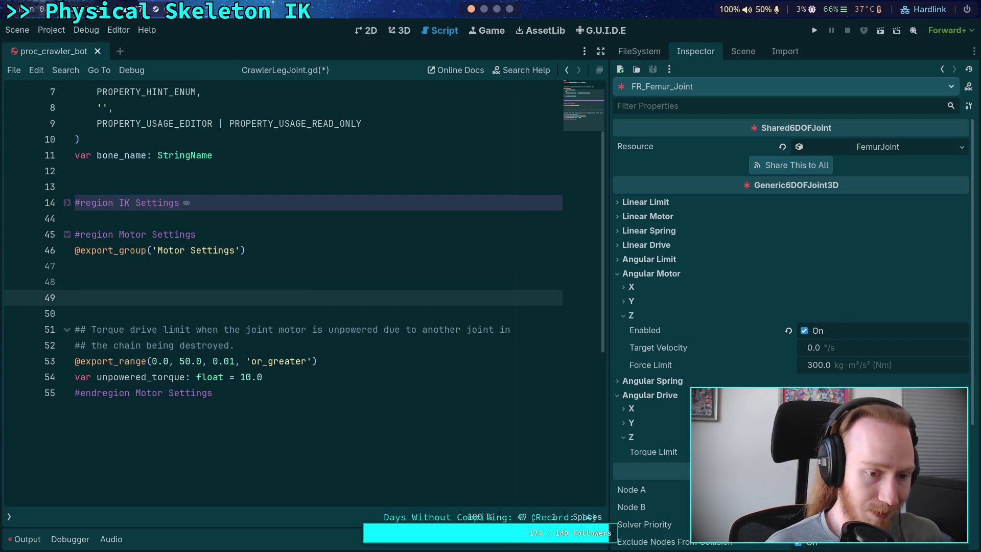
type("@export_")
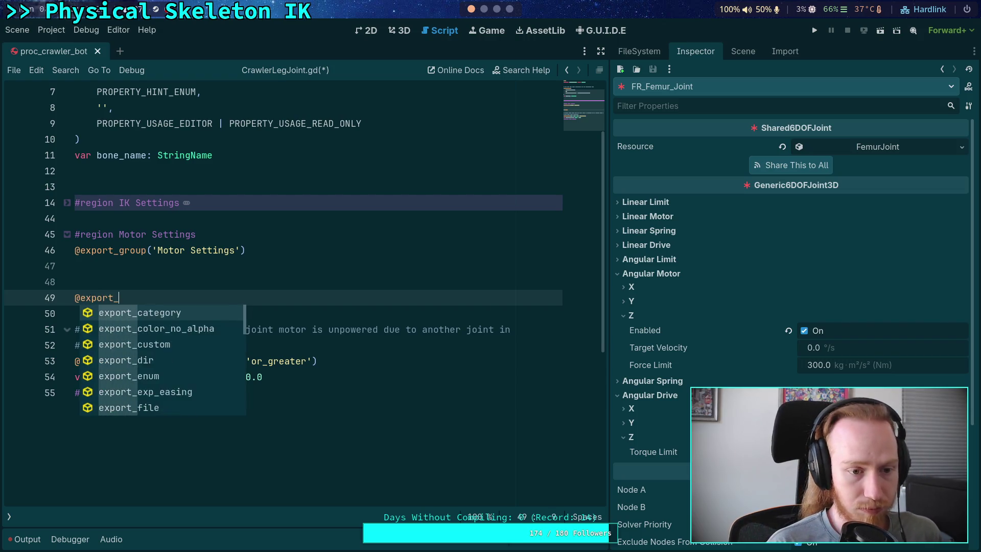
type("rang")
key("Return")
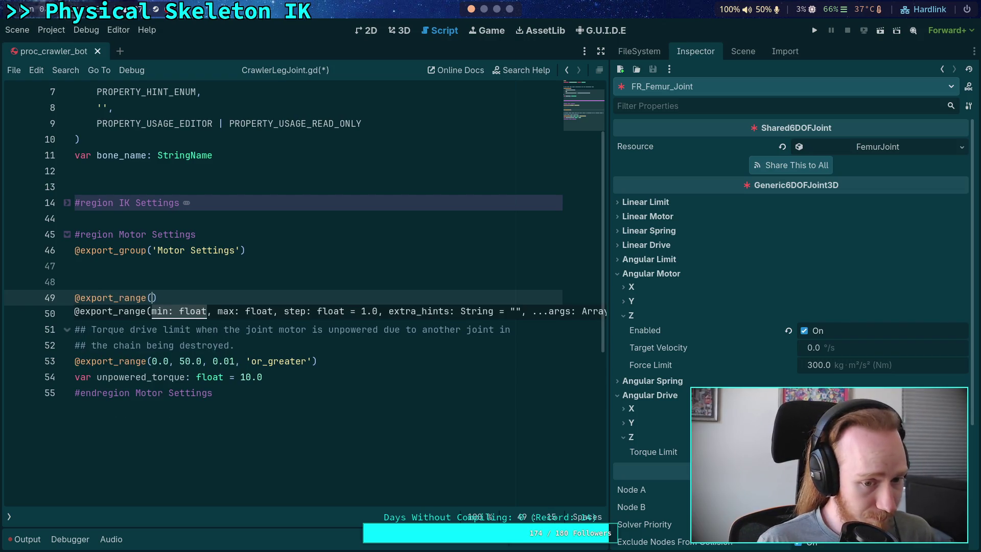
left_click(270, 346)
type("Set ")
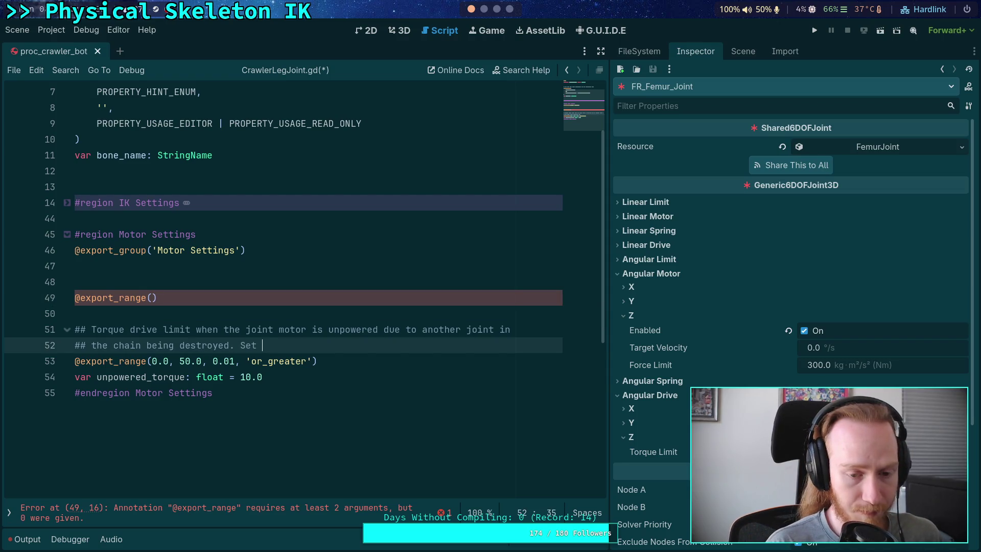
type("to zero t")
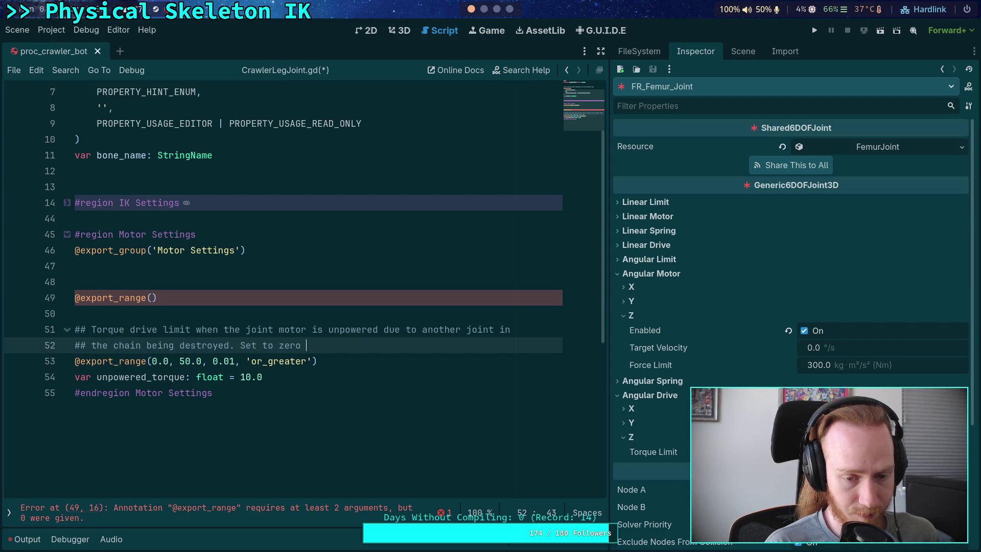
type("o simple dis")
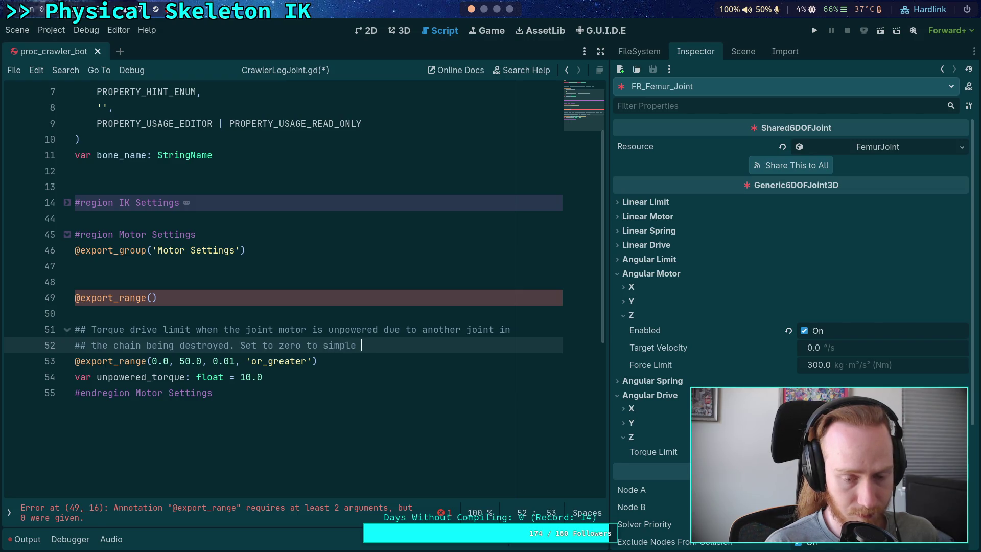
type("able the motor ")
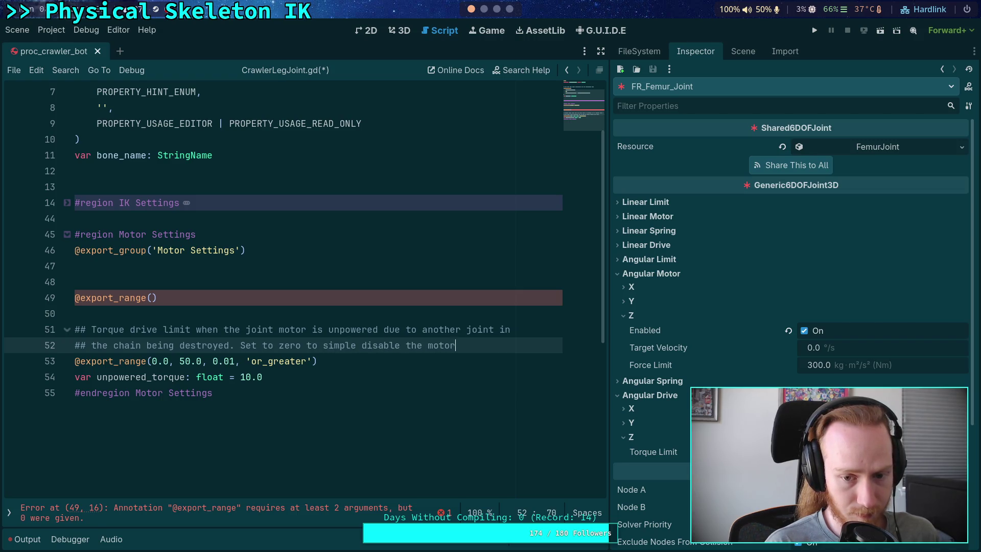
type("completely.")
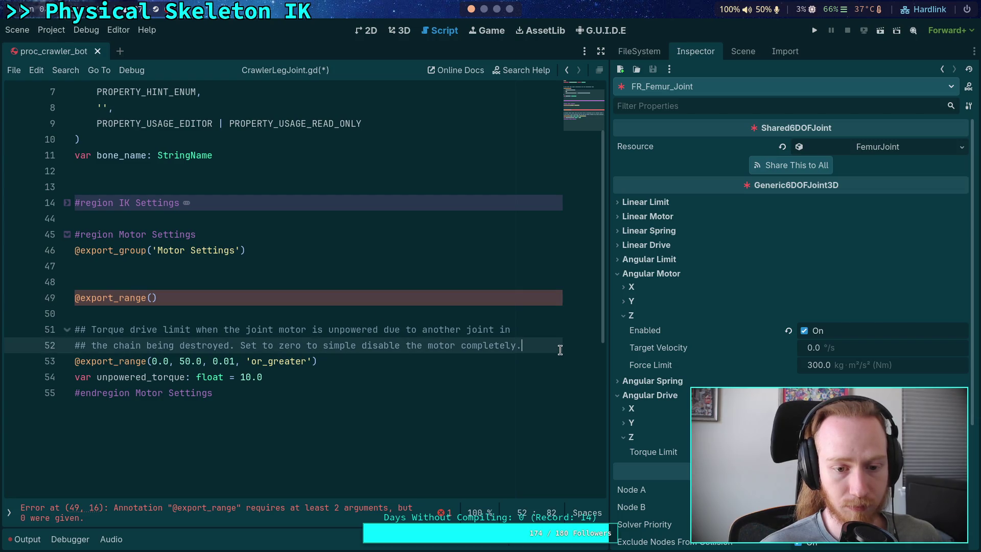
left_click(155, 299)
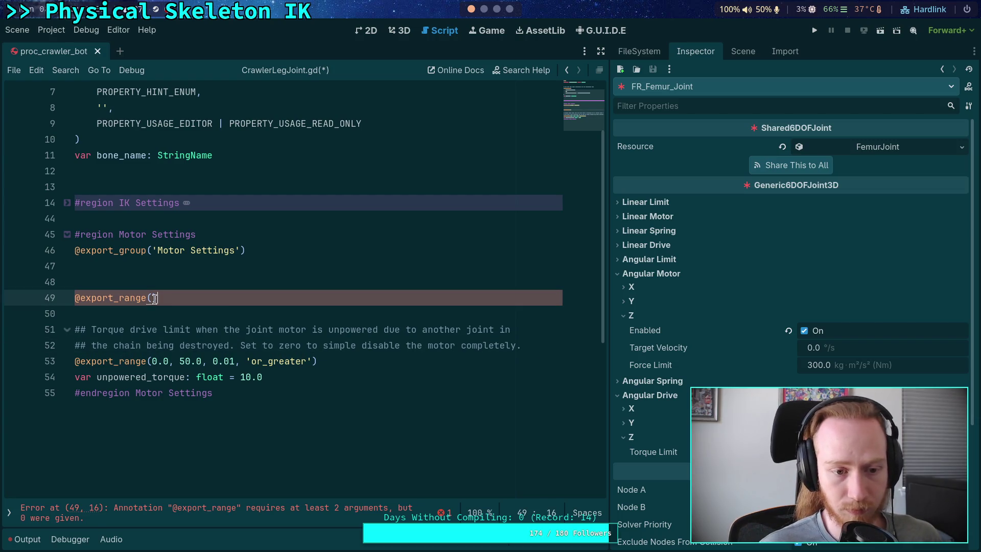
left_click(542, 349)
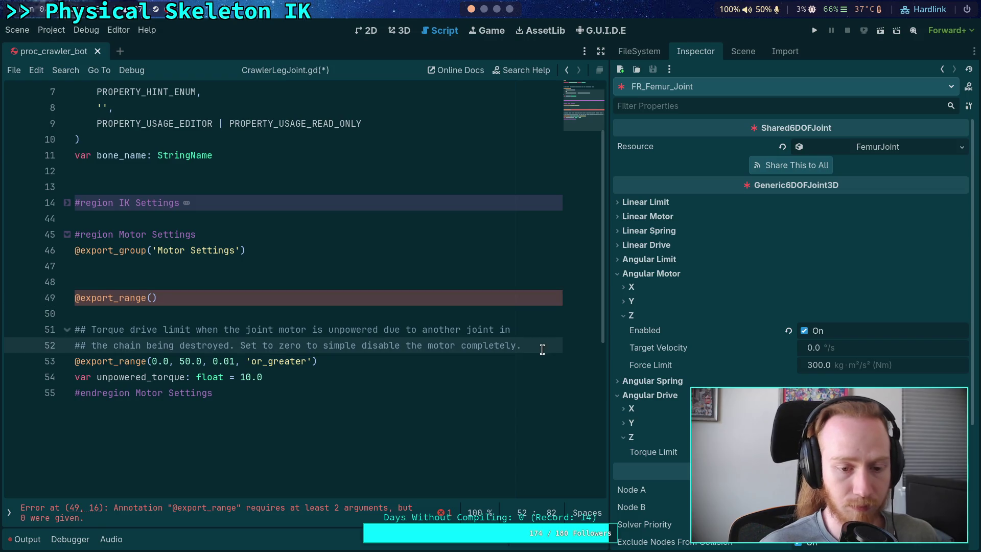
Start an 'Angular limits will still be' comment line, then remove it.
key("Return")
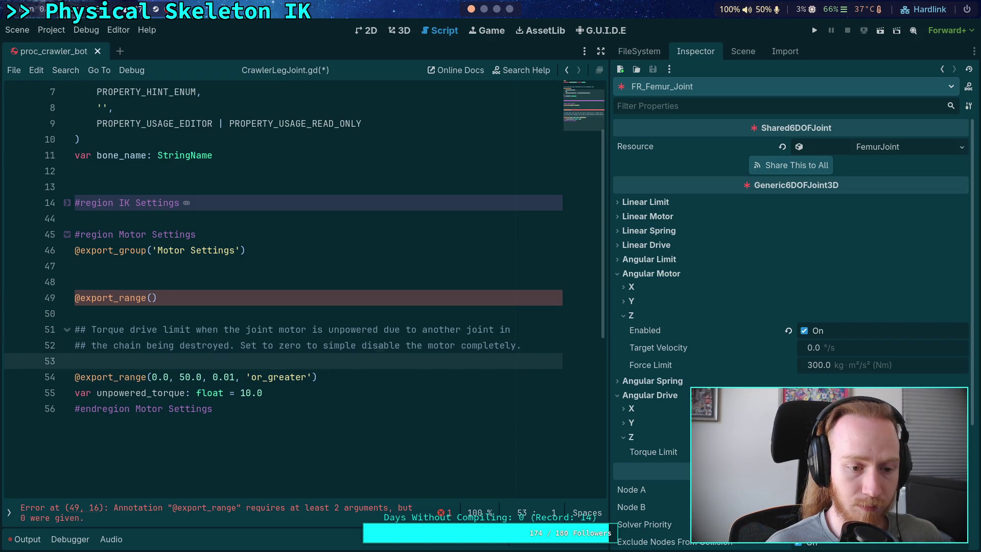
type("## Angular limits w")
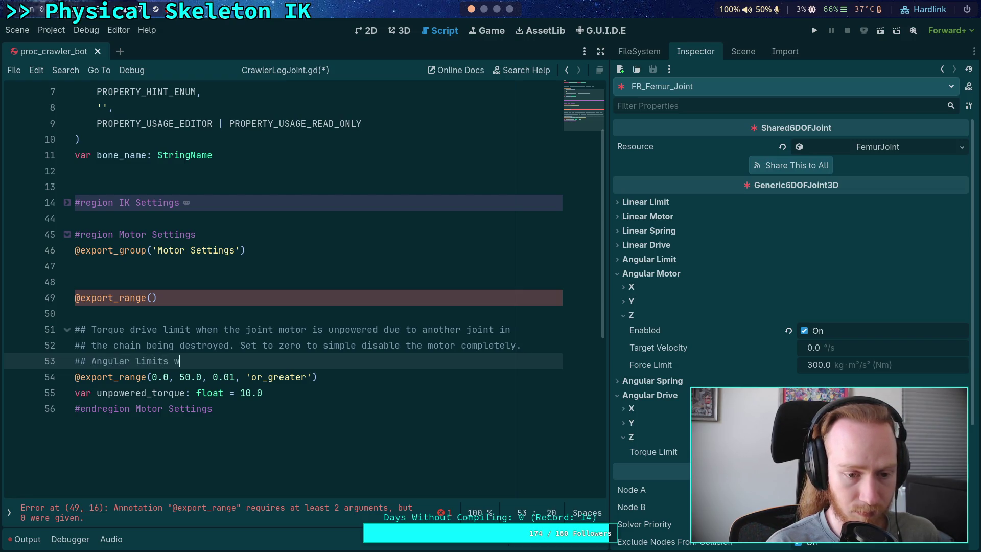
type("h")
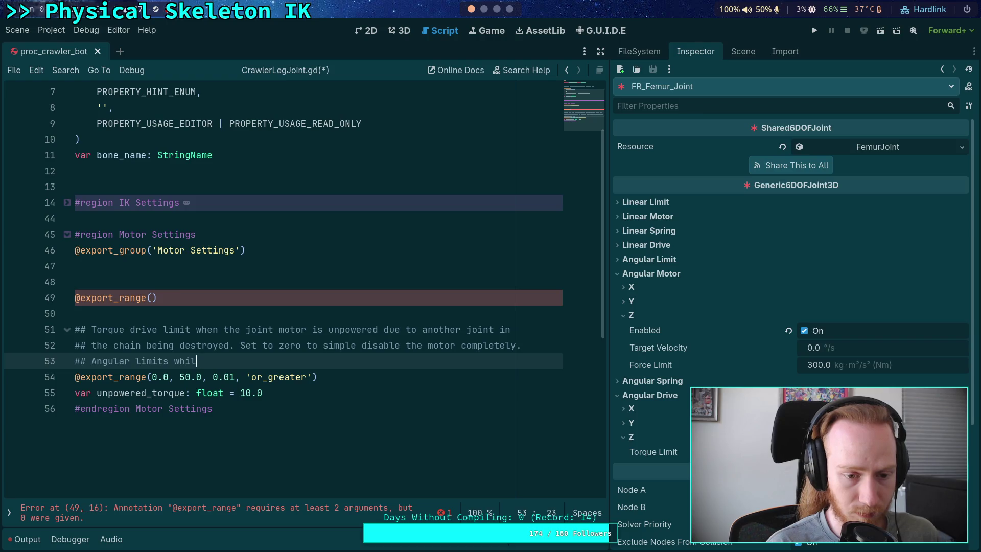
key("BackSpace")
type("ill still ")
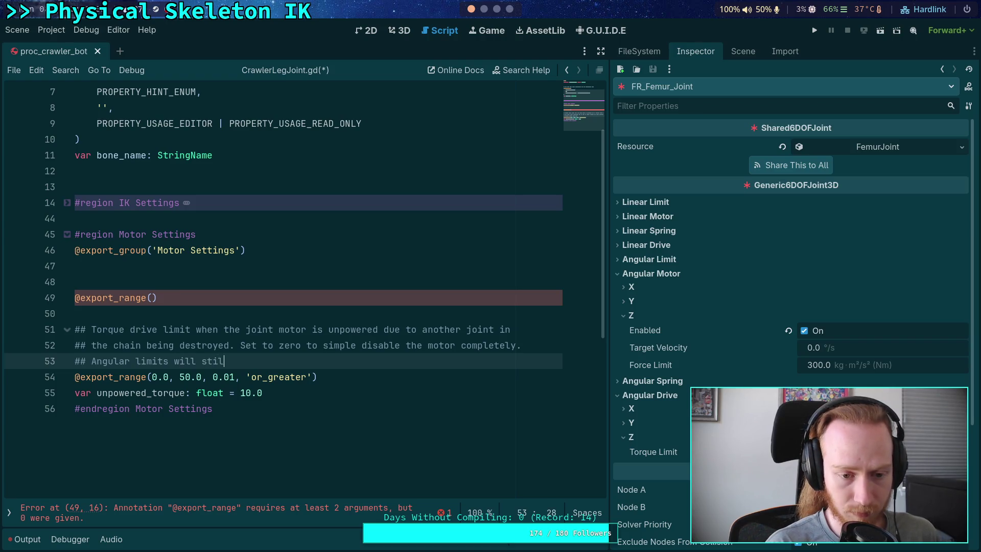
type("be")
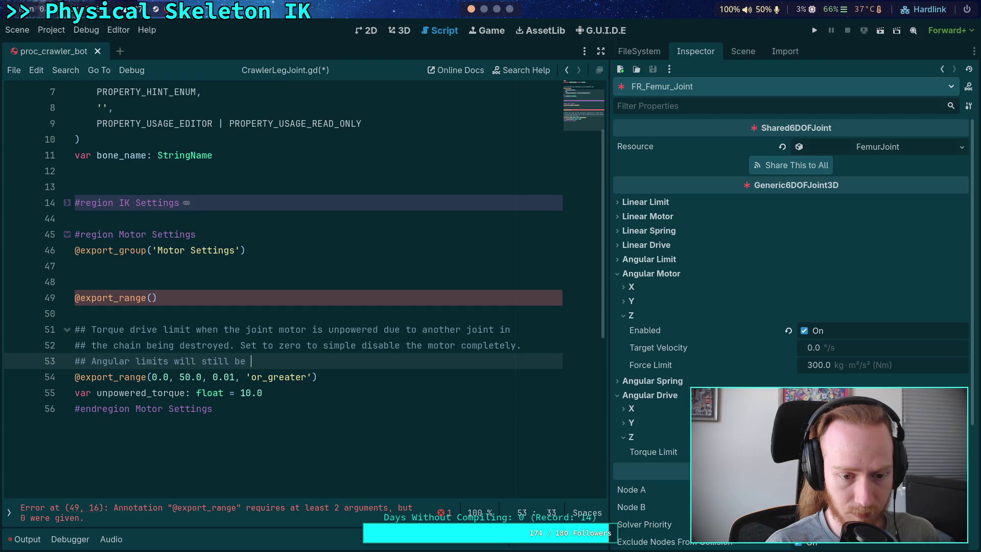
key("BackSpace")
key("BackSpace")
key("BackSpace")
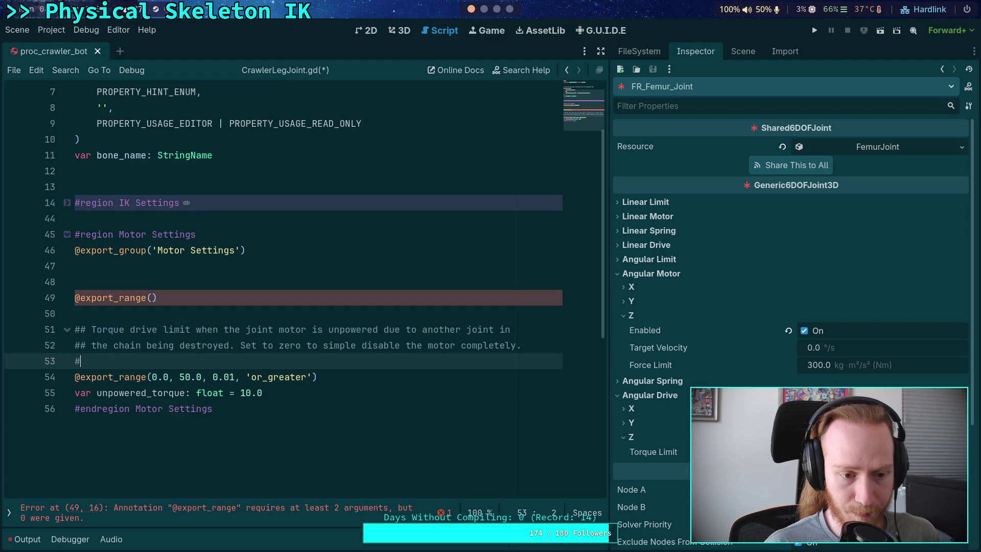
left_click(356, 288)
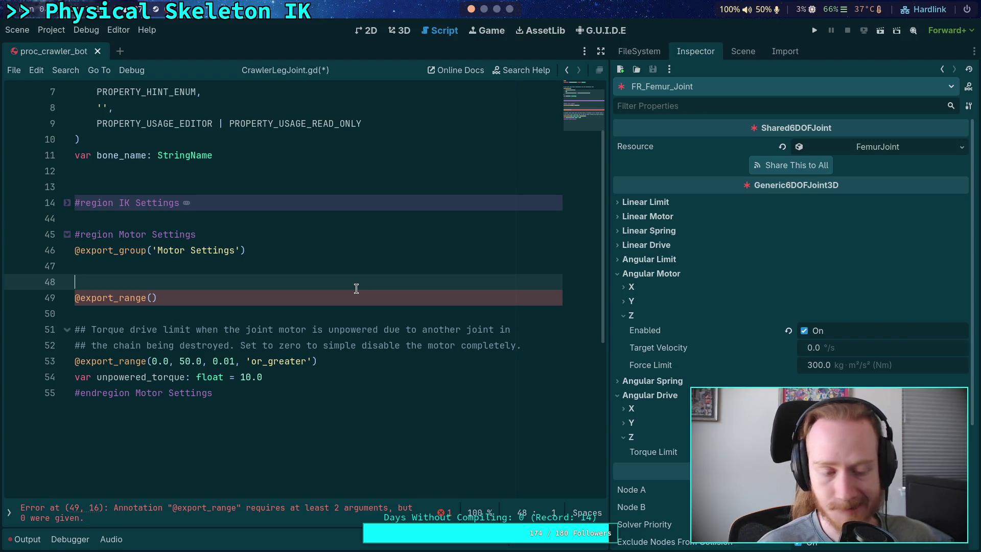
Begin the export_range arguments with 0.0, widen the Inspector, then switch to Neovim.
left_click(156, 298)
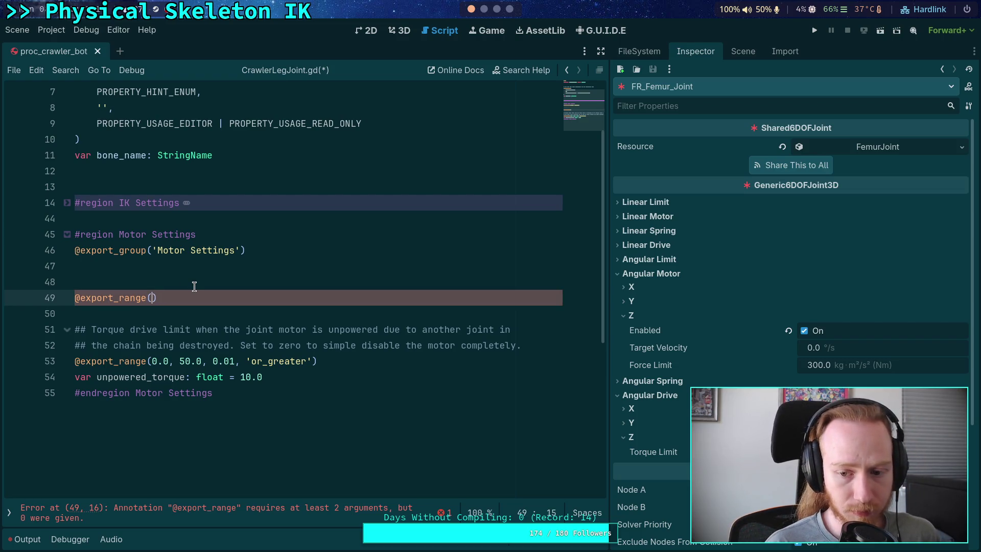
type("0.0,")
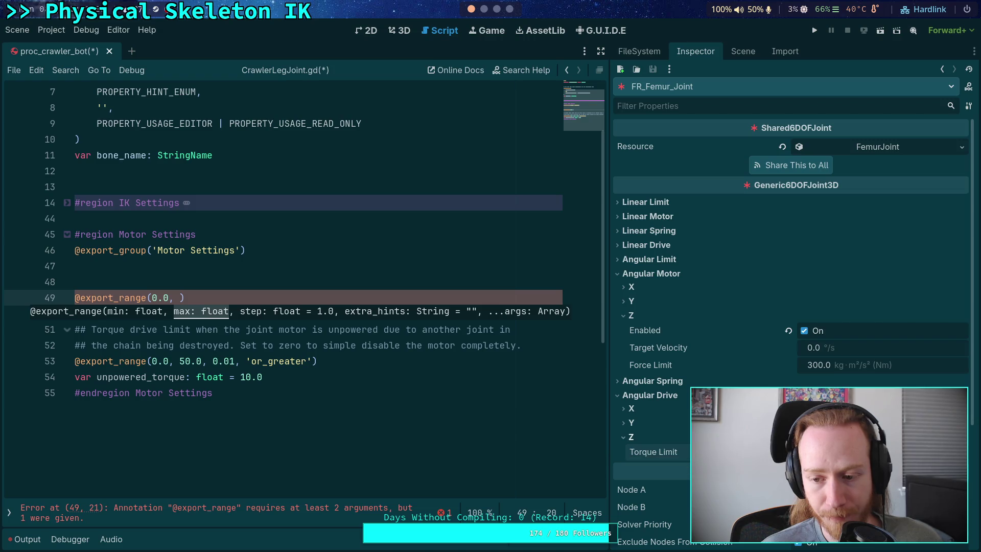
mouse_move(611, 454)
left_mouse_down()
mouse_move(374, 458)
mouse_move(498, 458)
mouse_move(482, 457)
left_mouse_up()
left_click(352, 382)
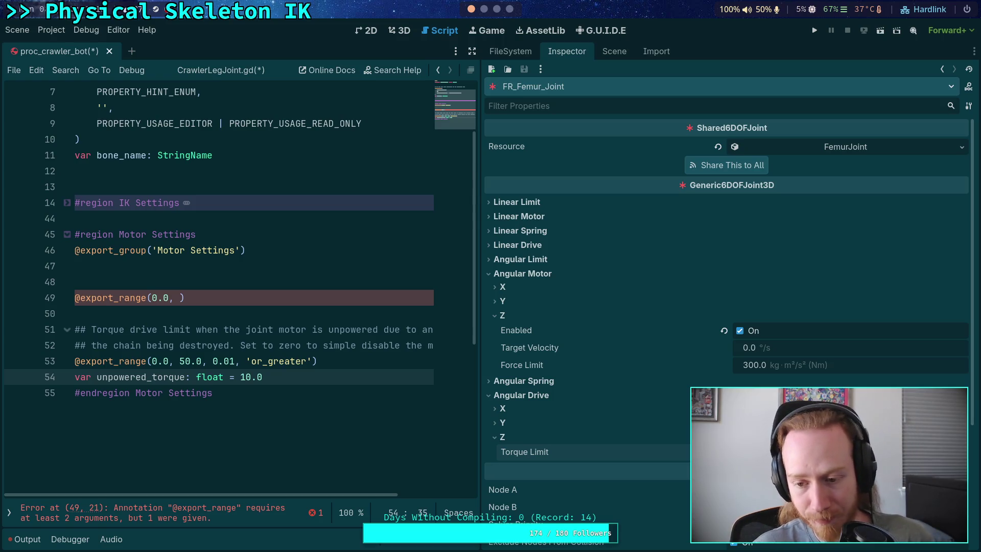
left_click(493, 9)
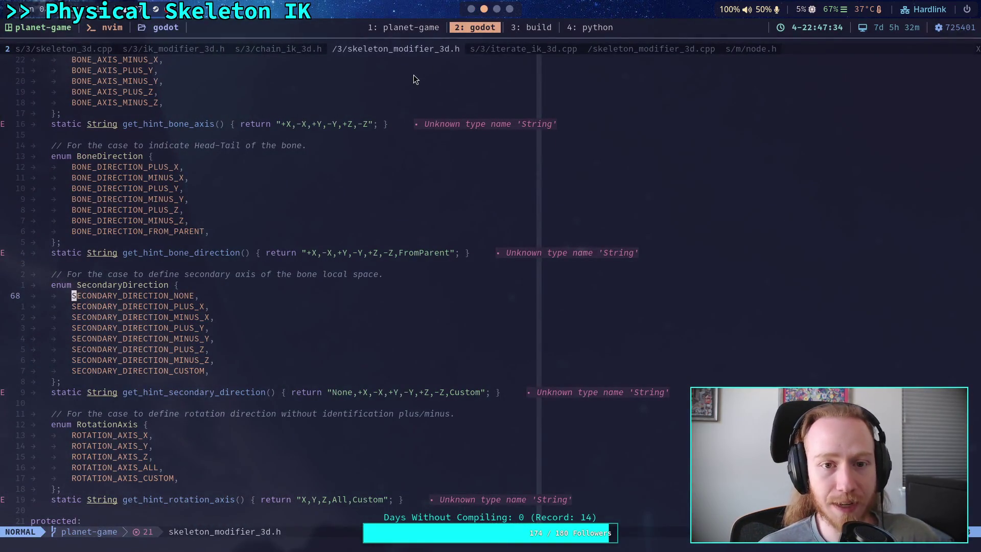
Live-grep the engine source for angular_drive and open generic_6dof_joint_3d.h at line 63, the torque limit parameter.
left_click(413, 176)
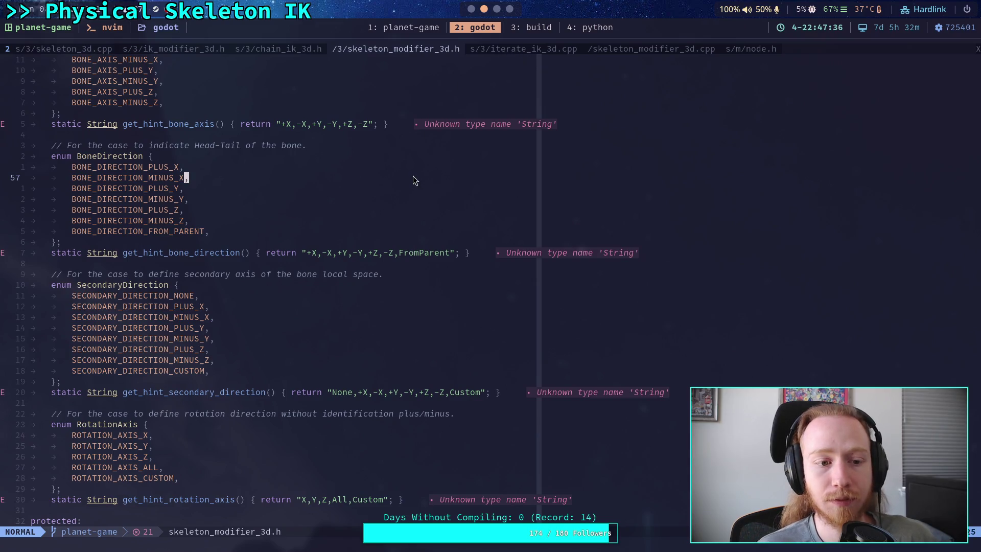
key("space")
type("fg")
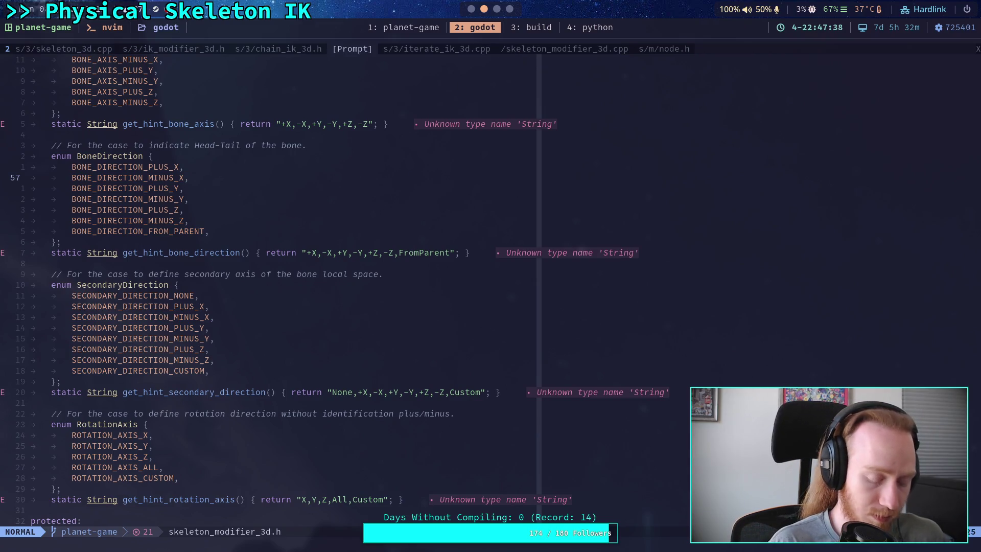
type("angular_drive")
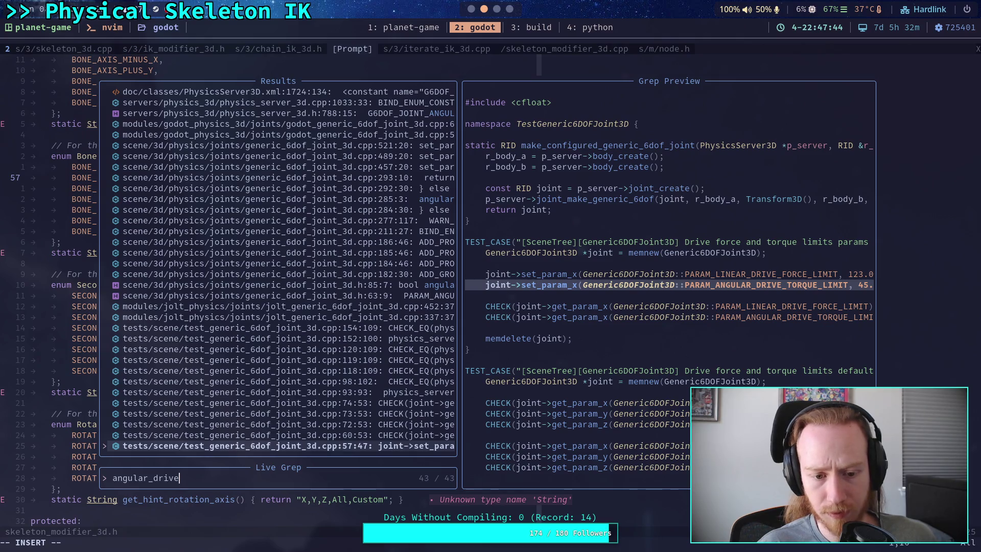
key("Up")
key("Up")
key("Up")
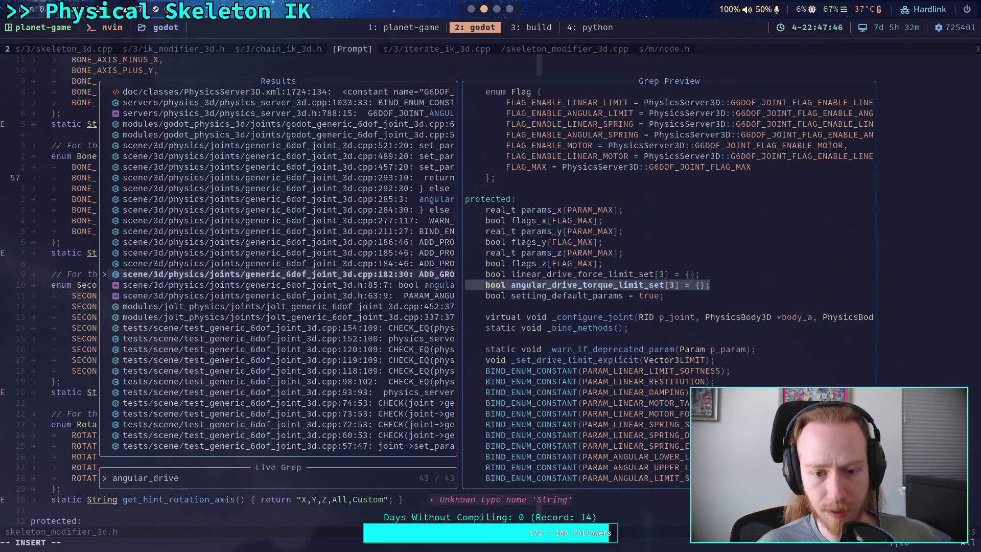
key("Down")
key("Return")
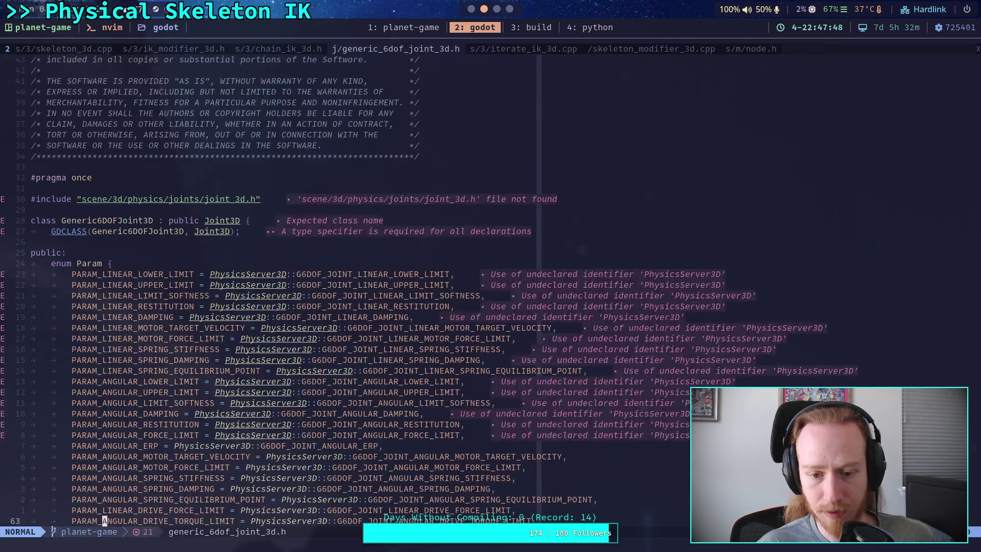
scroll(397, 233, "down", 20)
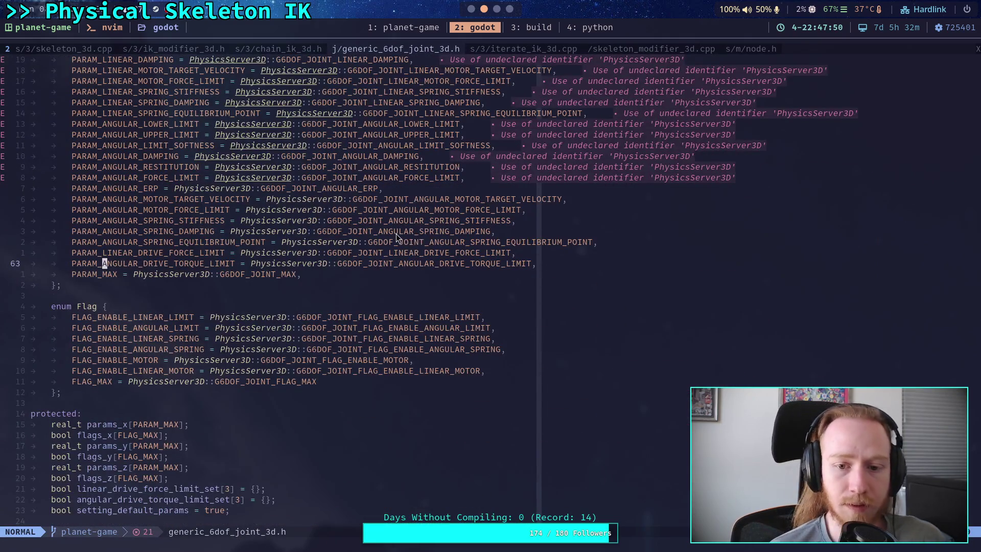
scroll(397, 234, "up", 16)
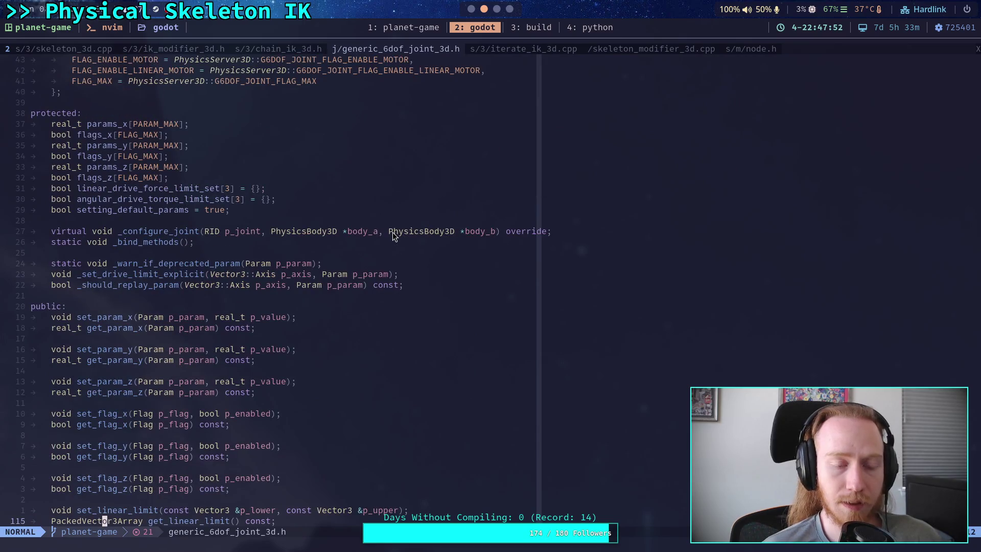
key("space")
Find and open generic_6dof_joint_3d.cpp by searching file names for generic_.
key("f")
key("f")
type("geer")
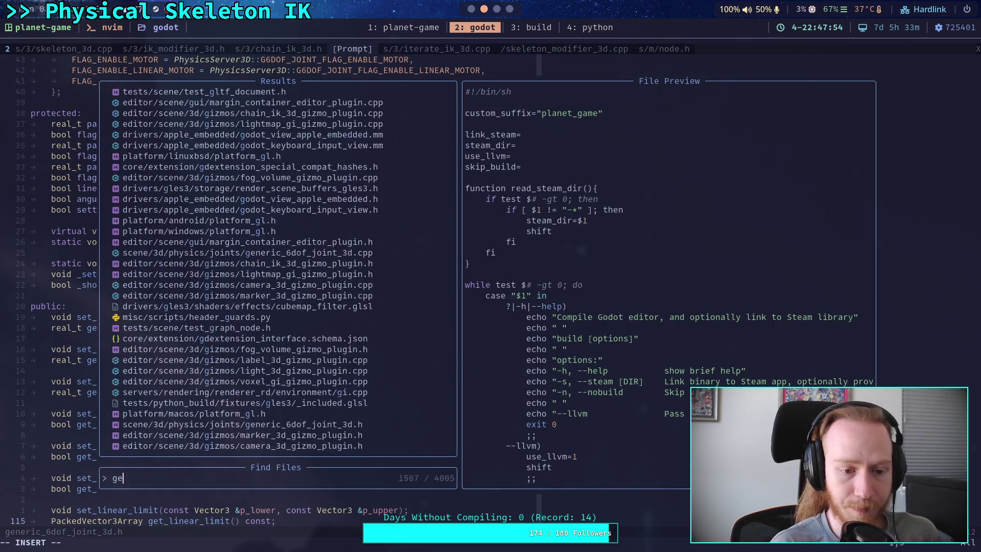
key("BackSpace")
key("BackSpace")
type("neric_")
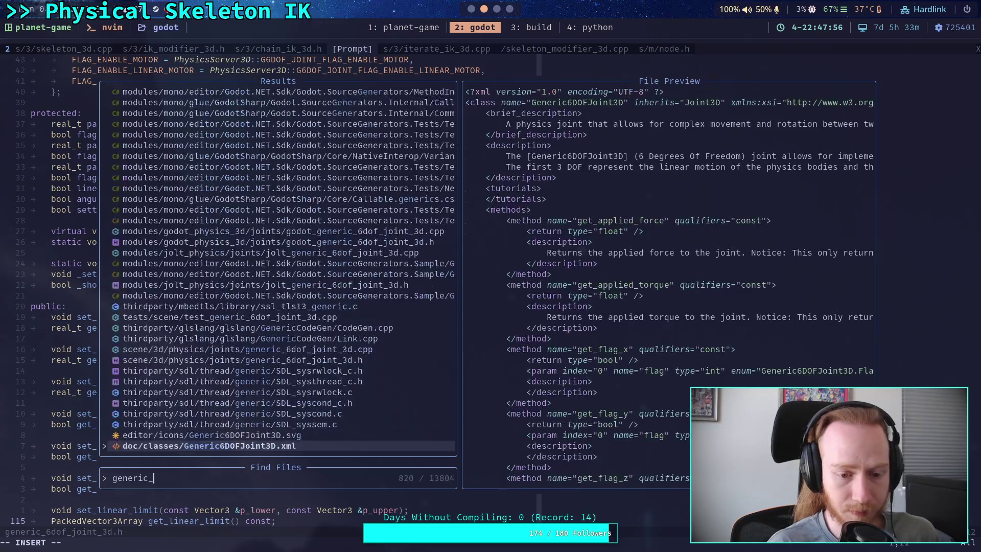
key("Up")
key("Return")
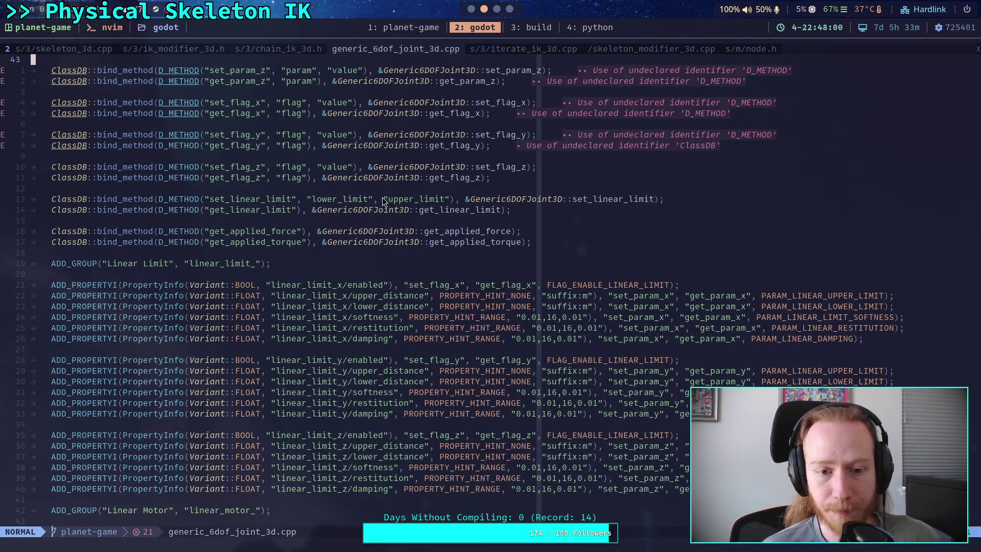
Confirm the angular drive torque limit defaults to FLT_MAX, then return to the Godot editor.
key("ctrl+f")
key("ctrl+f")
key("ctrl+f")
key("ctrl+f")
key("ctrl+f")
key("ctrl+f")
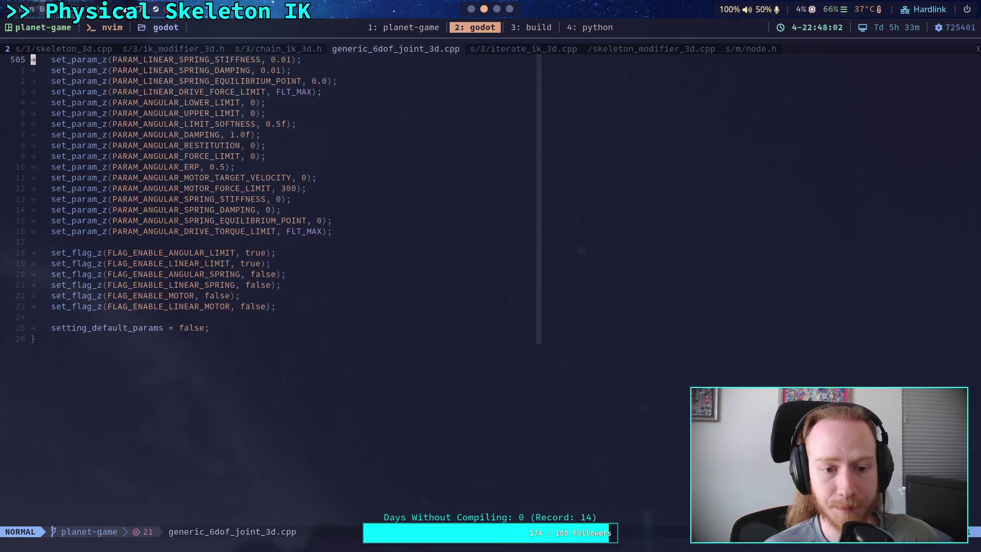
scroll(401, 225, "up", 5)
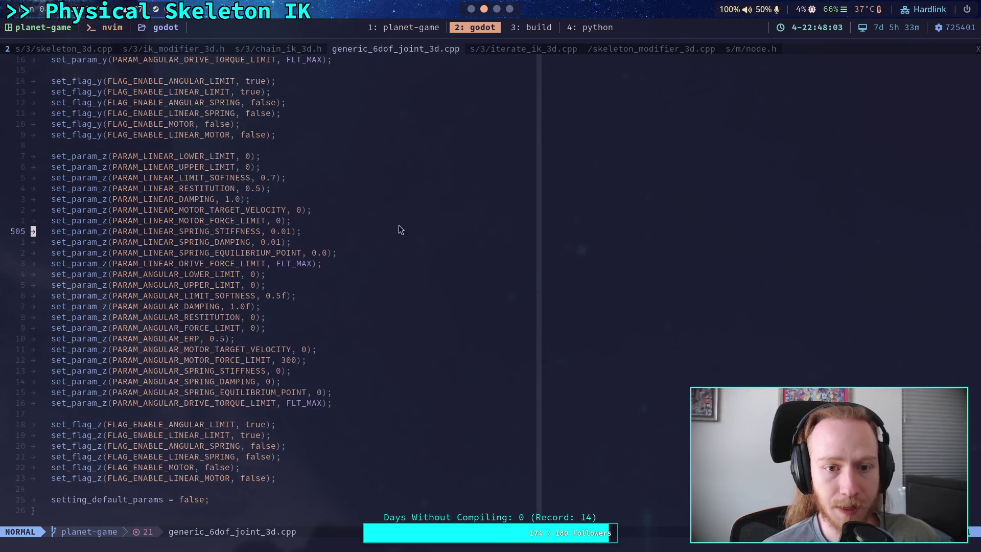
double_click(306, 403)
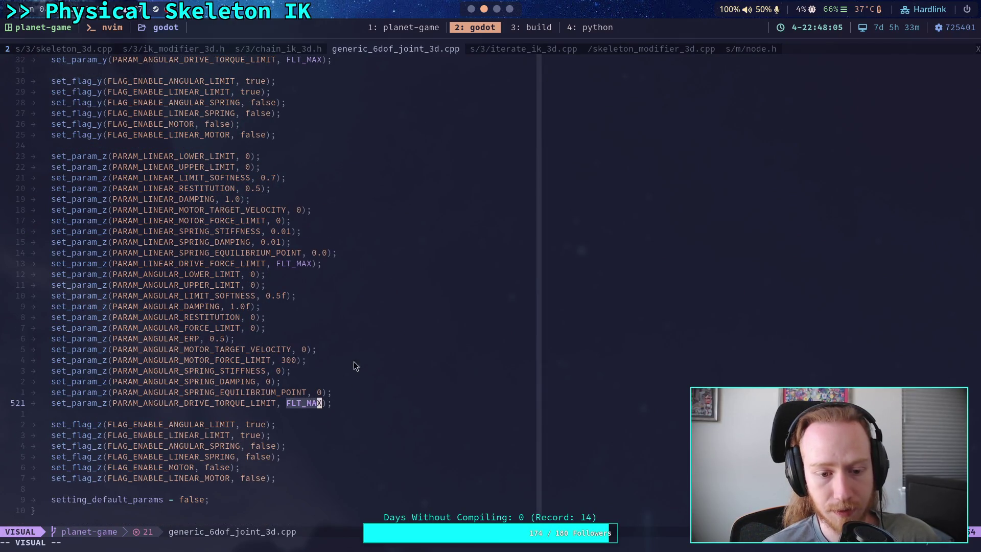
left_click(371, 317)
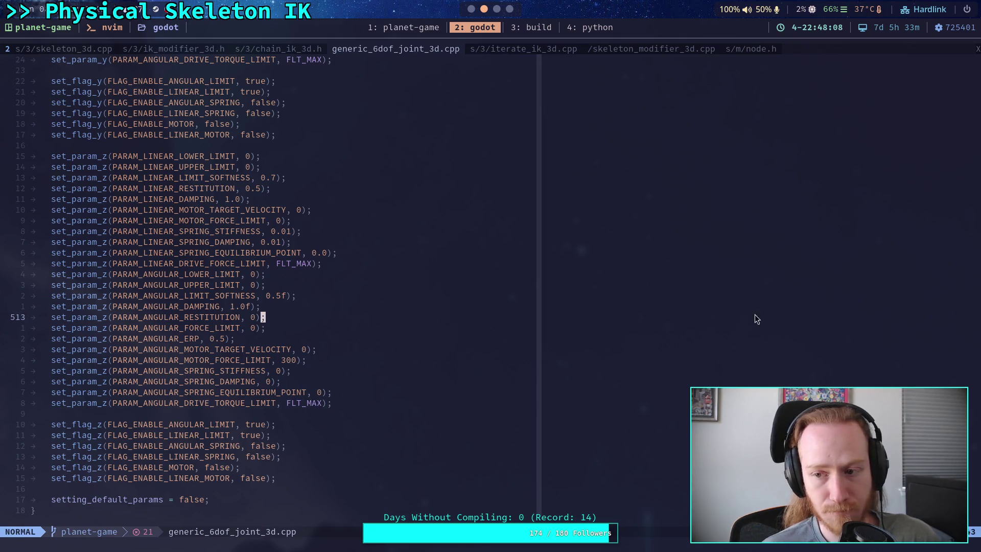
key("ctrl+b")
key("ctrl+b")
key("ctrl+b")
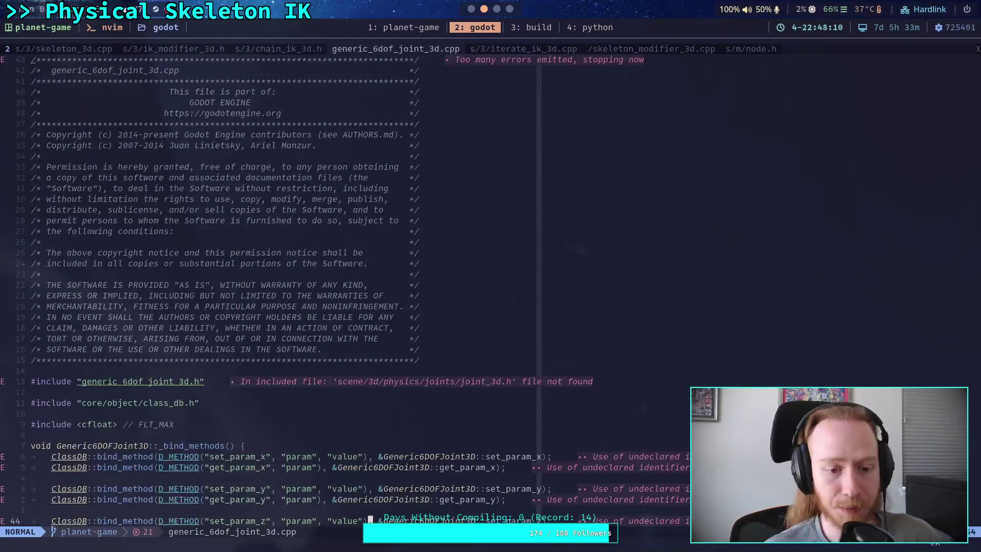
scroll(711, 365, "down", 4)
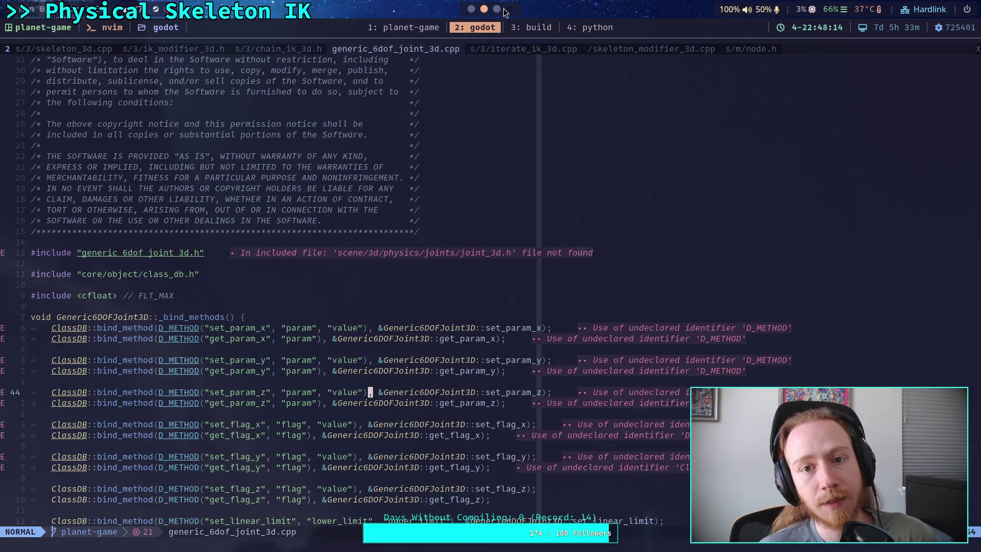
left_click(471, 9)
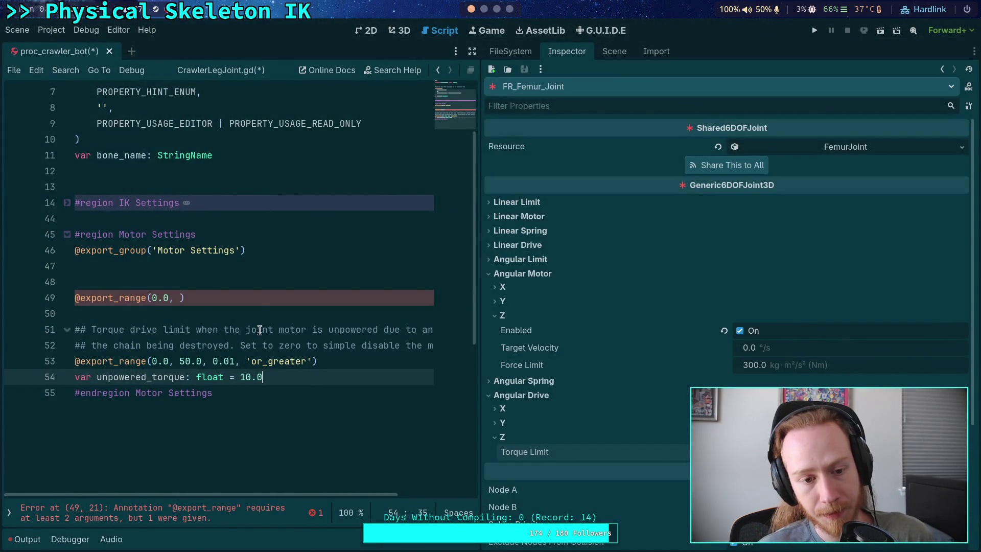
left_click(266, 301)
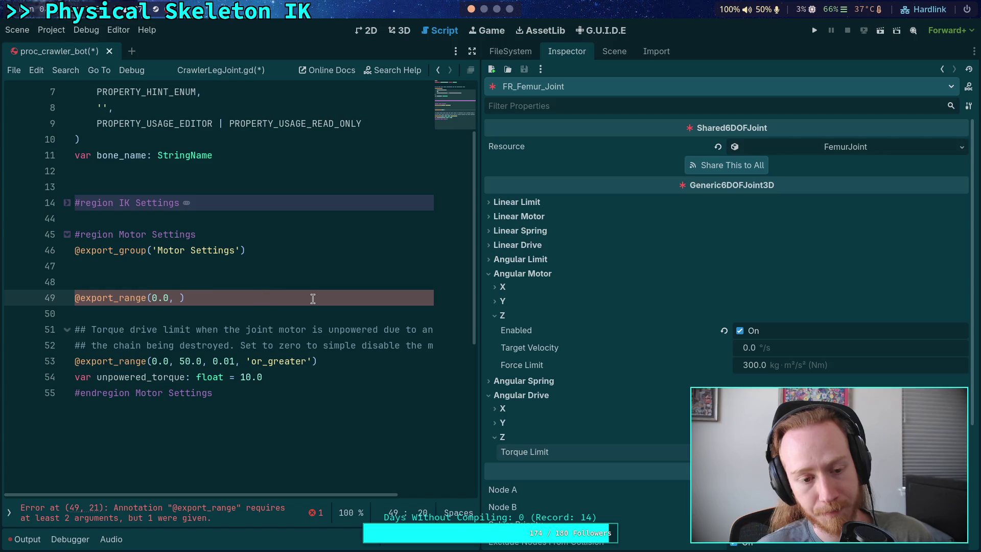
type("float.MA")
key("BackSpace")
key("BackSpace")
key("BackSpace")
type("floatM")
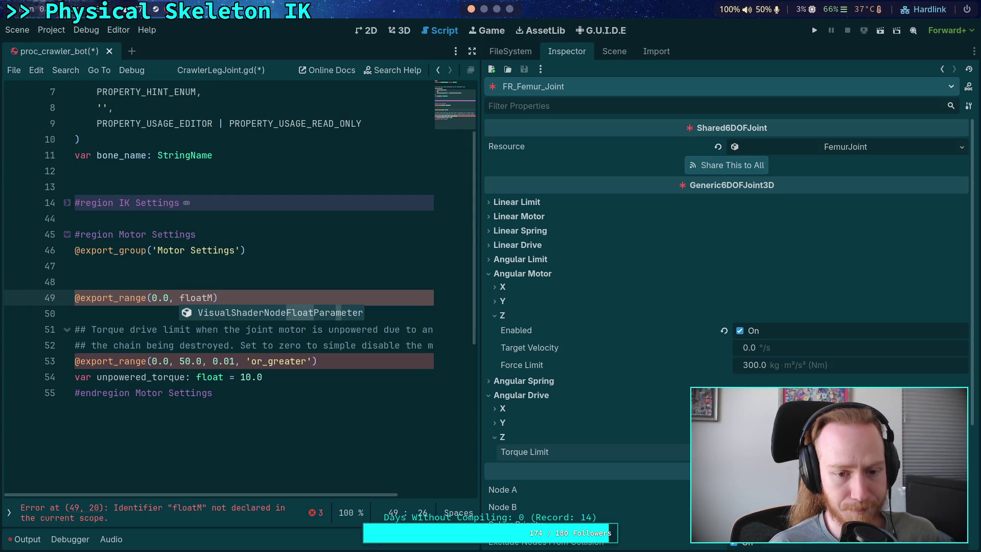
key("BackSpace")
key("BackSpace")
key("BackSpace")
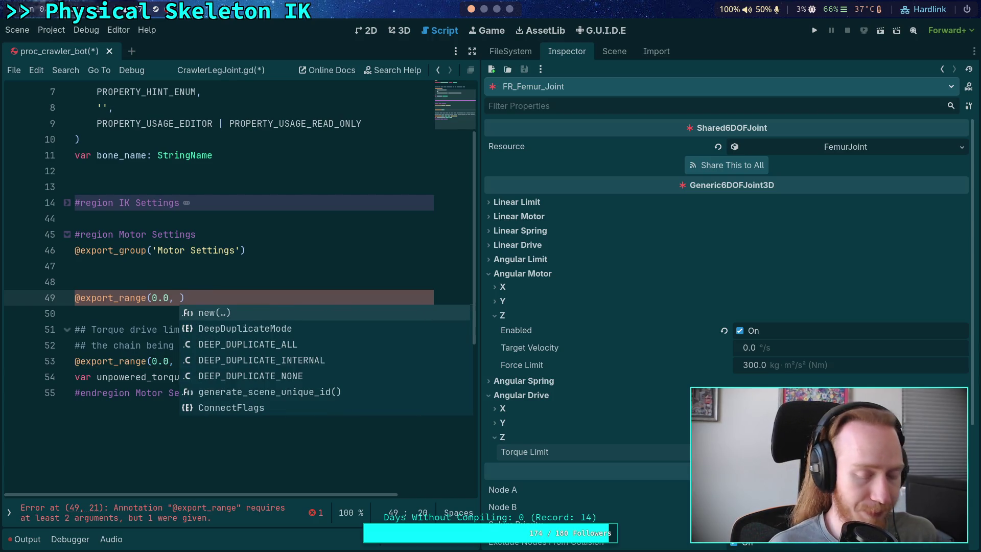
type("1000.0, 0.01")
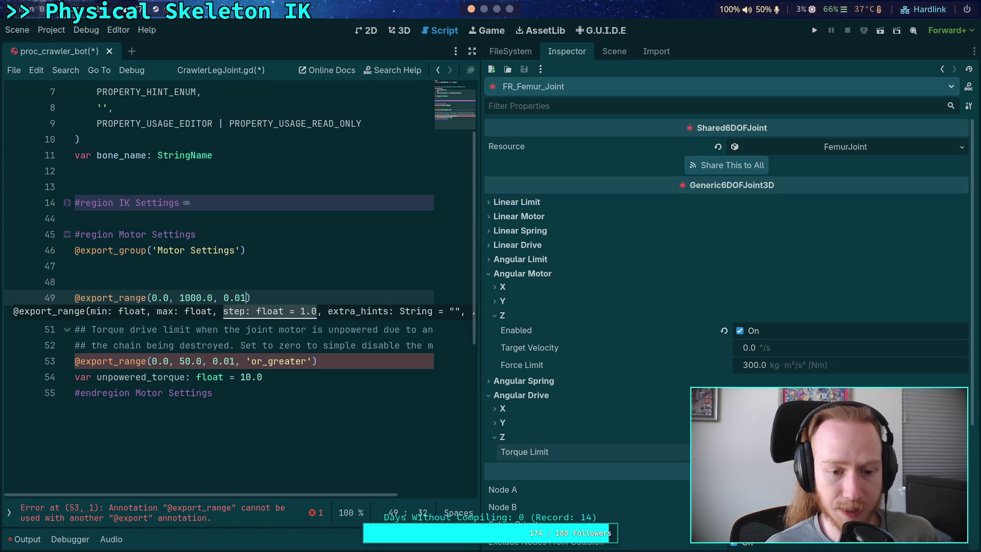
type(", 'or")
key("Return")
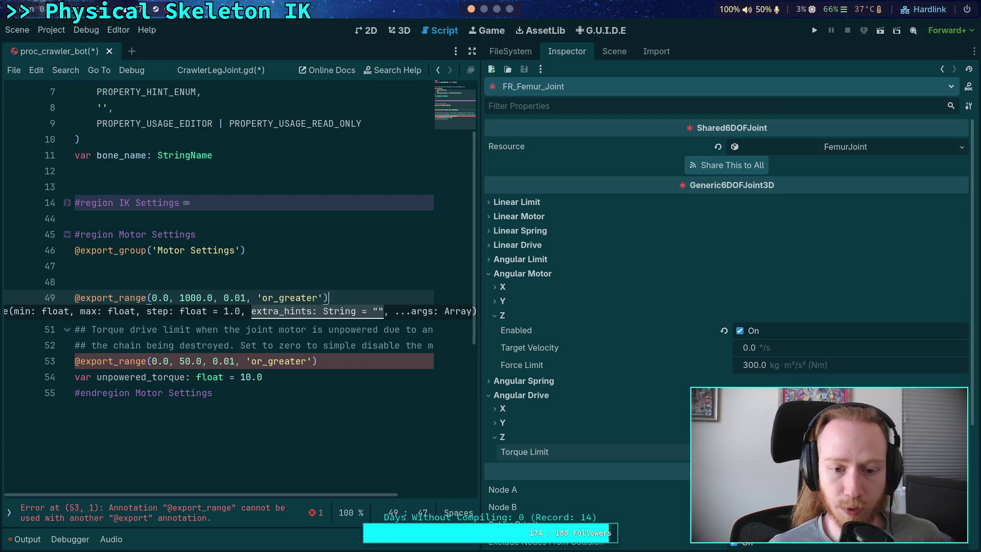
Declare var powered_torque beneath it, widen the code editor, and add a blank line above.
key("Return")
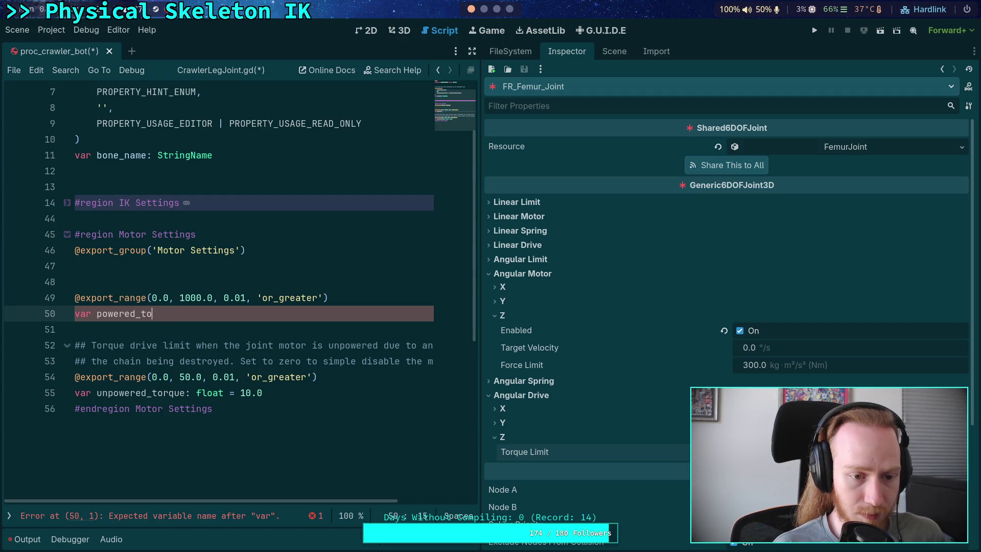
key("BackSpace")
key("BackSpace")
type("que")
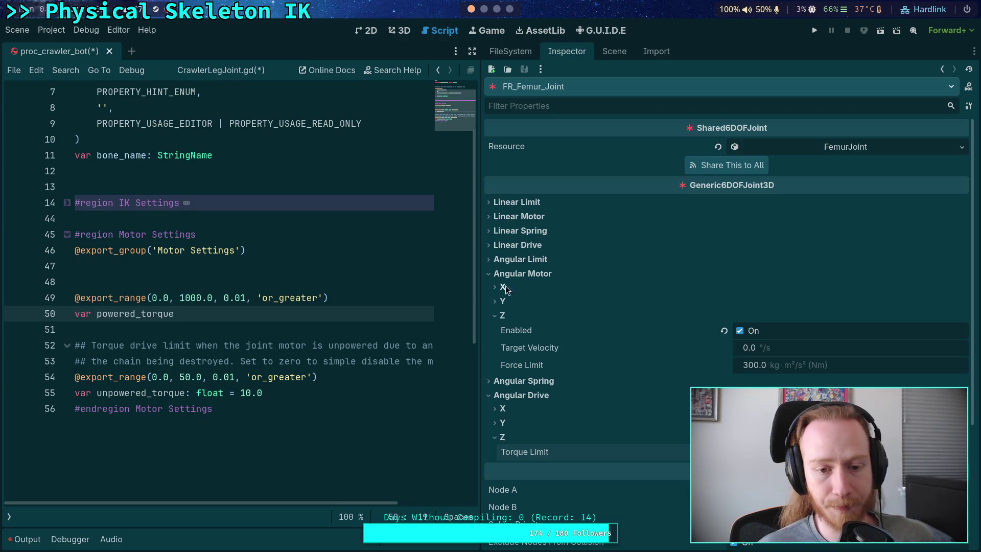
left_click_drag(482, 292, 629, 287)
left_click(363, 286)
key("Return")
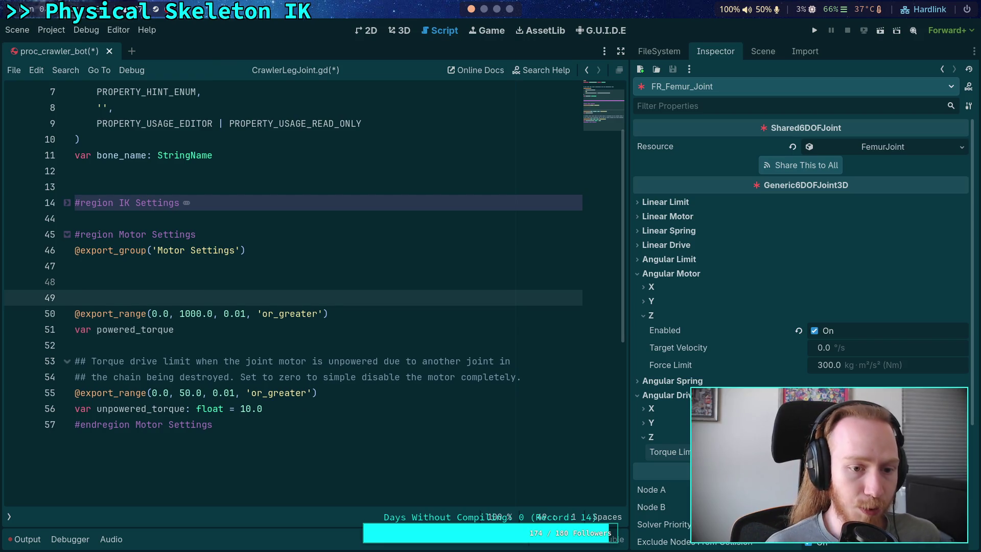
Add a 'Torque Limit' export subgroup and rename the variable to torque_powered.
type("sub_")
type("group")
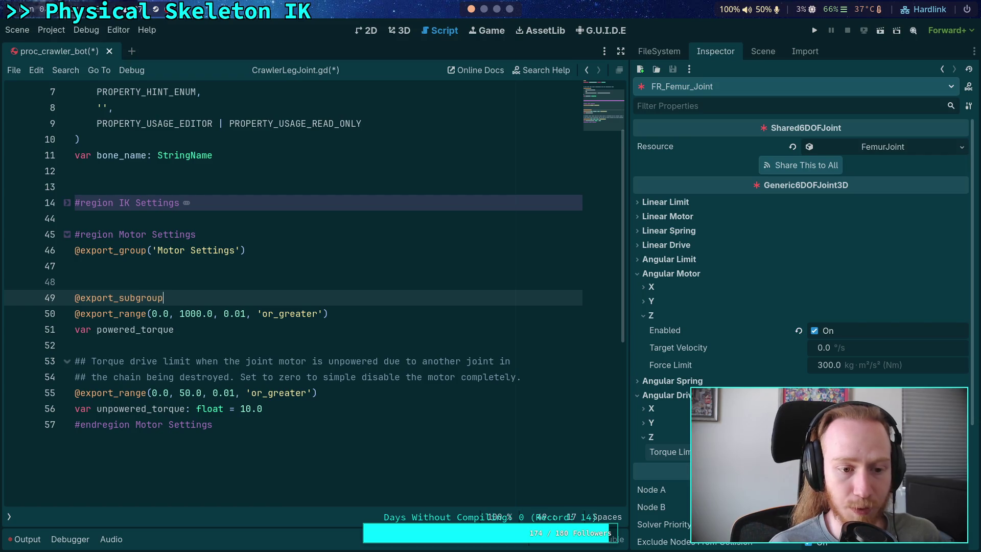
type("Tor")
type(" Limit")
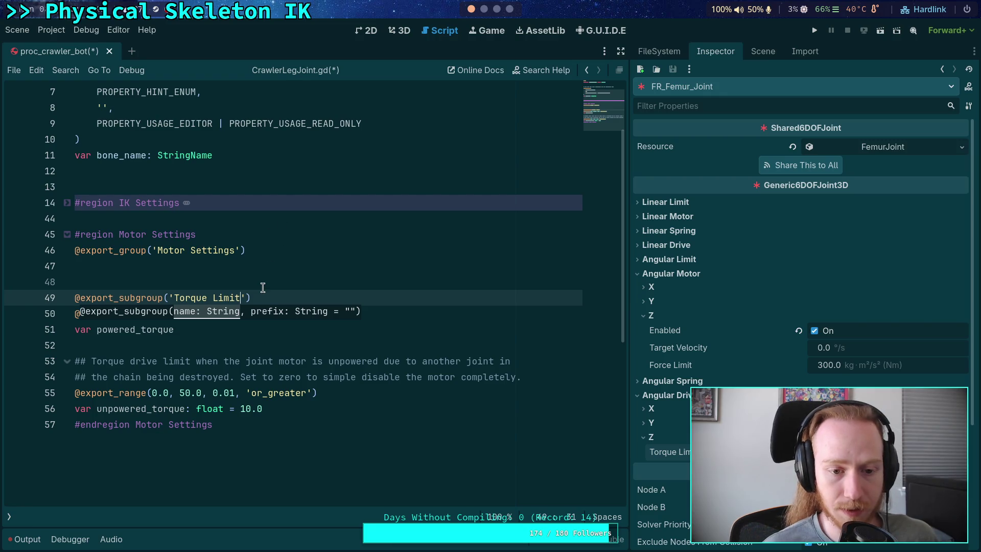
left_click(246, 298)
type("'to")
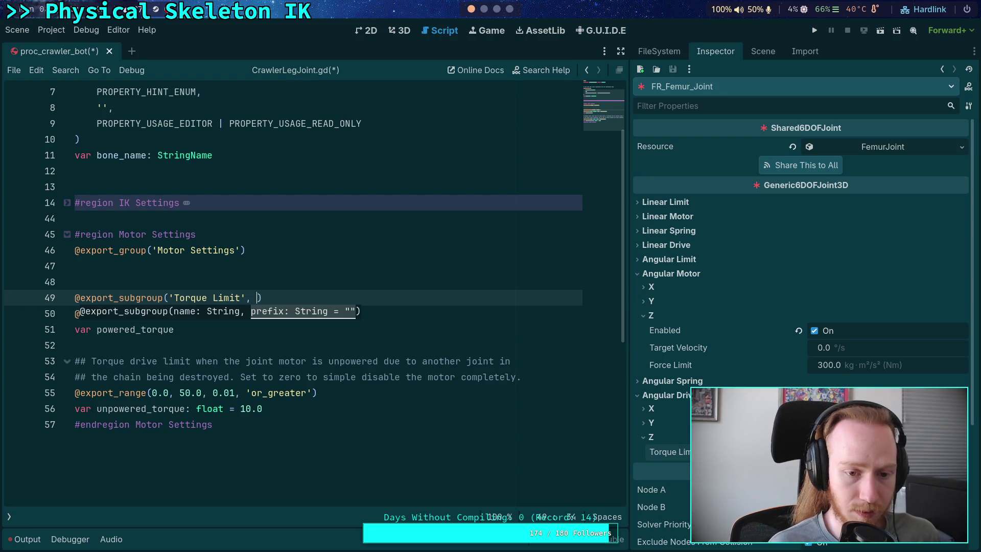
type("rque")
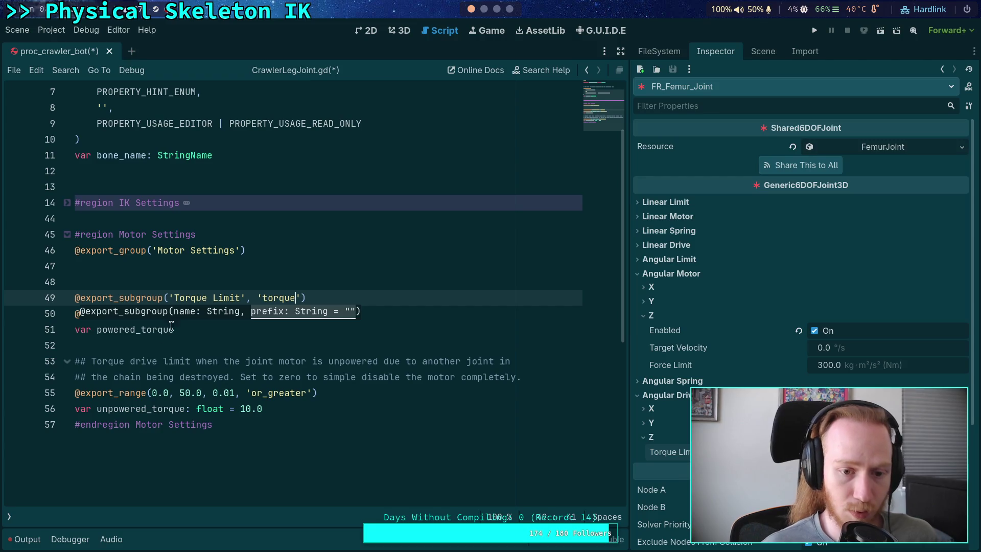
left_click_drag(96, 330, 142, 330)
key("BackSpace")
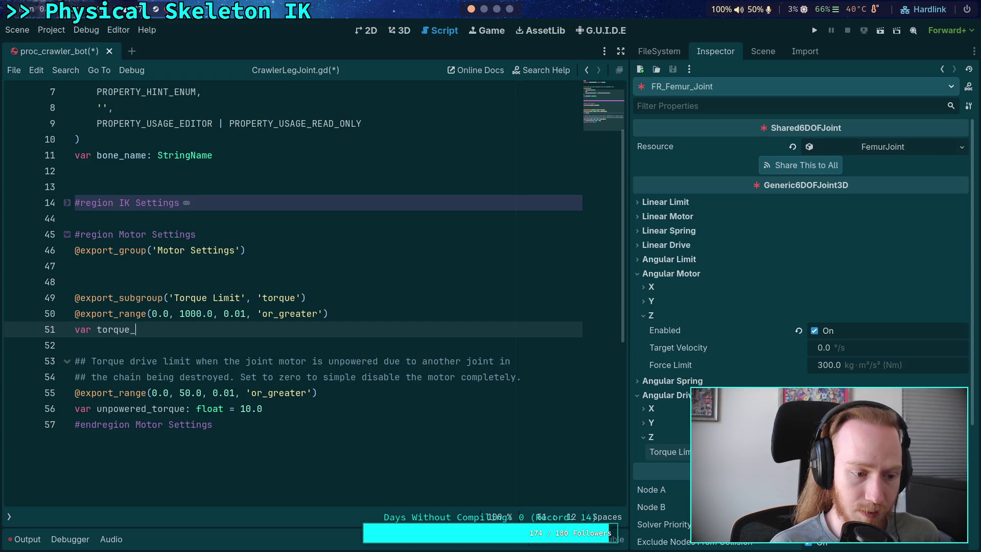
left_click(296, 298)
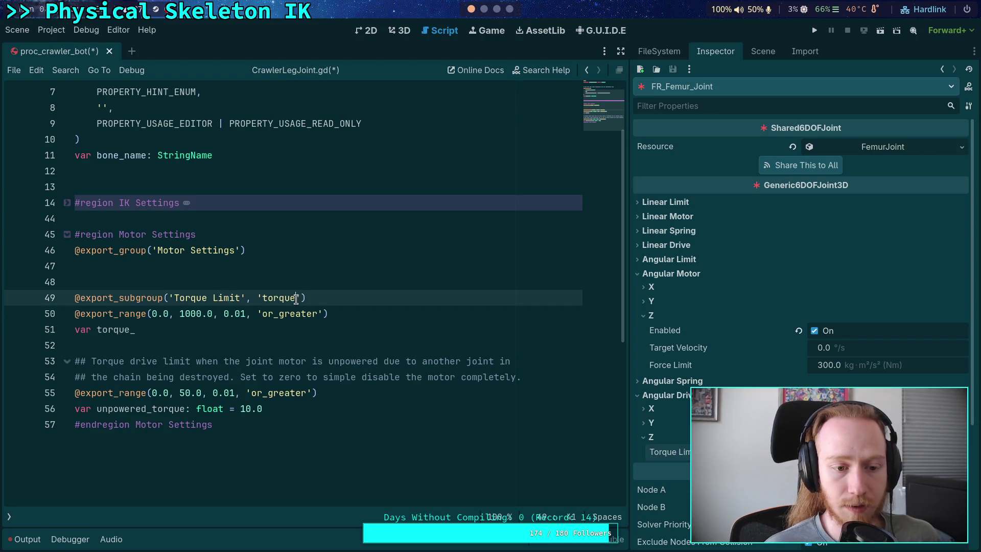
left_click(199, 329)
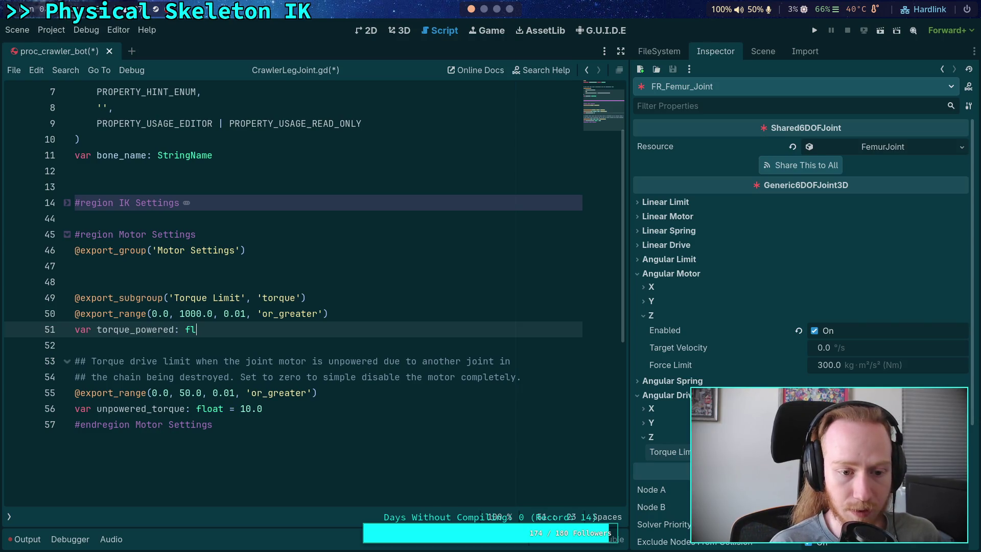
Start the float default value, browsing autocomplete for a max-float constant like MAX_F.
type("MA")
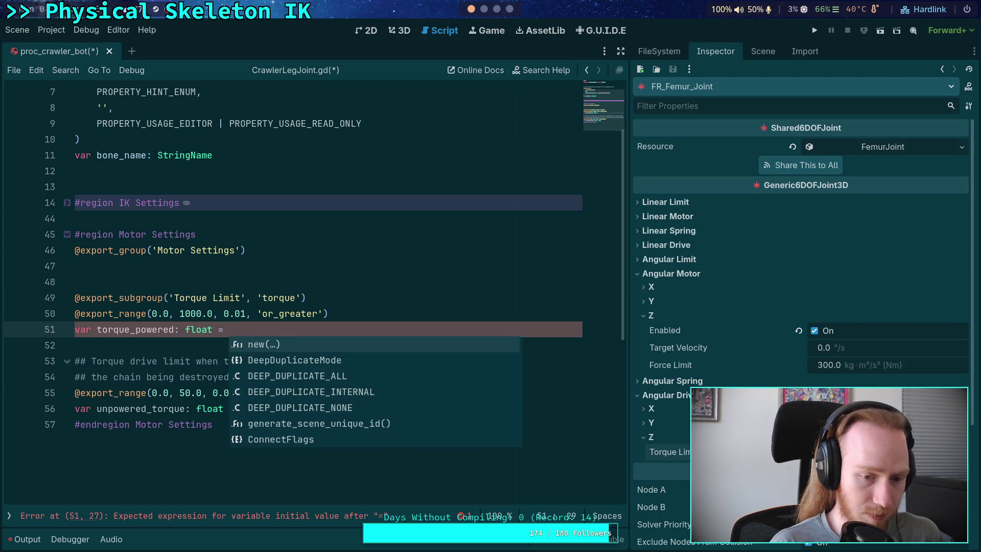
key("BackSpace")
key("BackSpace")
type("FL")
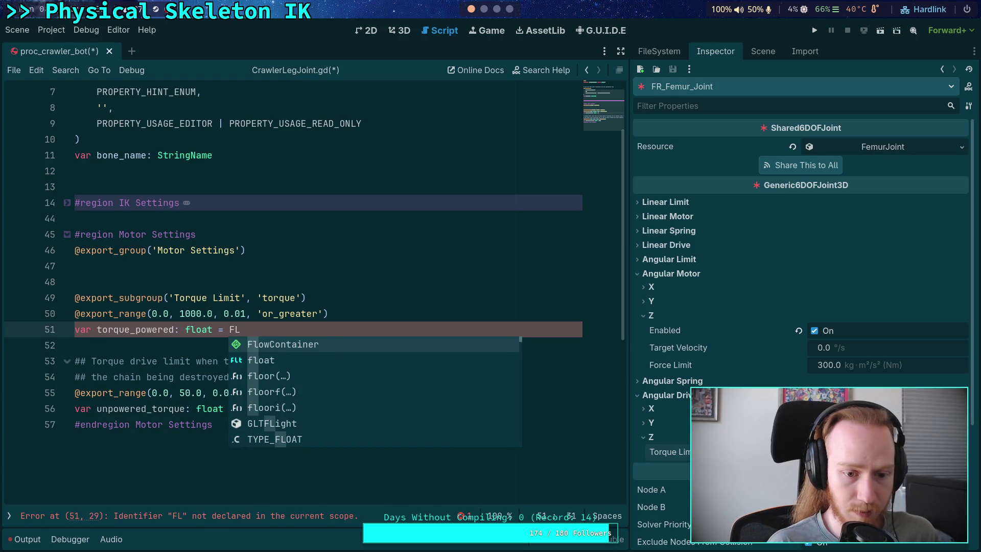
key("Down")
key("Down")
key("Down")
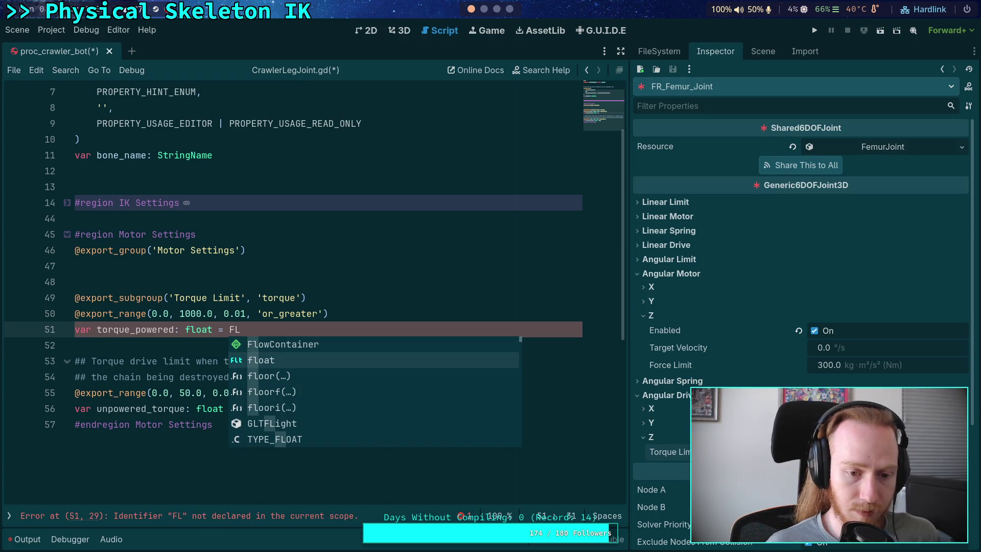
key("Down")
key("Down")
key("Down")
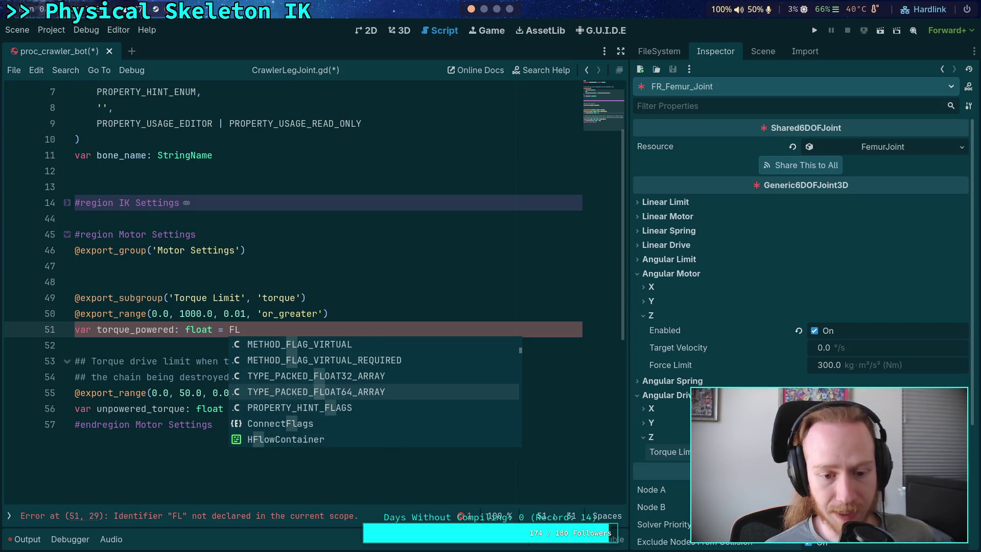
key("Down")
key("Down")
key("Down")
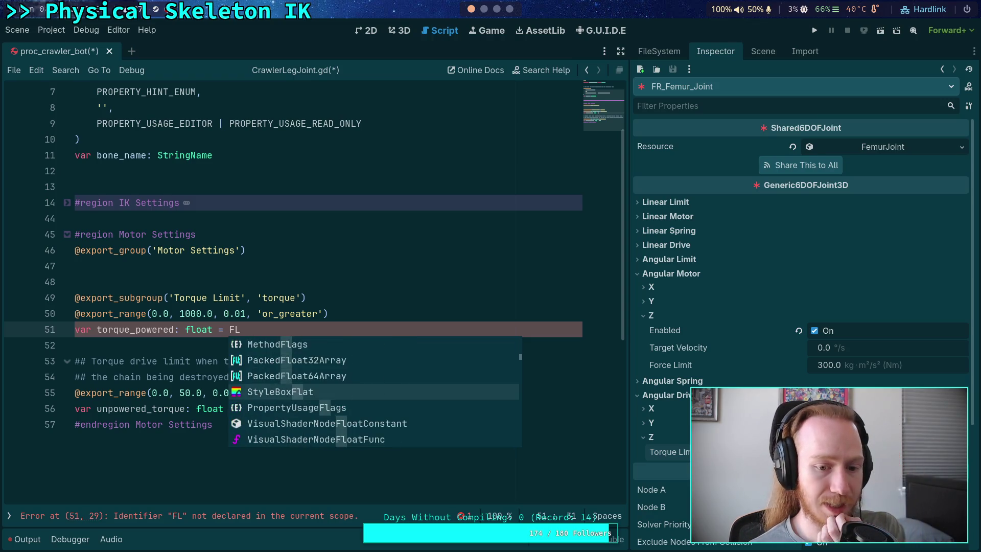
key("Down")
key("Down")
key("Down")
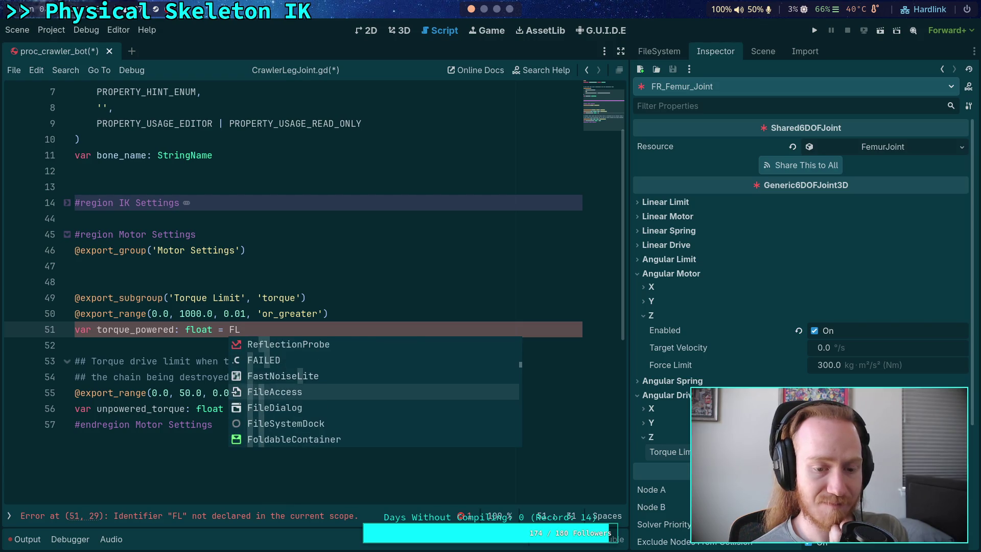
key("BackSpace")
key("BackSpace")
type("MAX")
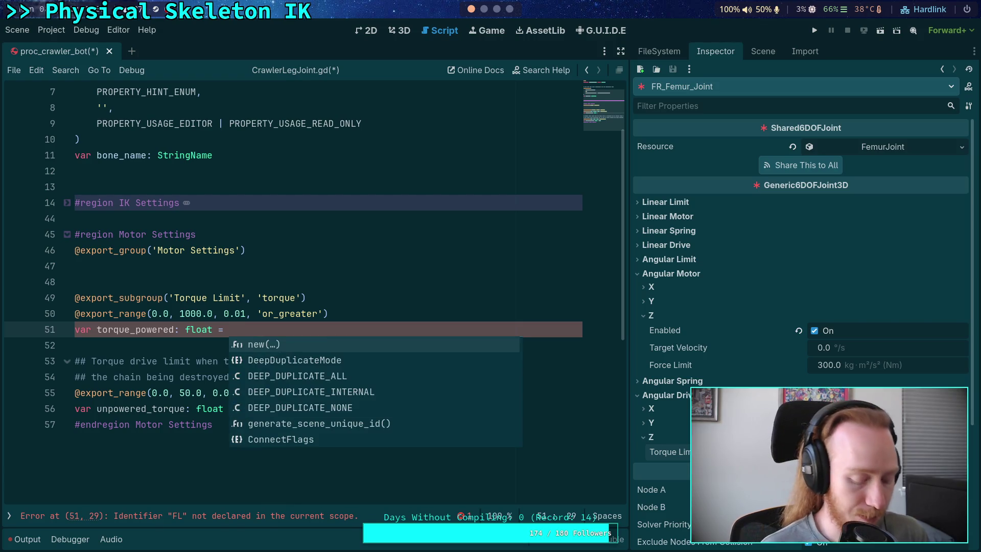
type("FL")
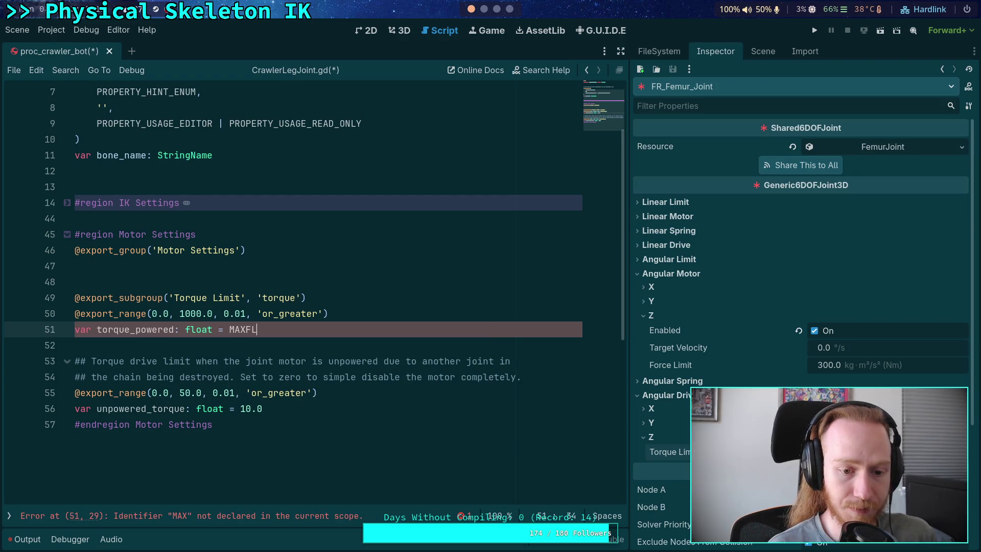
key("BackSpace")
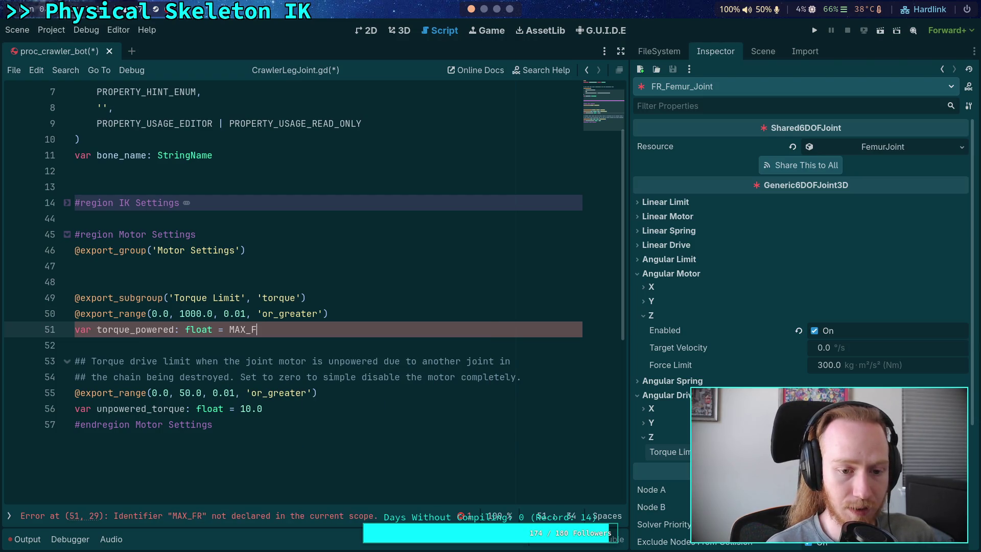
left_click(497, 8)
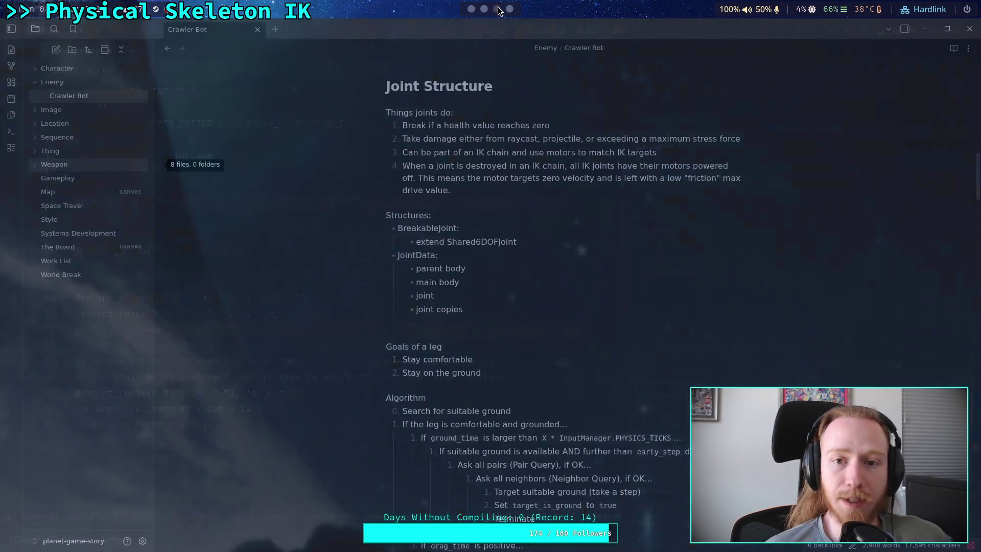
Search the Godot docs for float and read its class page on the maximum value, about 1.79769e308.
left_click(509, 9)
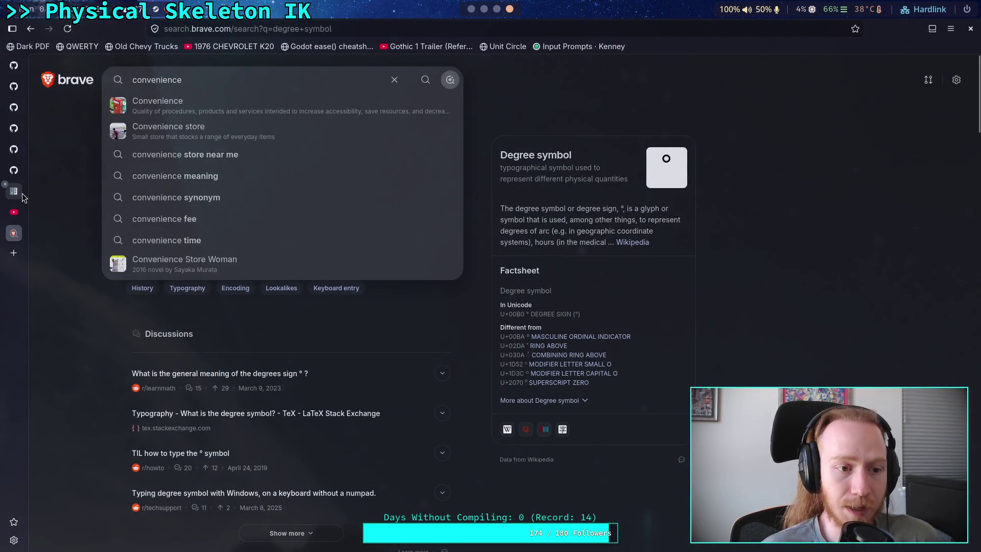
left_click(21, 192)
key("slash")
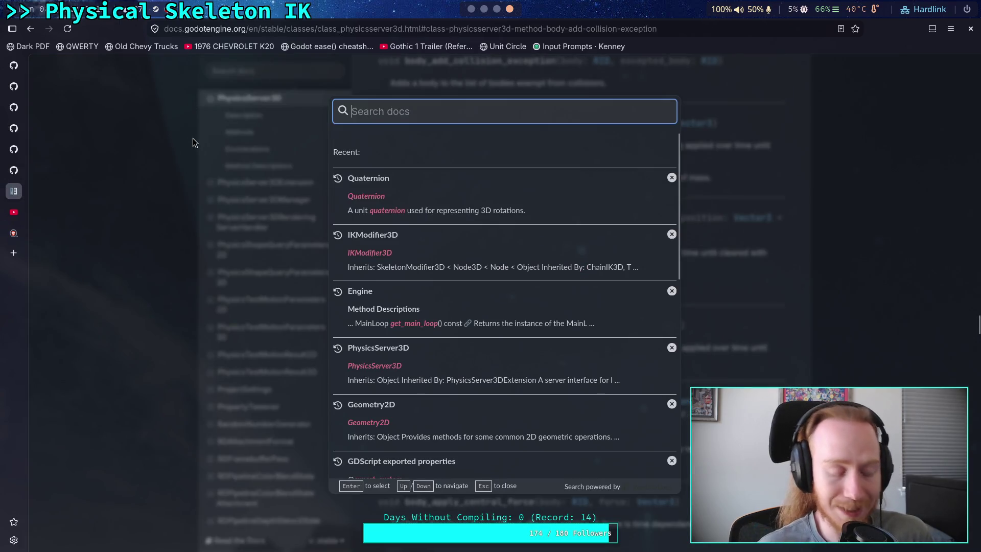
type("float")
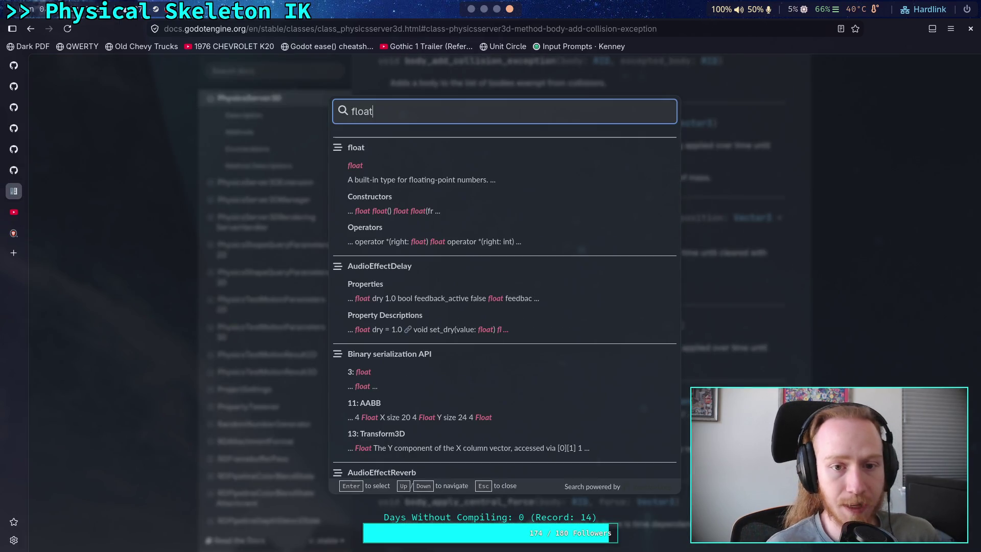
left_click(413, 169)
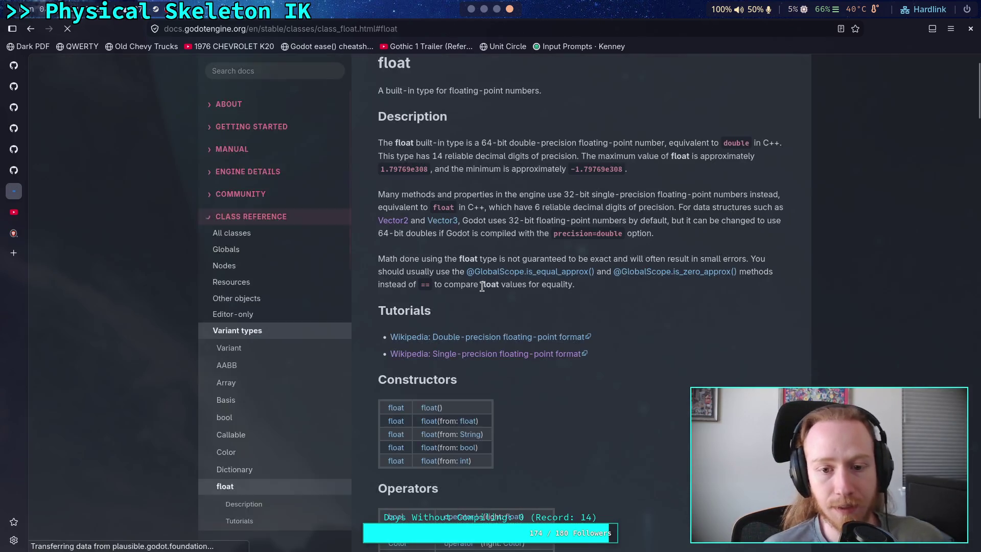
scroll(590, 315, "down", 5)
scroll(585, 318, "down", 5)
scroll(640, 310, "down", 7)
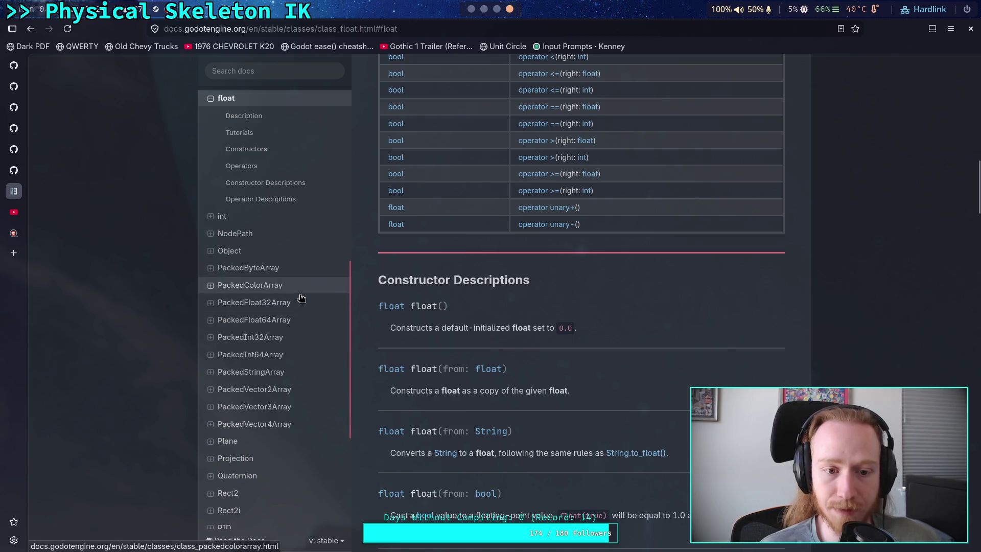
scroll(300, 237, "down", 5)
scroll(300, 291, "up", 6)
scroll(303, 295, "up", 5)
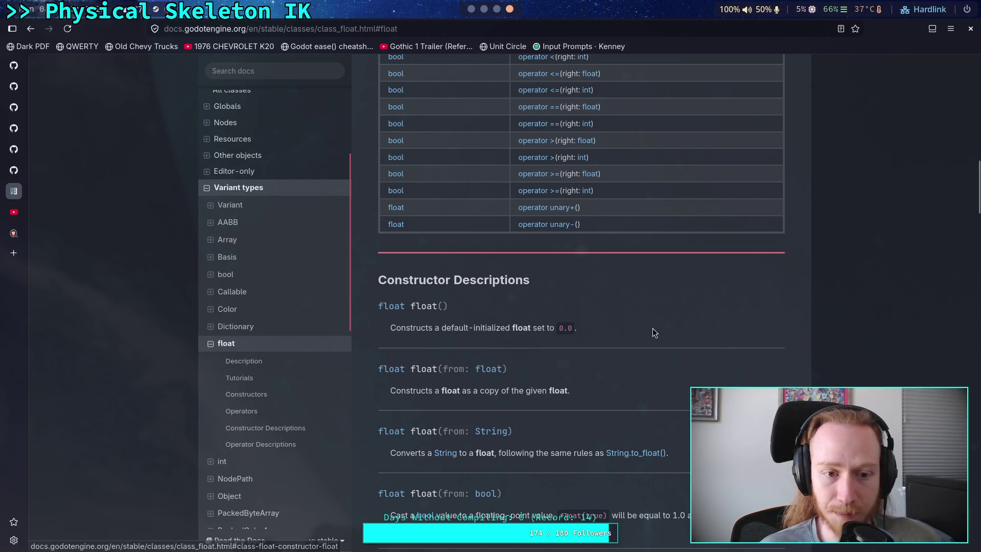
scroll(653, 328, "down", 5)
scroll(652, 321, "down", 5)
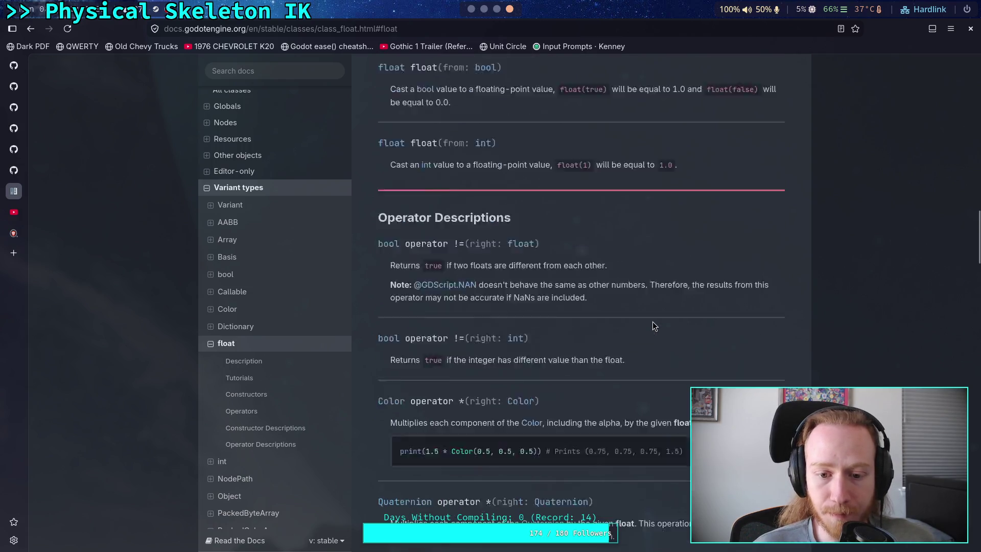
scroll(655, 311, "up", 4)
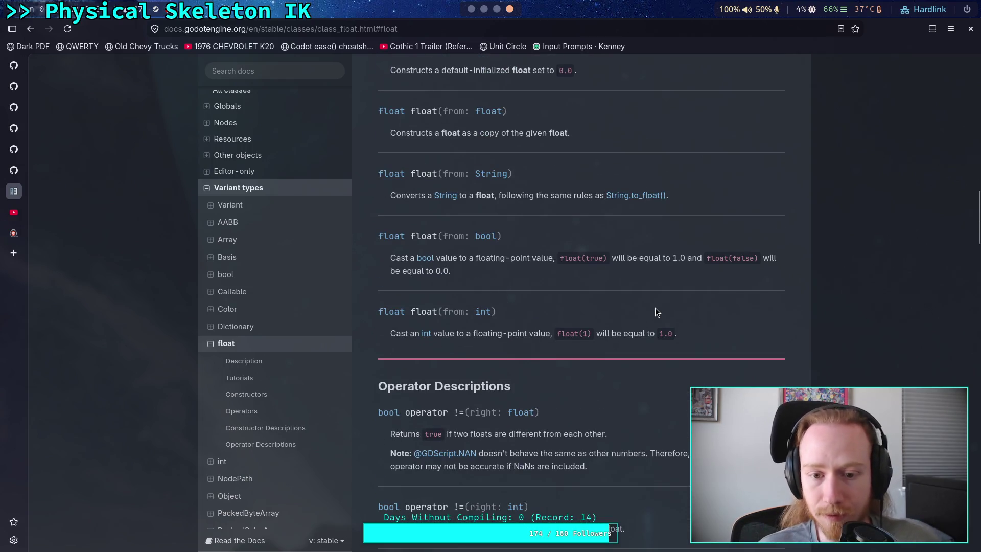
scroll(656, 308, "down", 5)
scroll(655, 307, "down", 5)
scroll(656, 309, "down", 15)
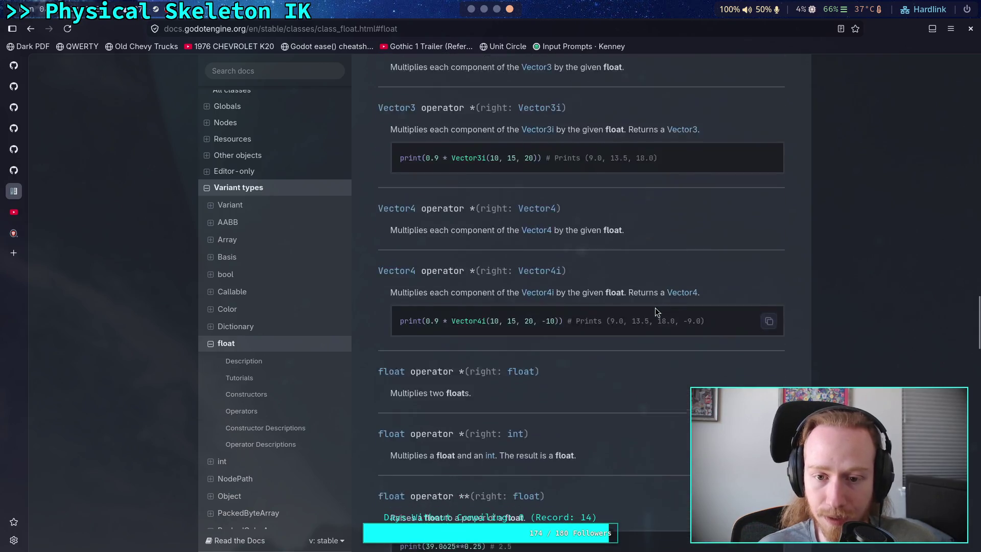
scroll(655, 307, "down", 2)
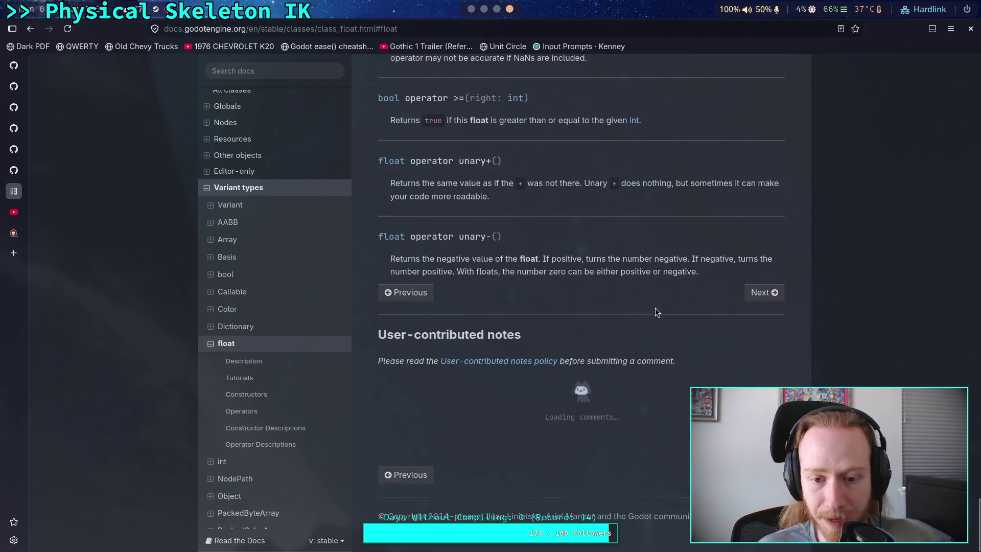
scroll(826, 201, "up", 20)
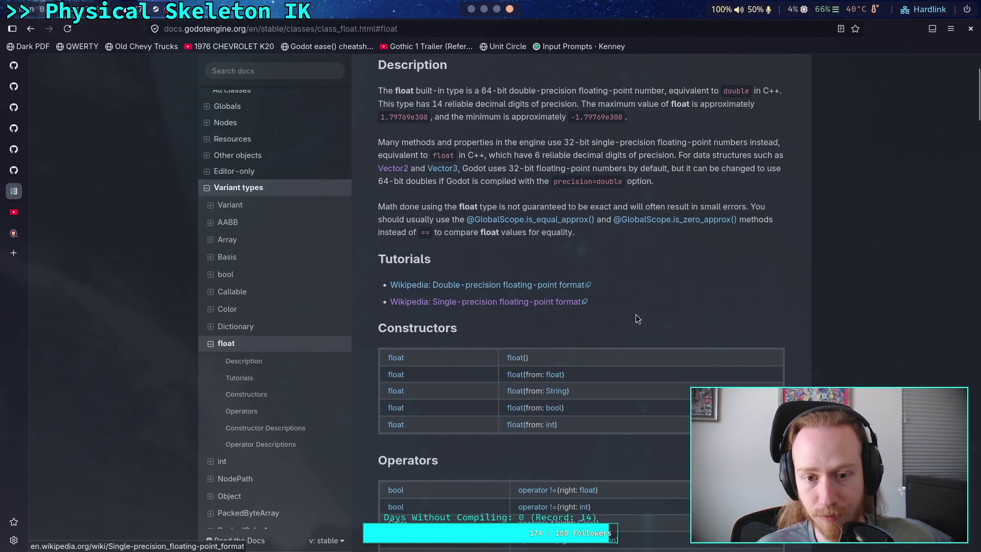
scroll(639, 302, "down", 3)
scroll(640, 304, "up", 4)
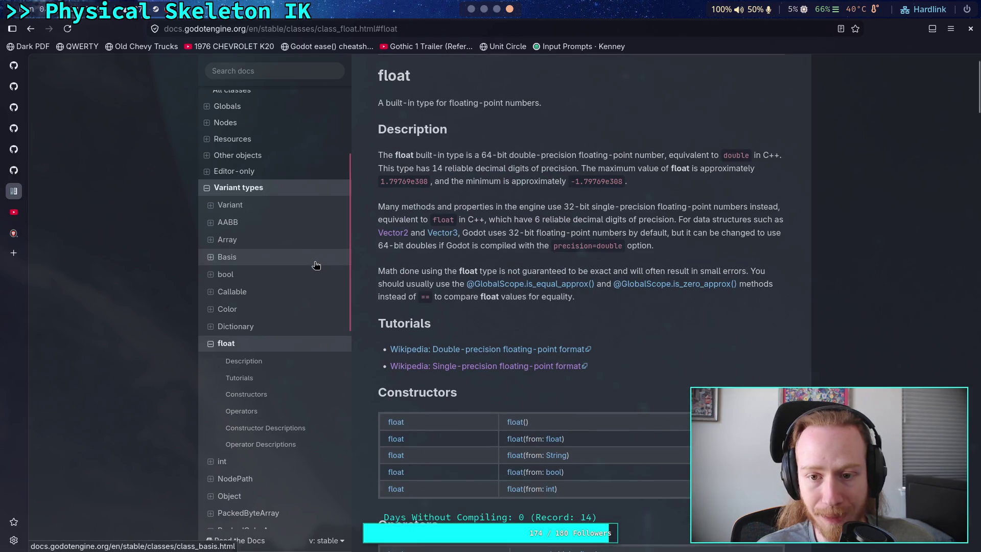
scroll(274, 230, "up", 2)
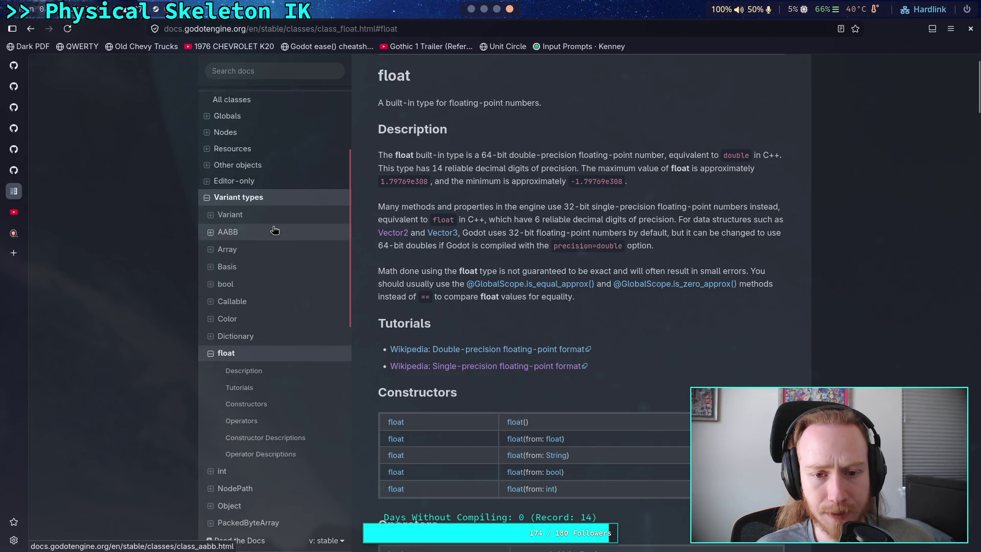
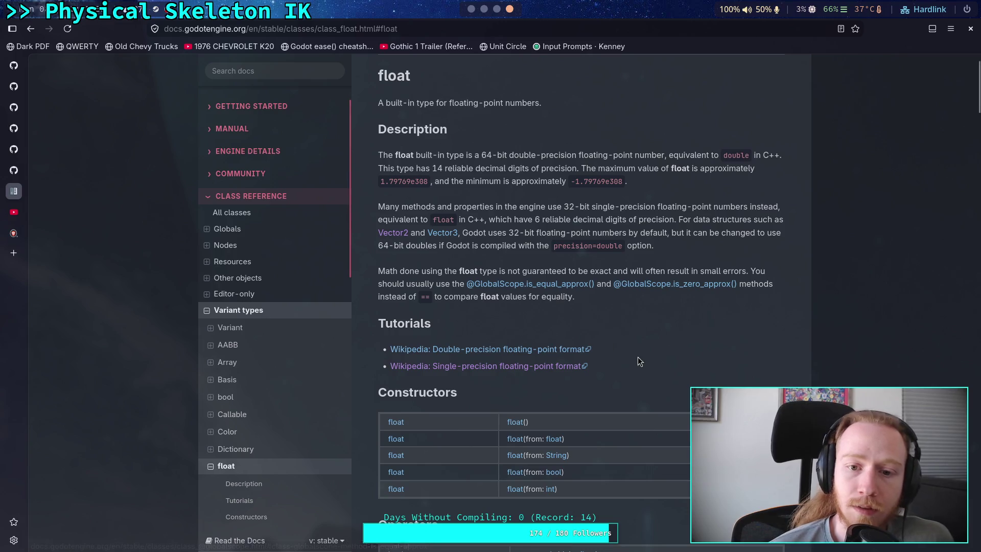
scroll(655, 374, "down", 6)
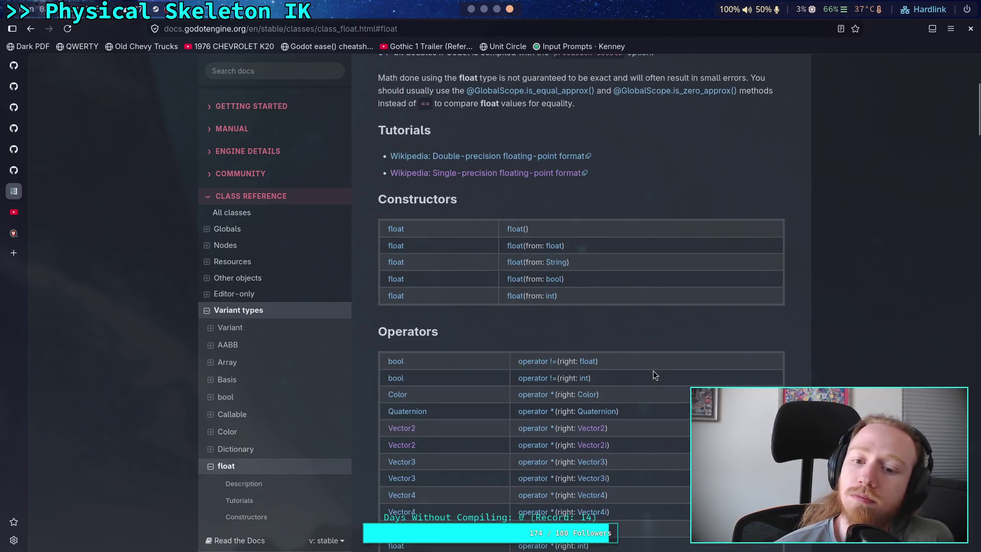
scroll(654, 375, "up", 6)
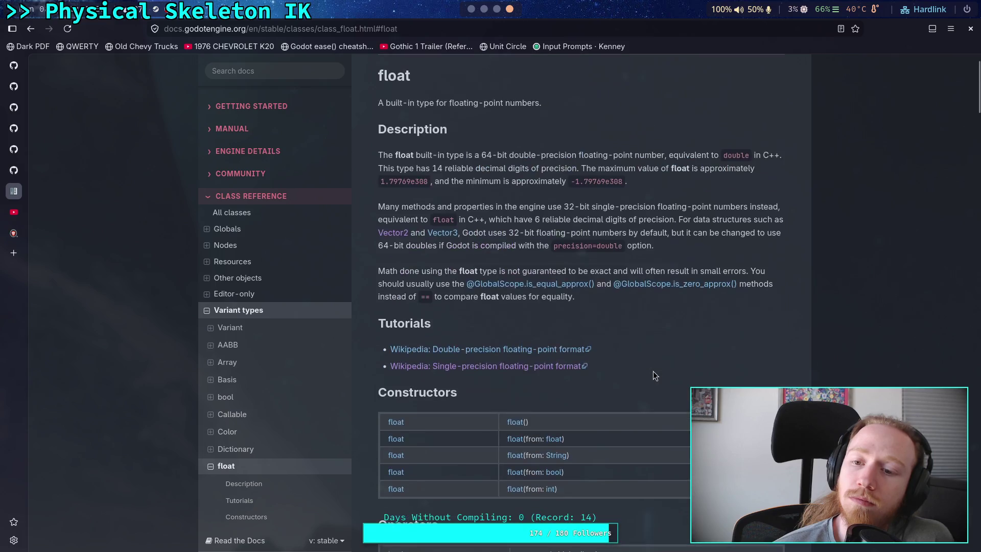
scroll(654, 375, "down", 6)
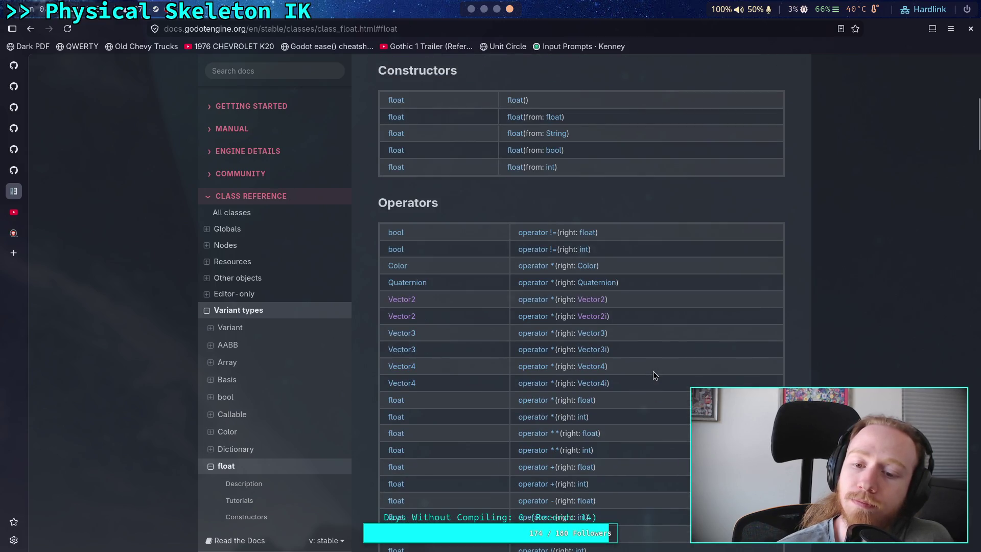
scroll(654, 375, "down", 4)
scroll(653, 376, "down", 5)
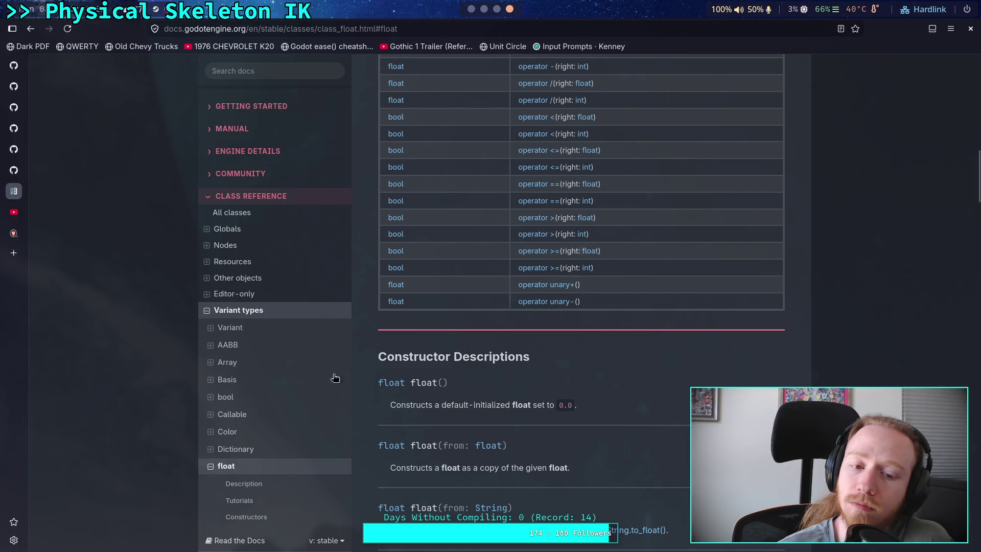
scroll(256, 317, "down", 2)
left_click(207, 251)
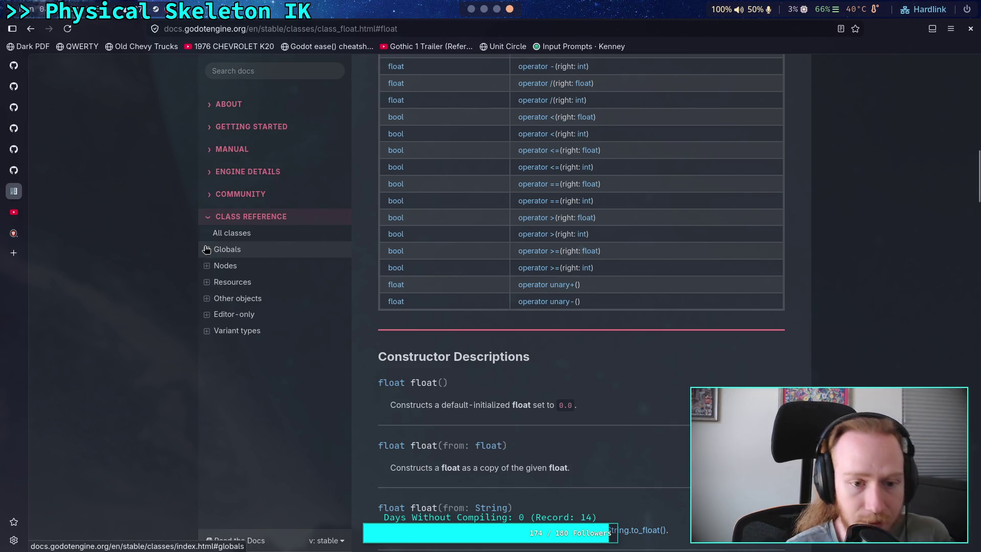
left_click(208, 250)
left_click(210, 267)
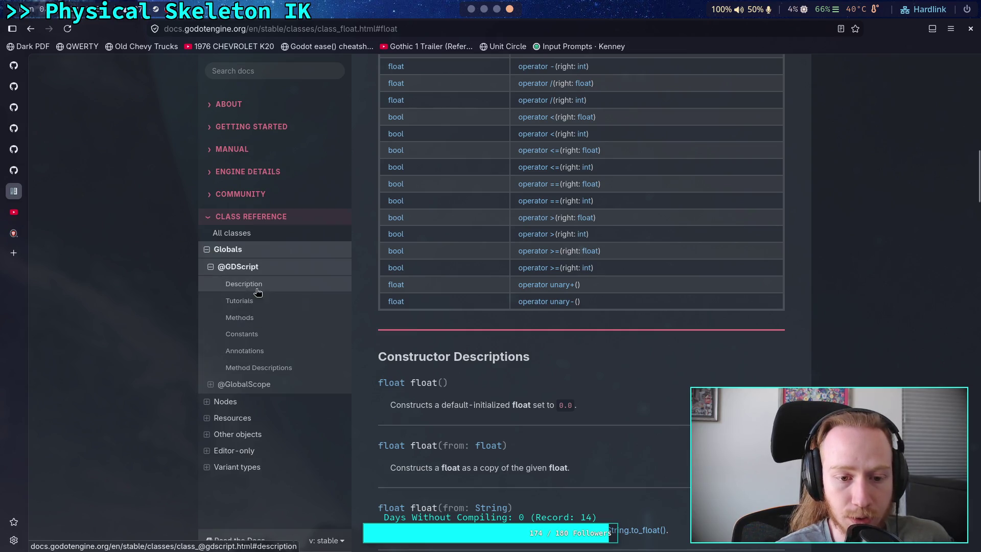
left_click(265, 335)
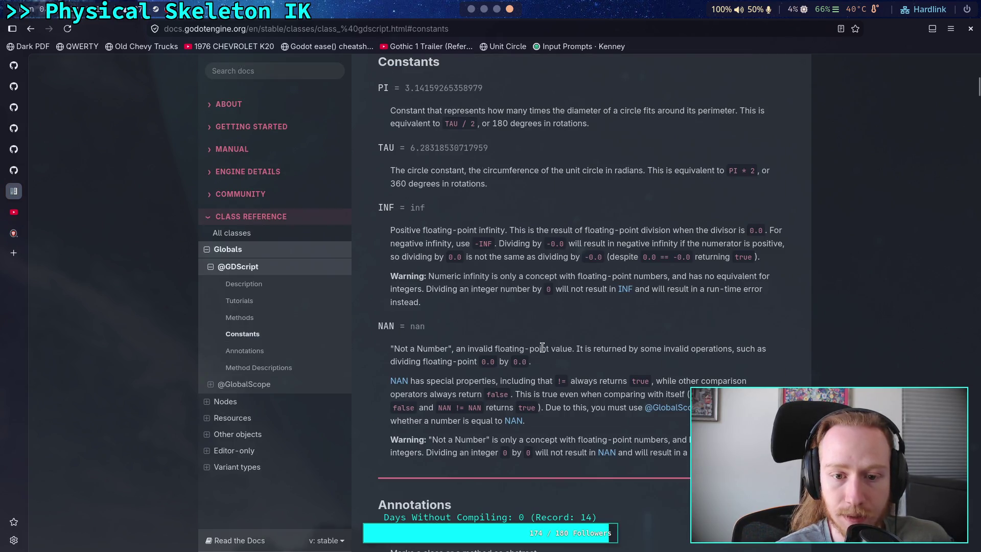
scroll(548, 348, "up", 2)
scroll(548, 348, "down", 2)
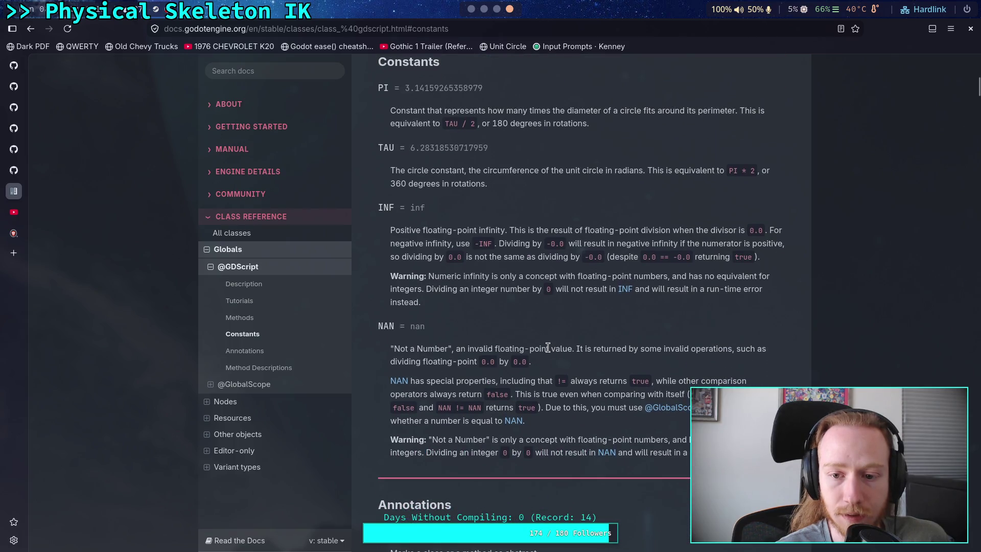
scroll(548, 348, "up", 15)
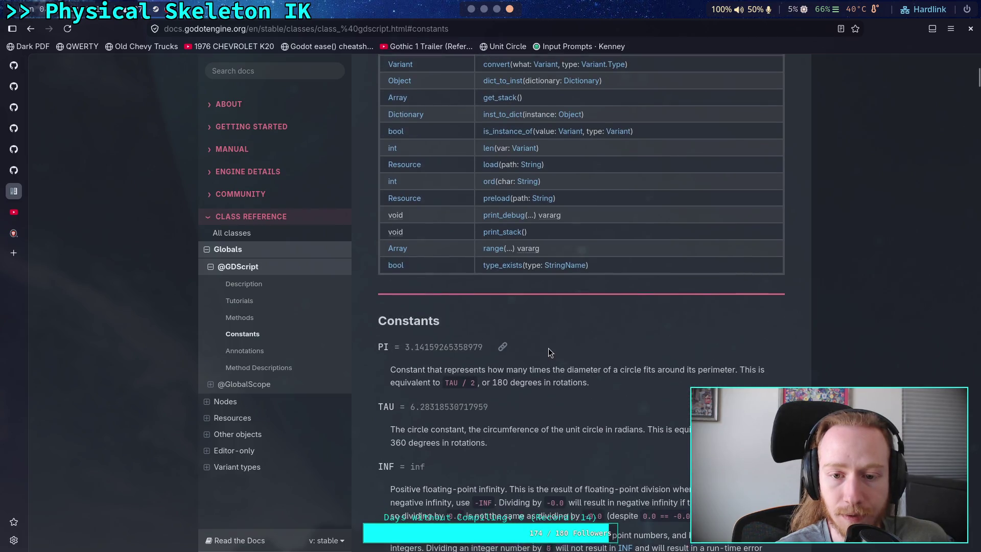
scroll(550, 351, "down", 20)
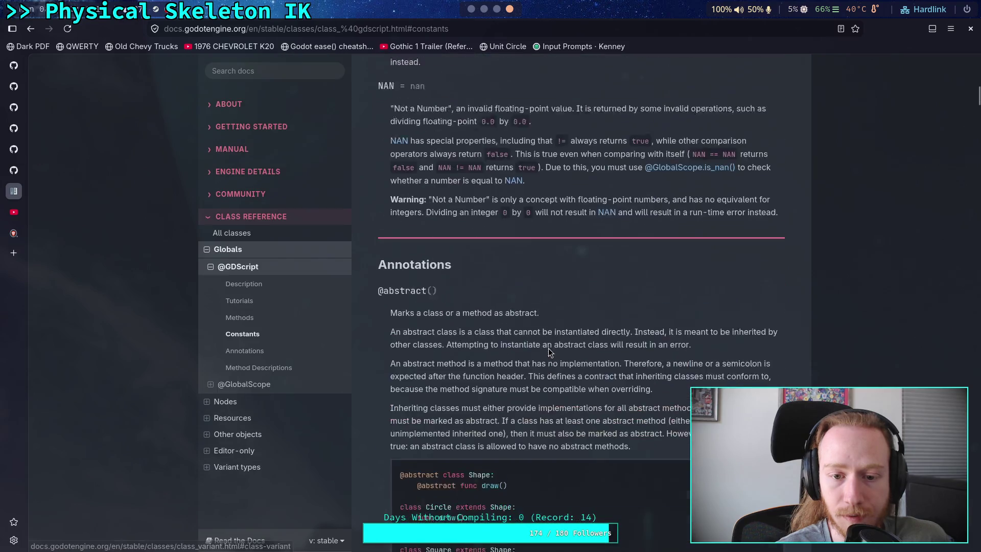
scroll(548, 348, "down", 15)
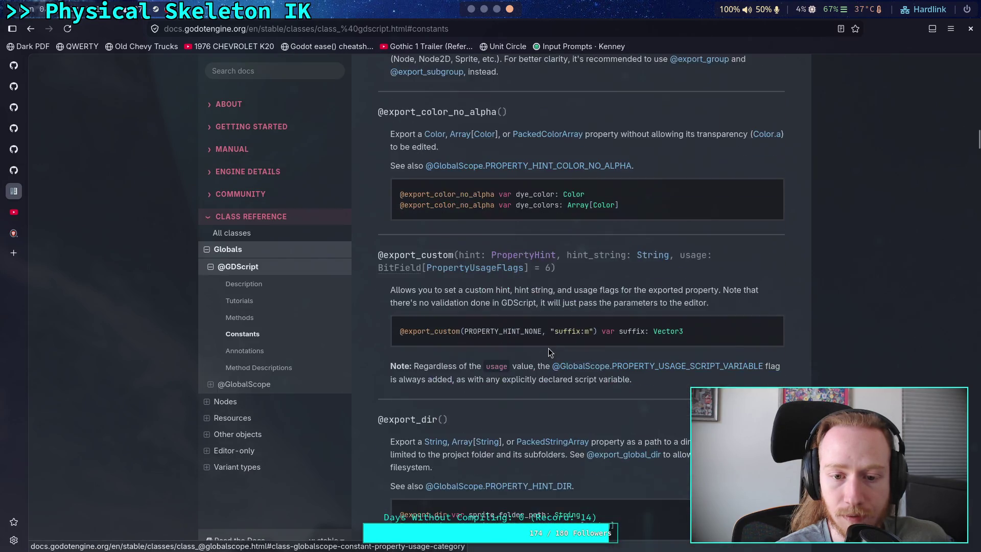
left_click(269, 385)
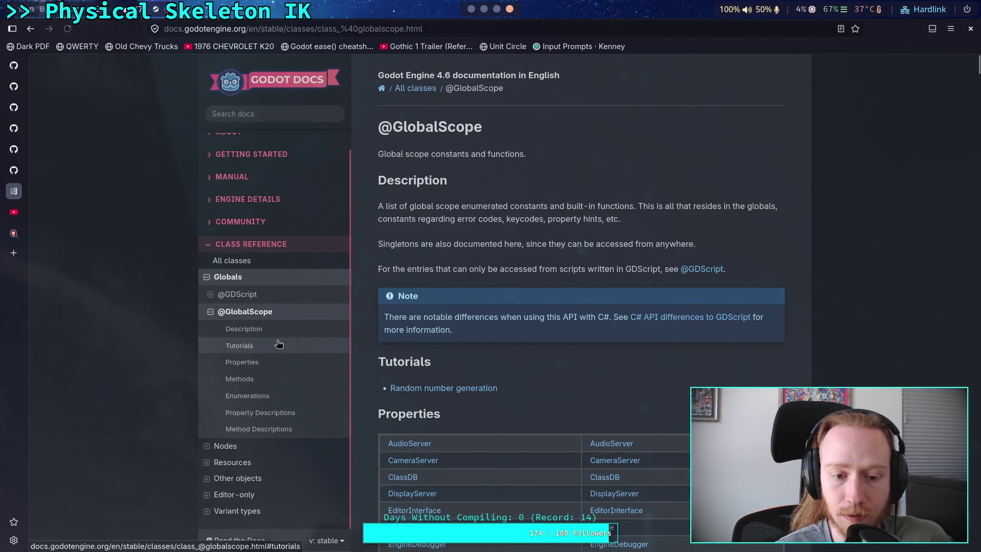
scroll(533, 364, "down", 2)
scroll(532, 367, "down", 10)
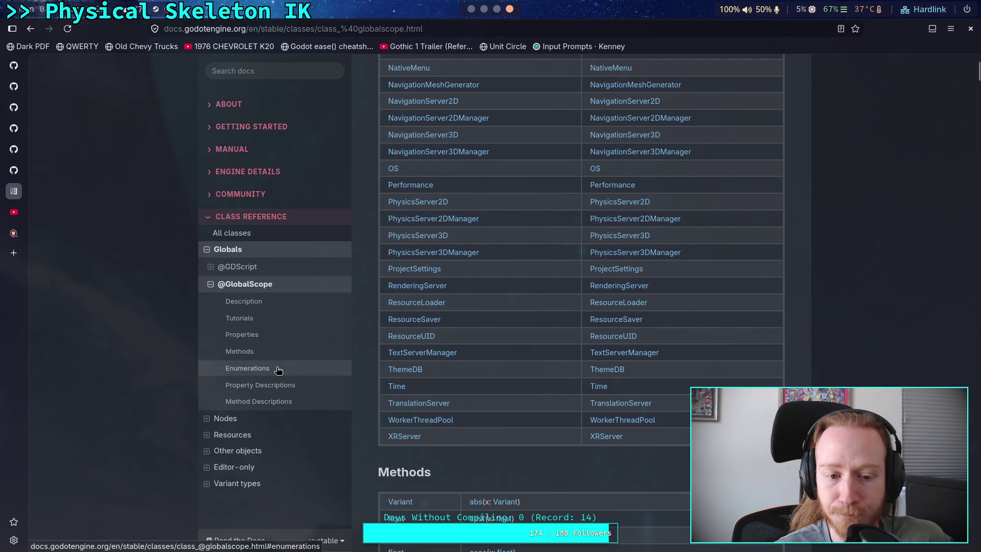
left_click(278, 370)
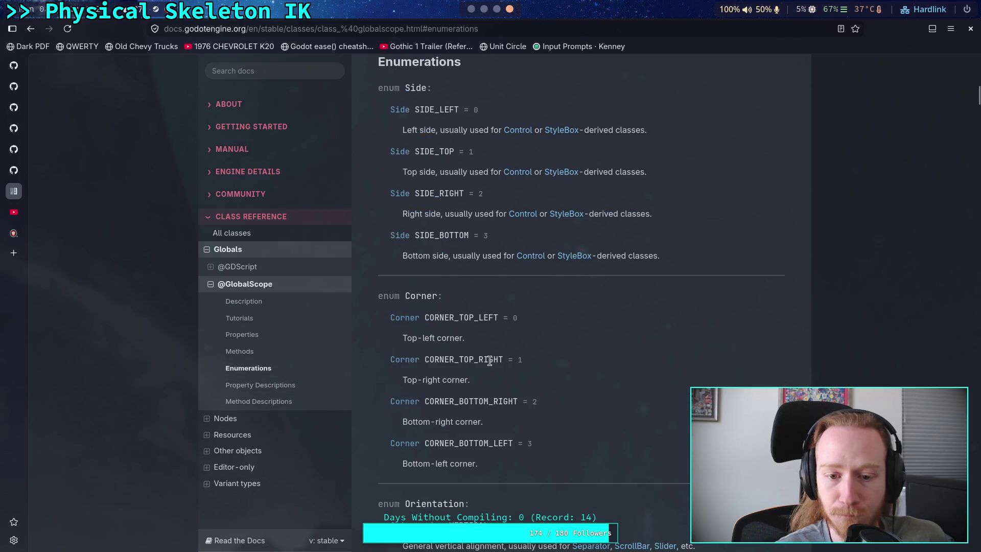
scroll(489, 361, "down", 7)
left_click(240, 267)
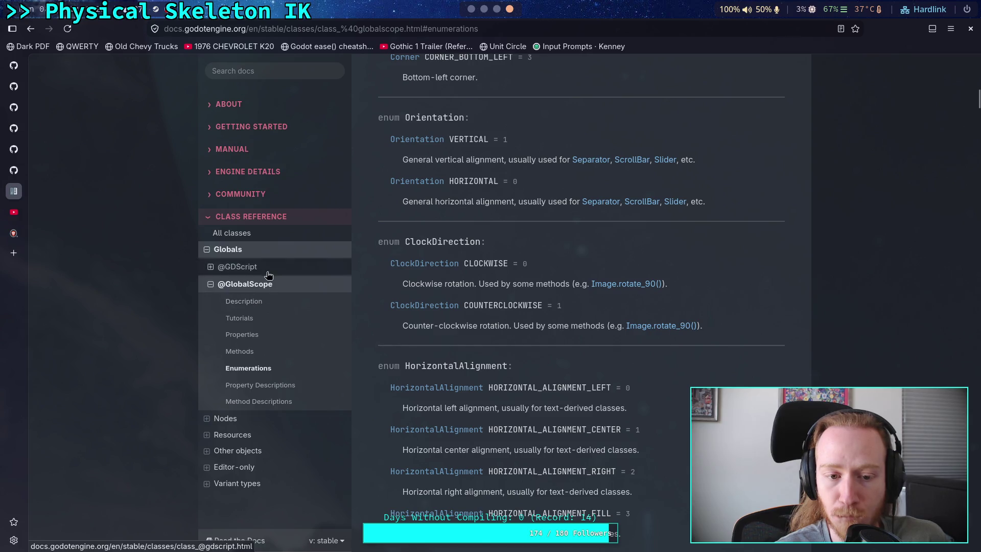
left_click(276, 377)
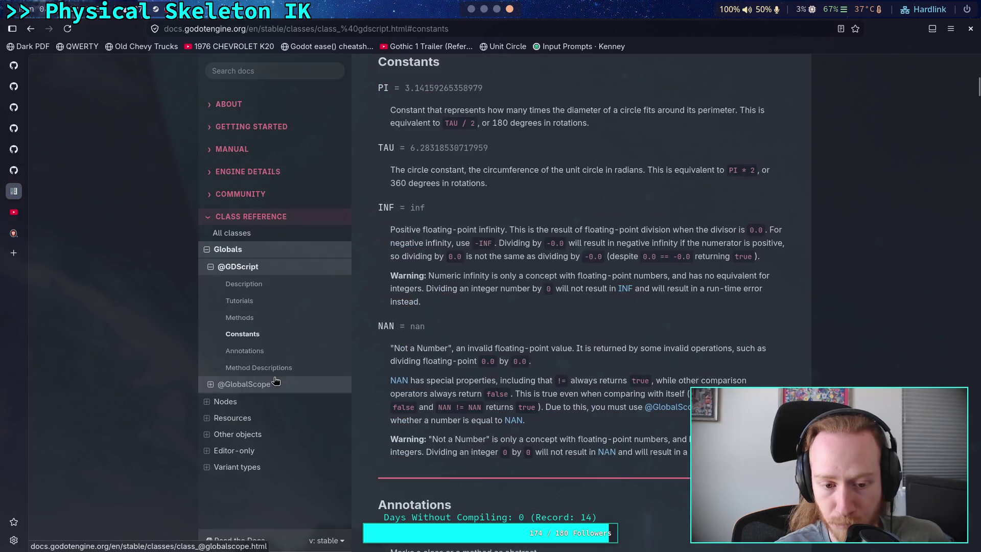
scroll(452, 367, "up", 4)
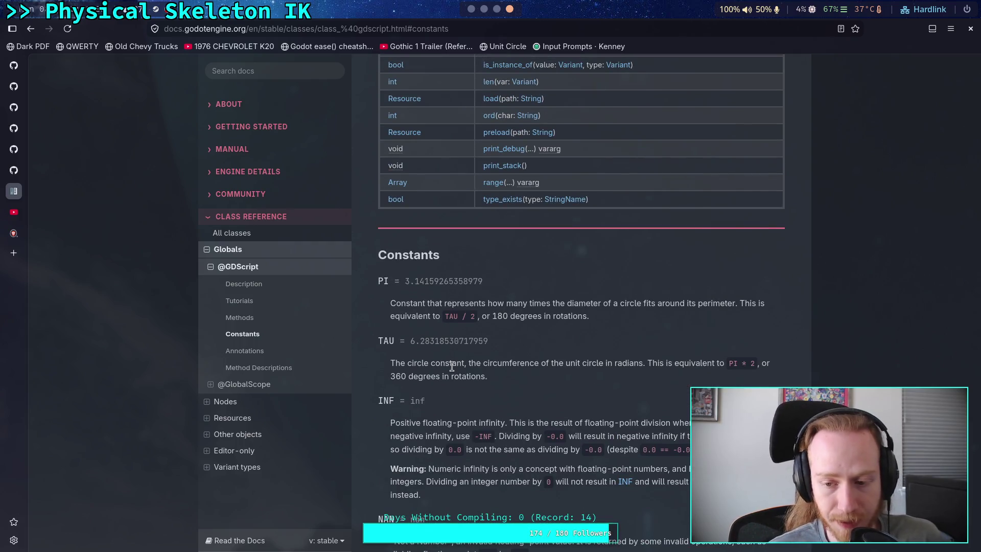
scroll(526, 366, "up", 8)
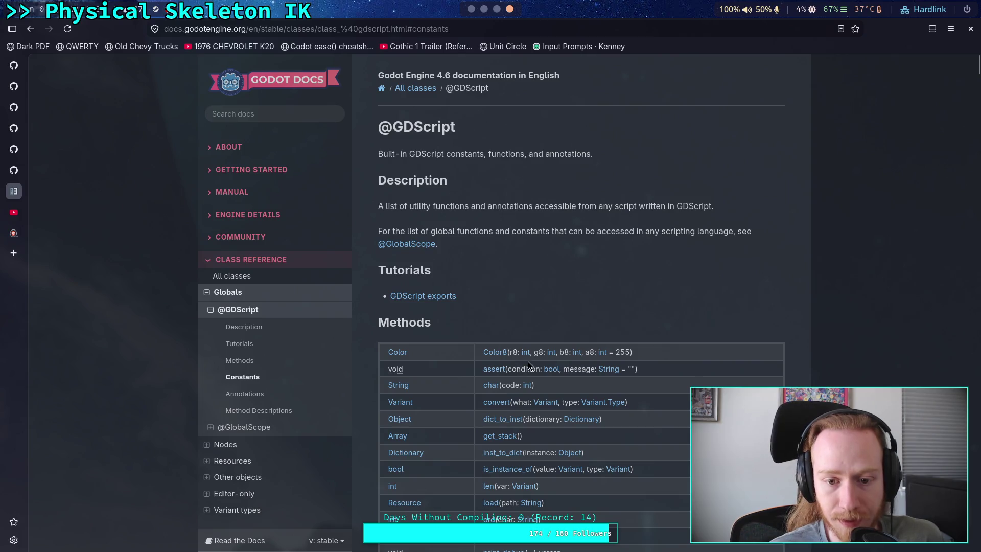
left_click(400, 245)
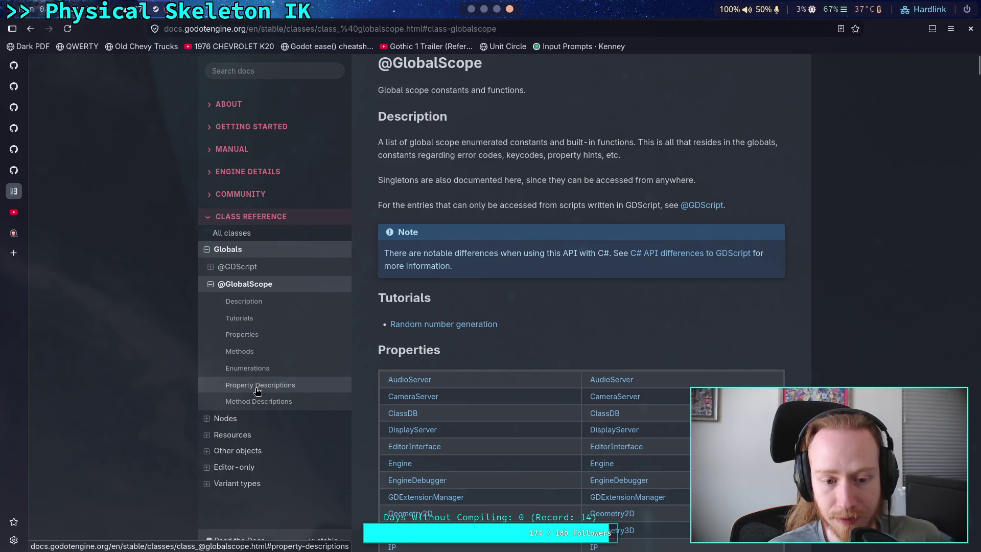
scroll(544, 348, "down", 4)
scroll(307, 398, "down", 4)
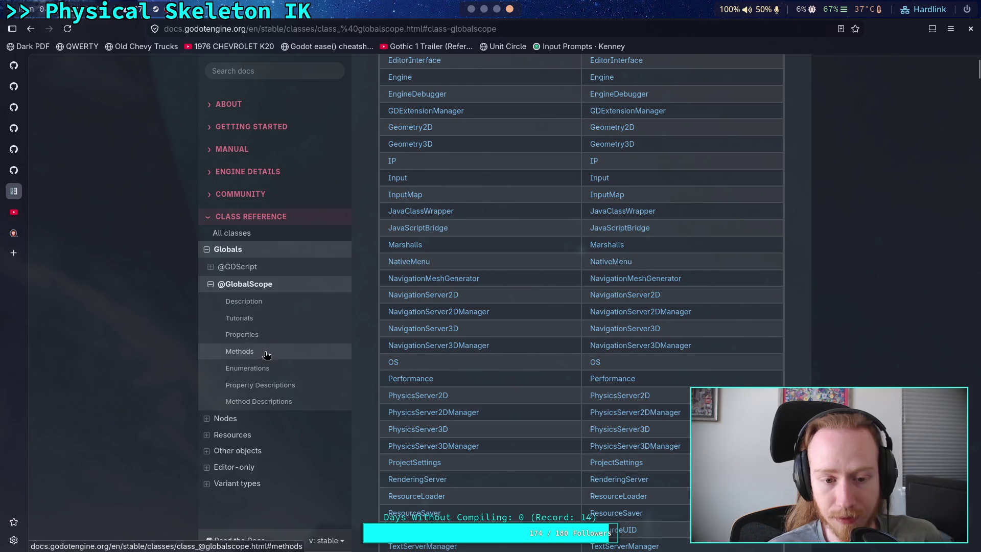
left_click(263, 368)
key("ctrl+f")
Highlight 'float' on the page and skim the function reference starting from clampf.
type("float")
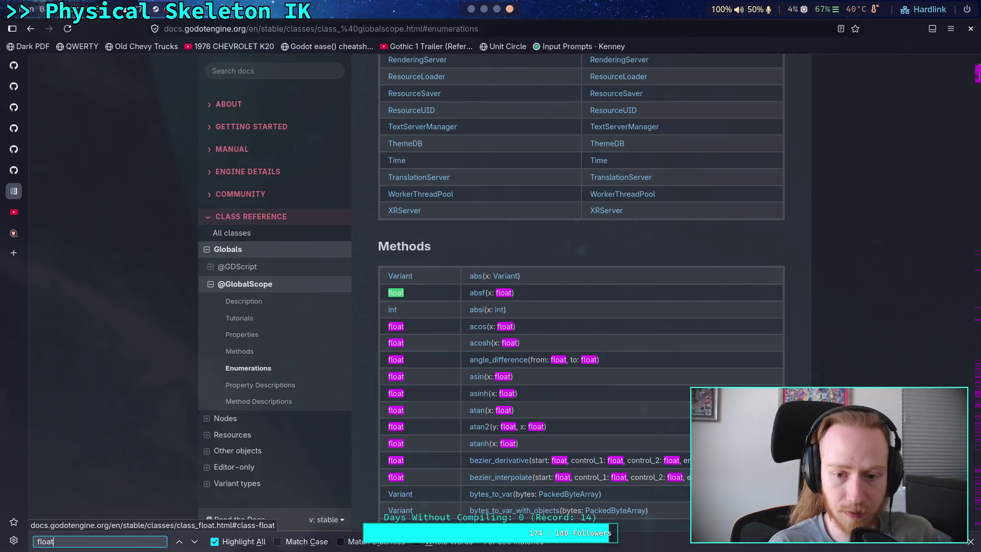
scroll(690, 357, "down", 15)
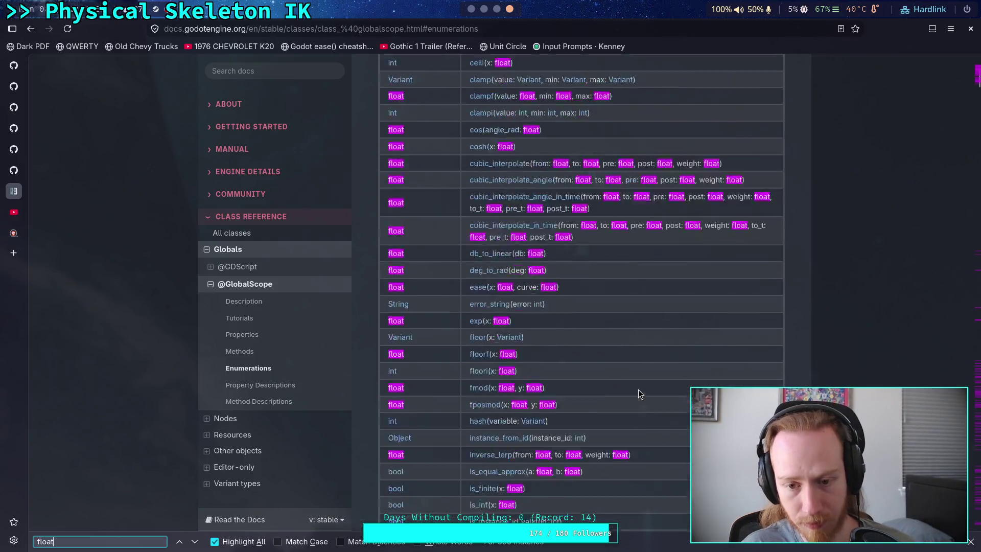
scroll(855, 259, "down", 10)
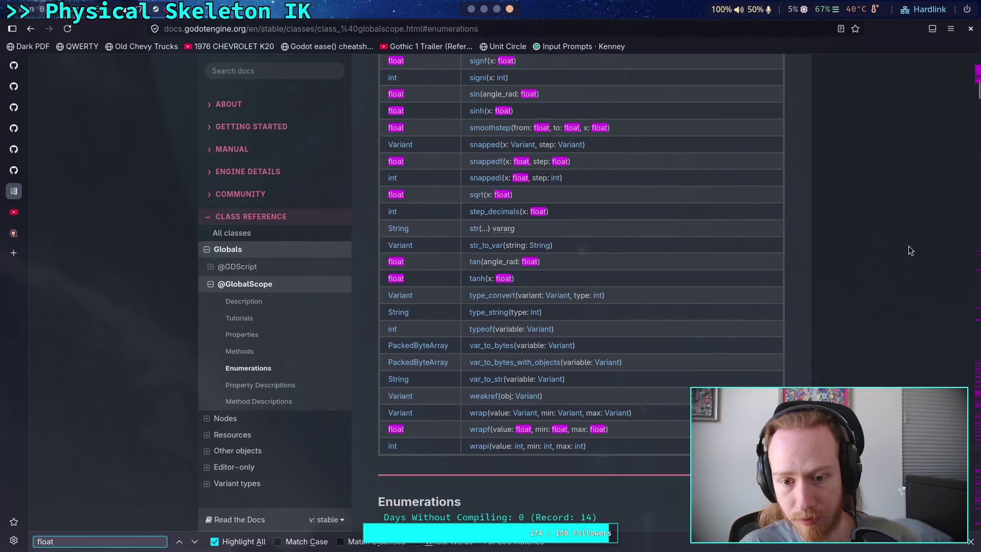
mouse_move(979, 104)
left_mouse_down()
mouse_move(980, 286)
mouse_move(979, 261)
left_mouse_up()
scroll(899, 290, "down", 15)
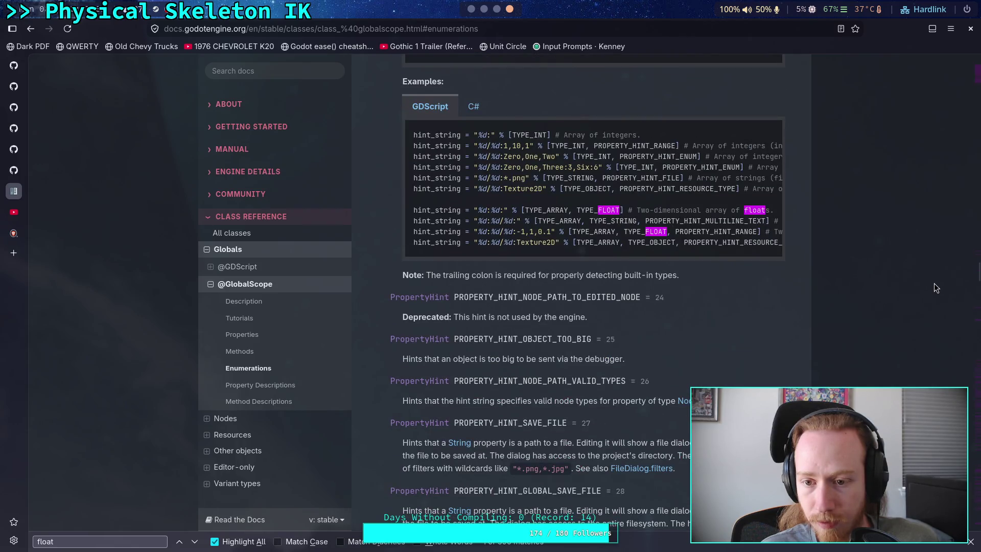
scroll(935, 288, "down", 15)
scroll(929, 282, "down", 15)
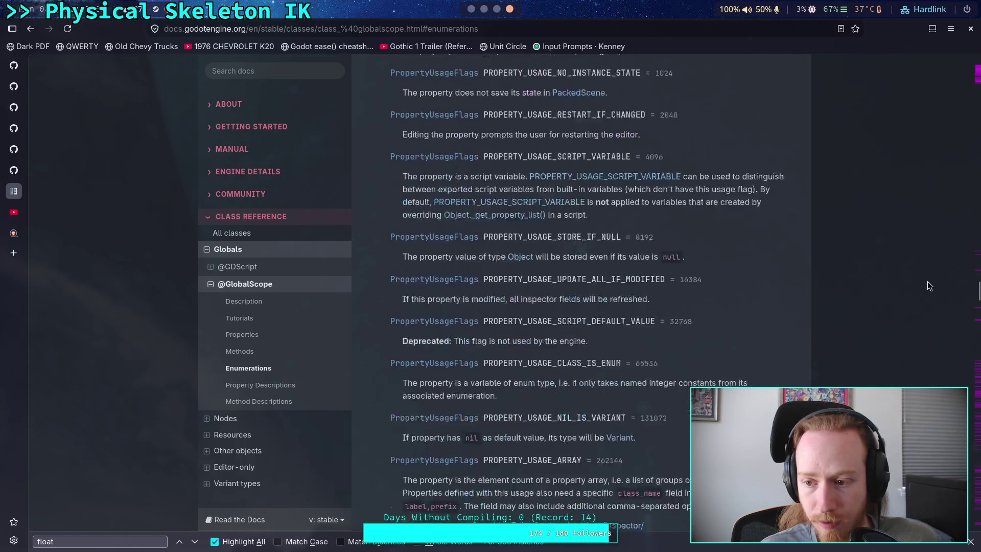
scroll(929, 285, "down", 10)
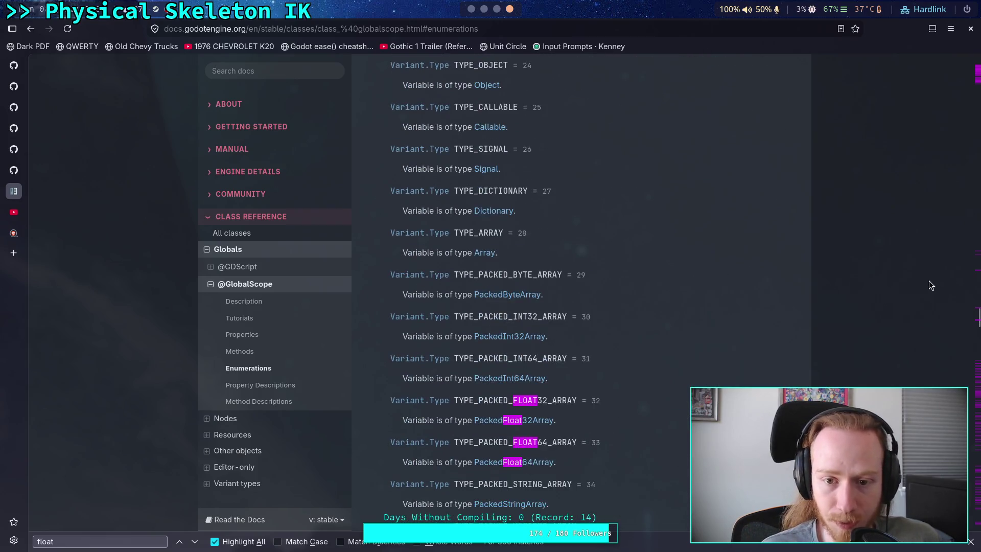
scroll(930, 285, "down", 20)
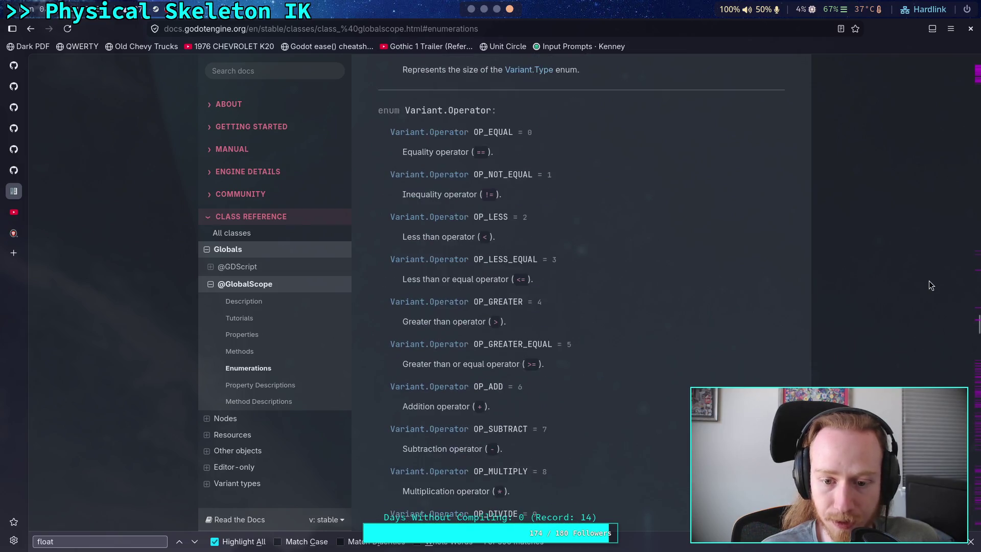
scroll(929, 286, "down", 20)
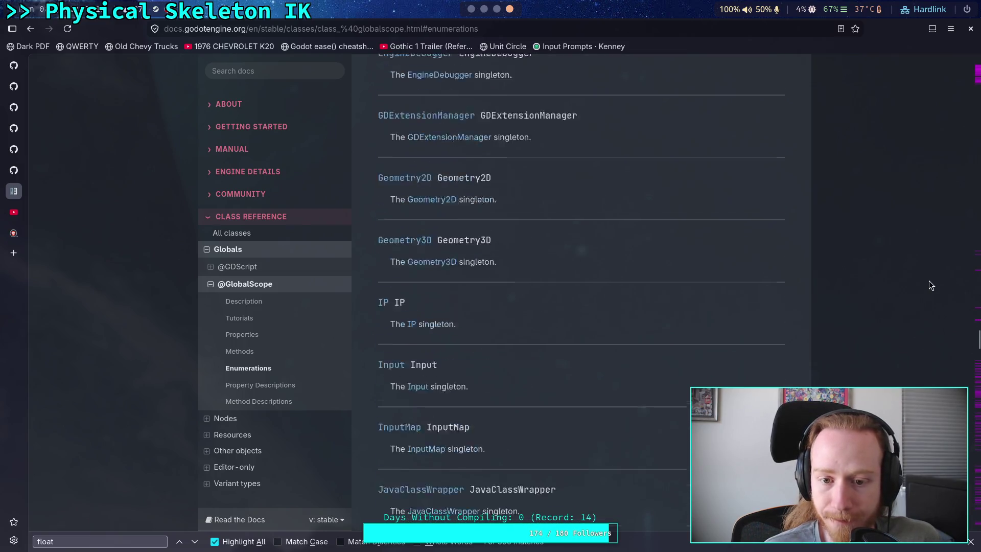
scroll(933, 350, "down", 20)
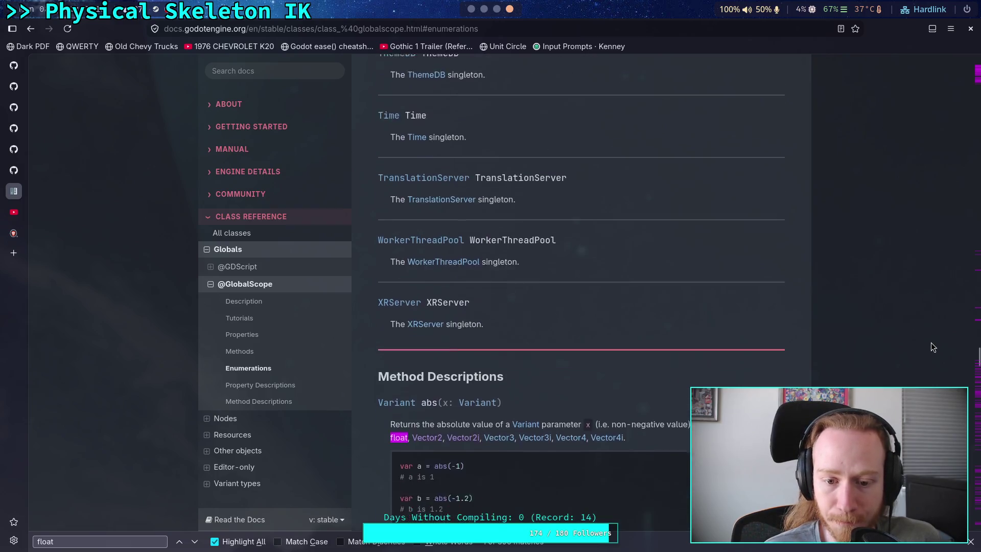
Keep skimming the highlighted functions down to the var_to_str and weakref entries.
scroll(931, 339, "down", 20)
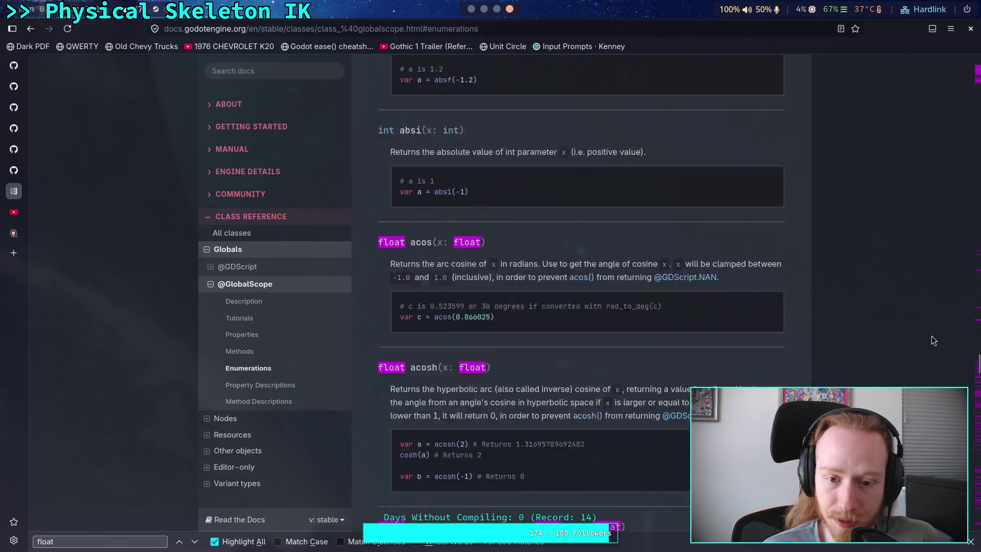
scroll(916, 332, "down", 20)
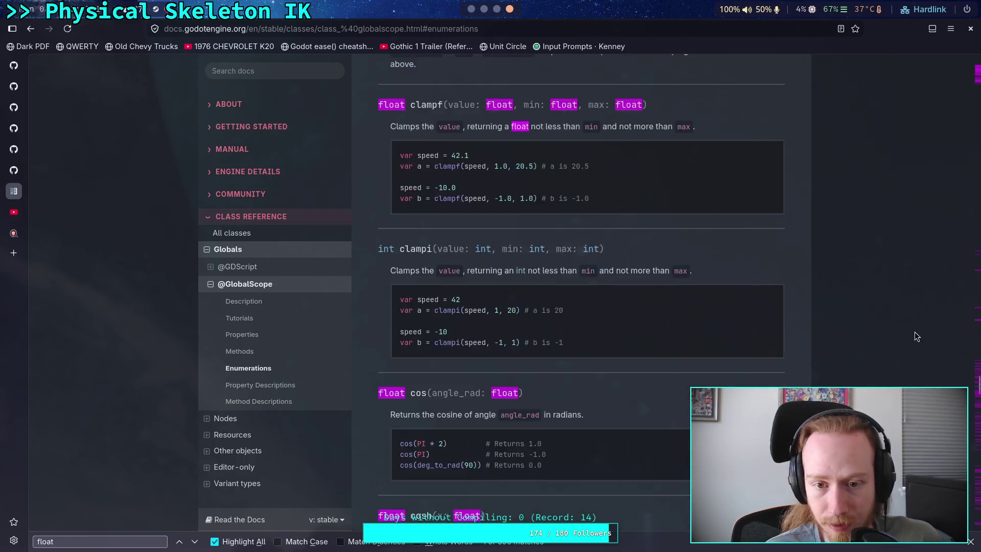
scroll(914, 332, "down", 20)
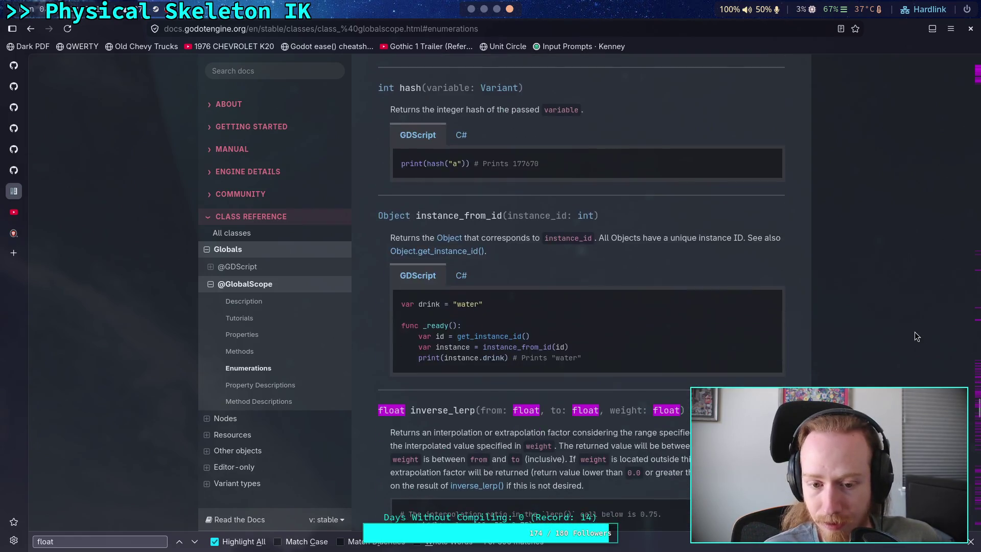
scroll(915, 332, "down", 5)
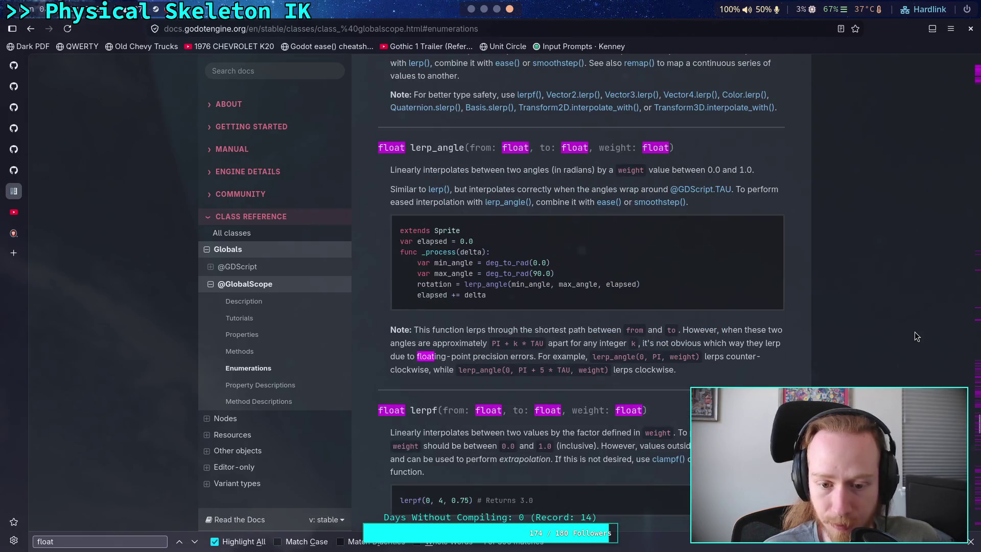
scroll(915, 332, "down", 10)
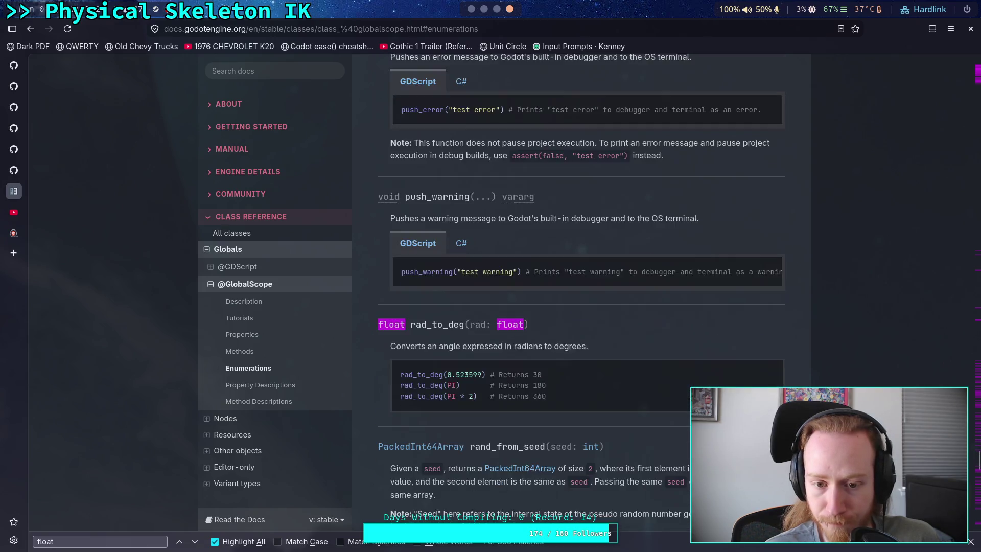
scroll(930, 371, "down", 15)
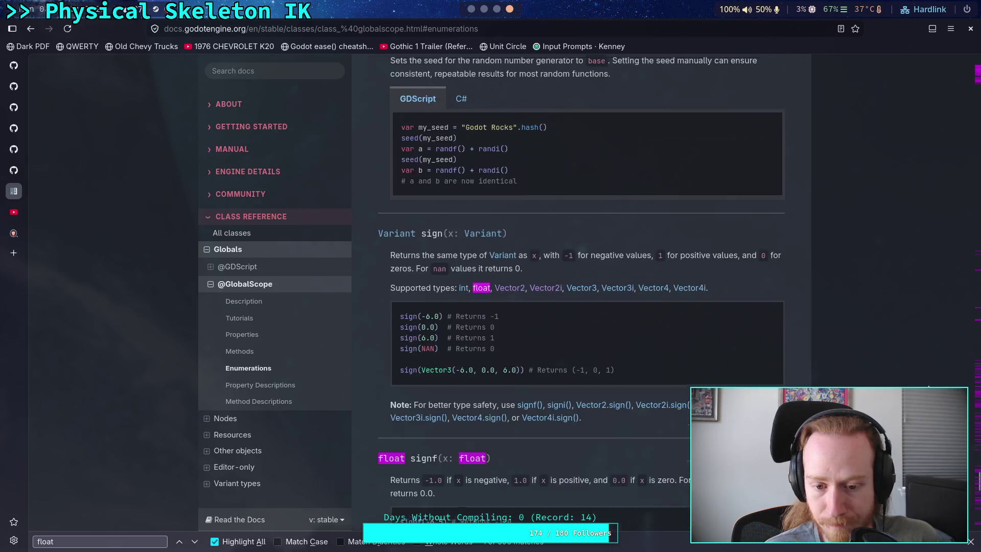
scroll(931, 366, "down", 15)
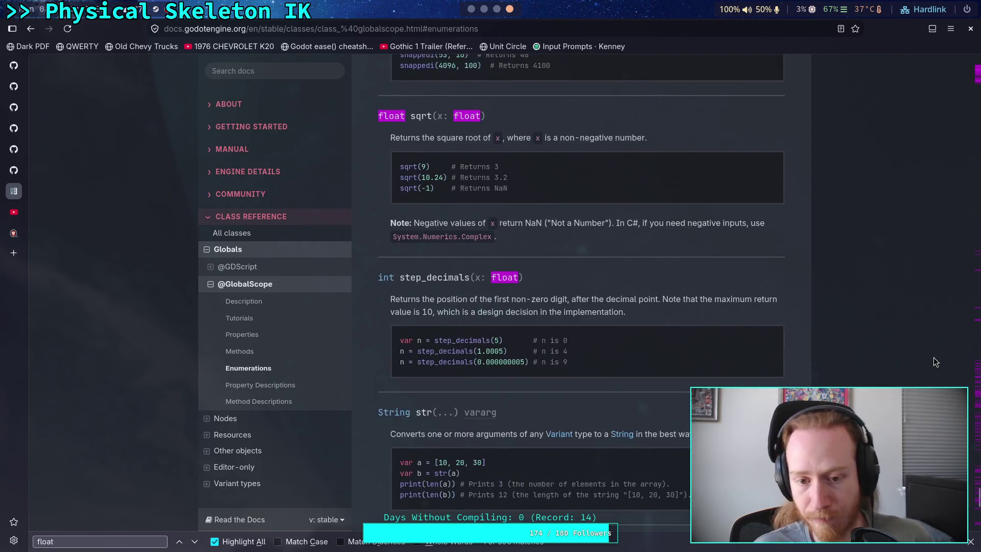
scroll(933, 358, "down", 10)
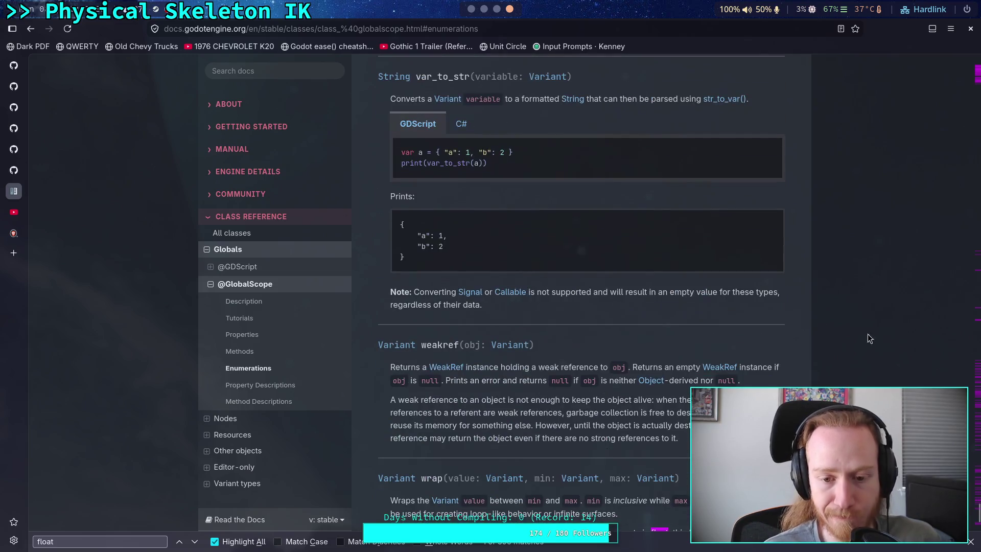
left_click(332, 29)
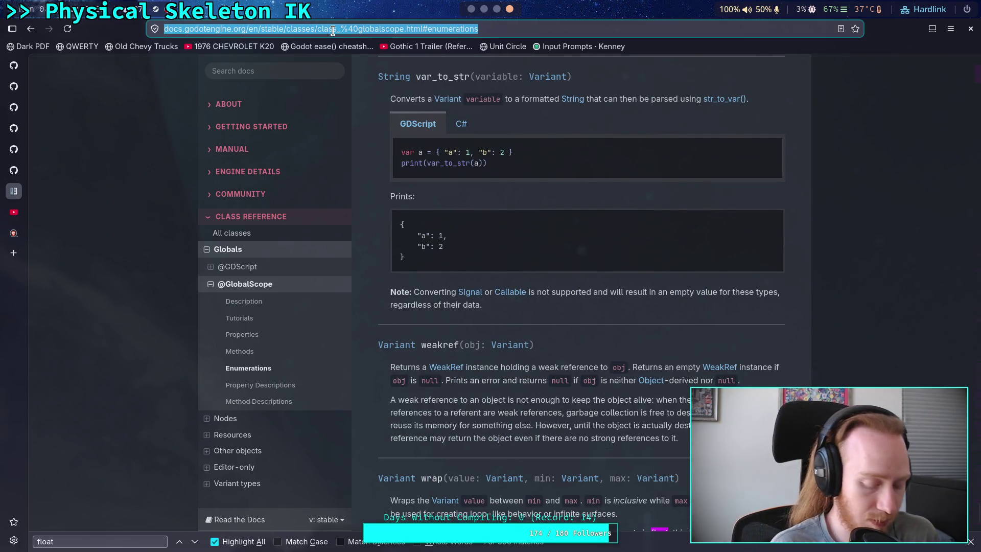
Search Brave for 'godot gdscript max float', fixing a typo in the query.
type("godot gdscript maxk")
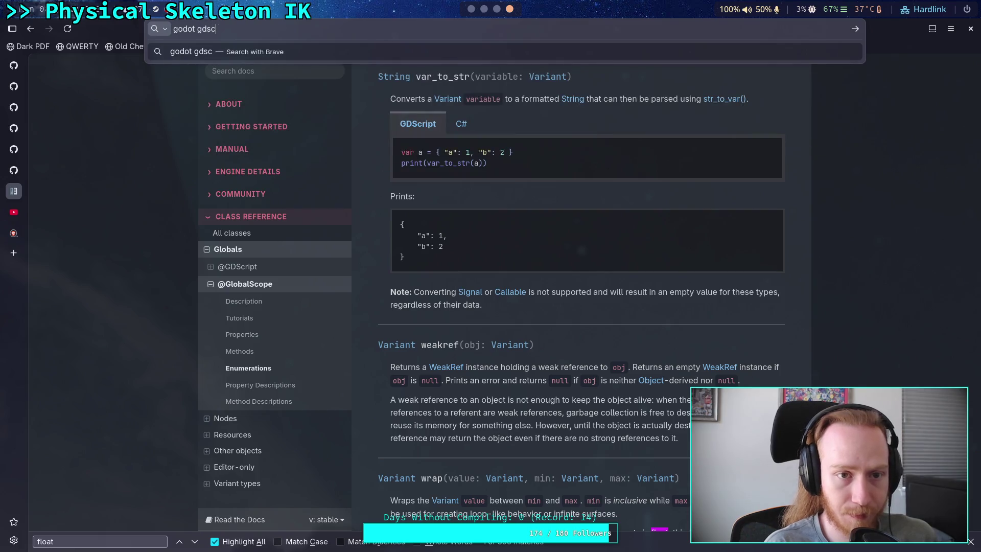
key("BackSpace")
type("floa")
type("t")
key("Return")
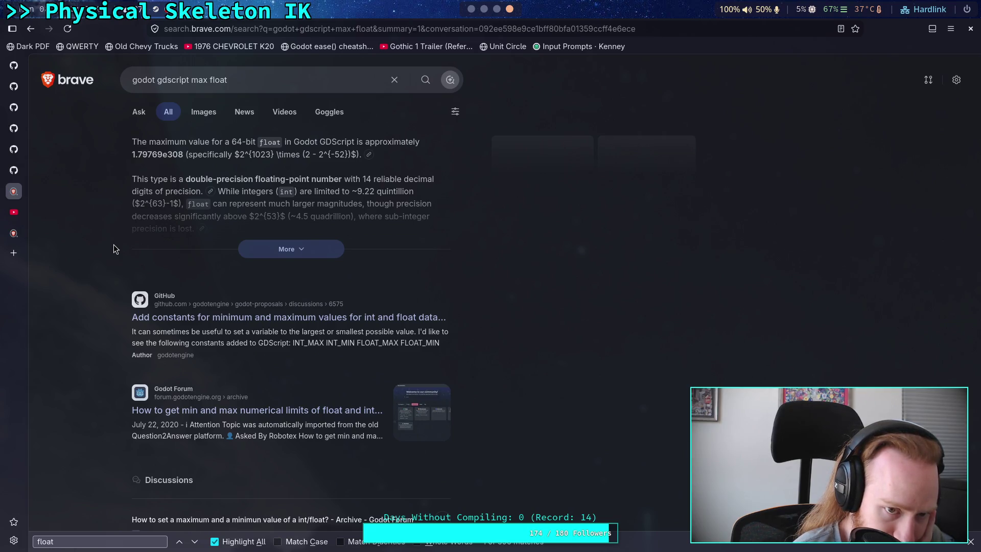
Open GitHub discussion #6575 on int and float limits and follow its link to issue #2411.
left_click(241, 317)
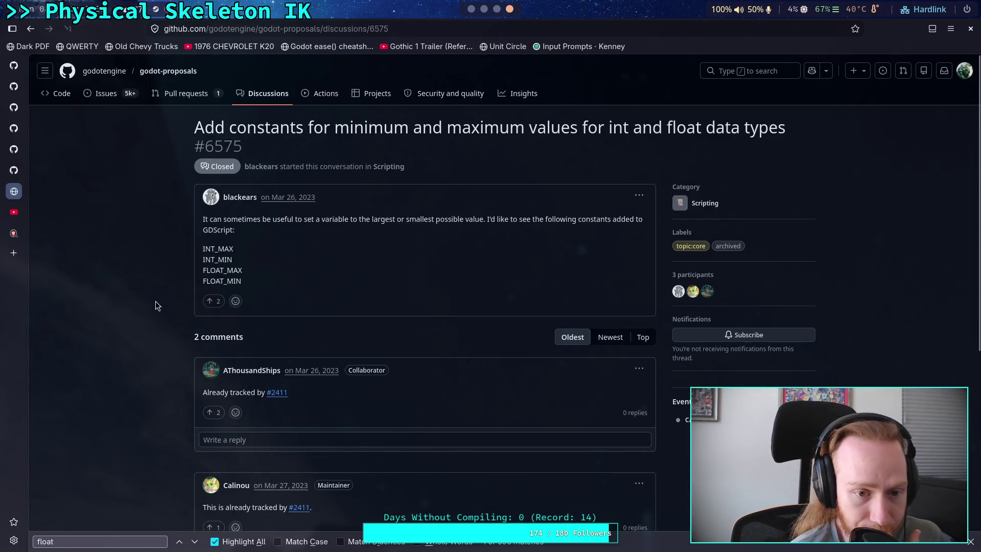
scroll(154, 298, "down", 3)
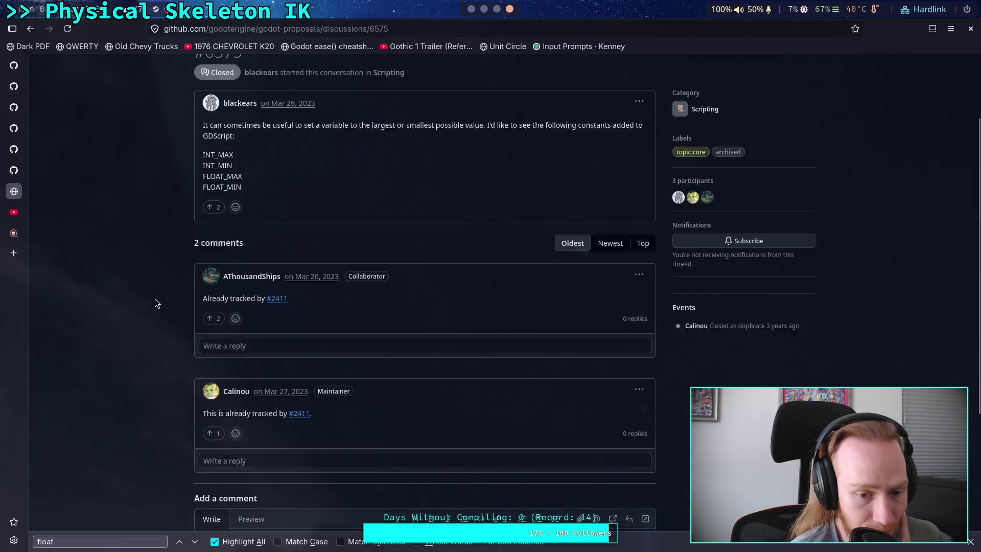
mouse_move(274, 205)
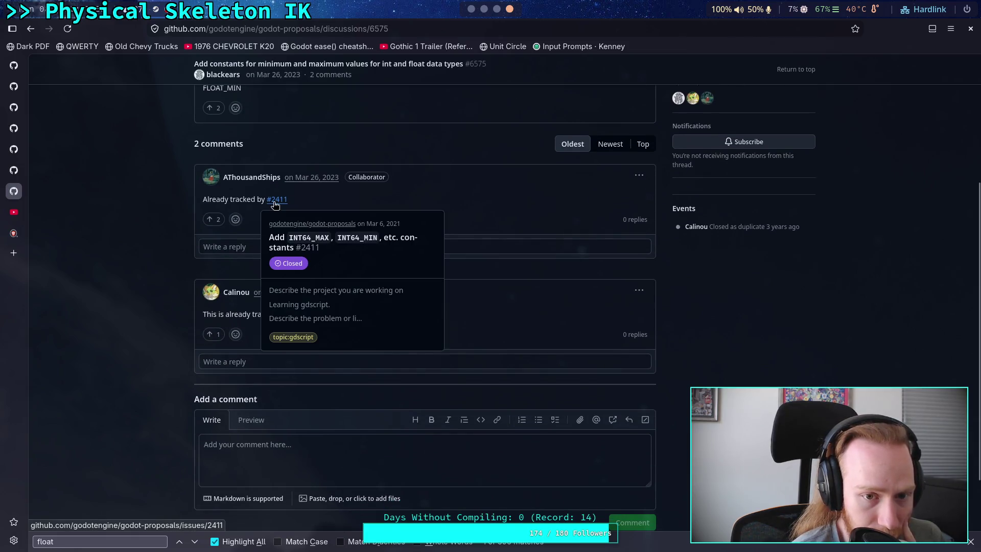
left_click(278, 201)
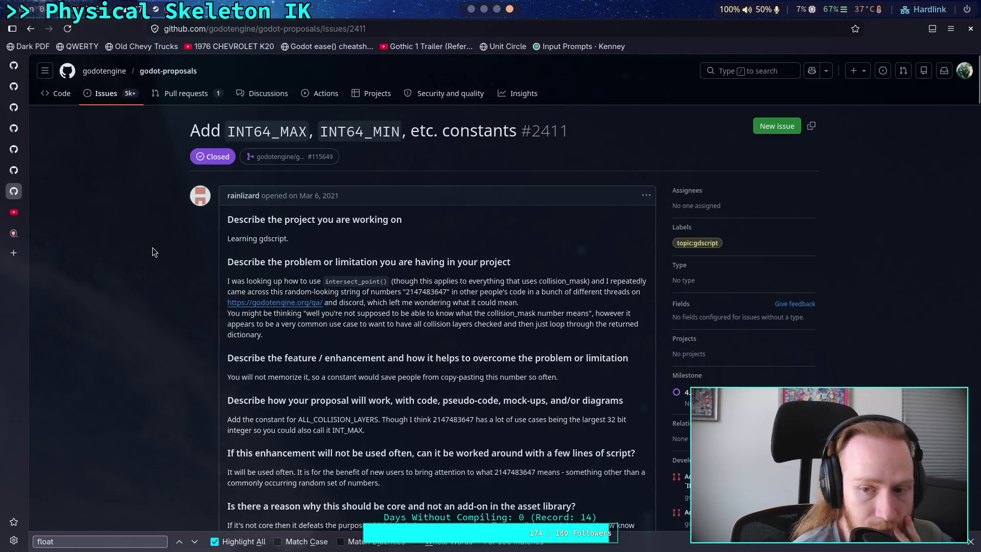
Read issue #2411 down to its closing as completed in godot#115649 for 4.7.
scroll(152, 248, "down", 2)
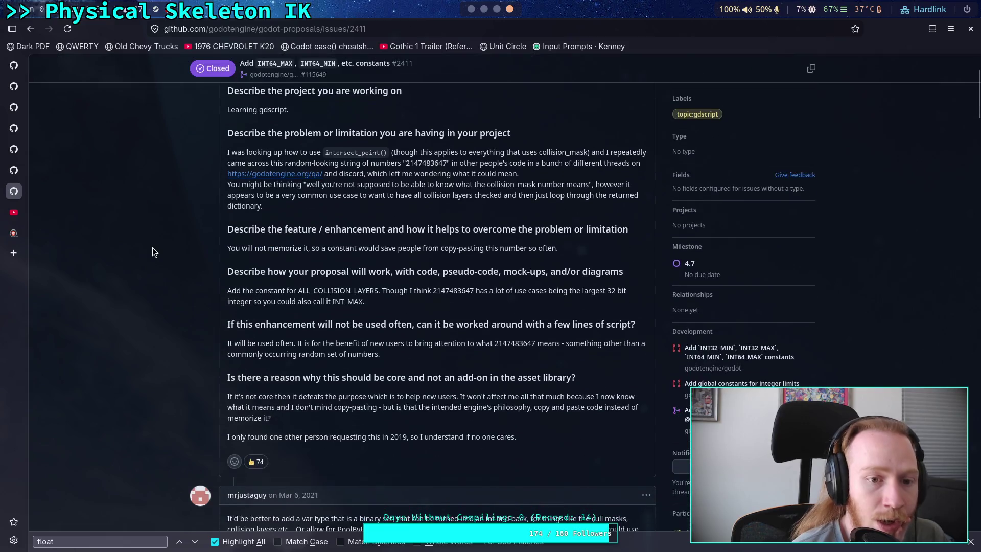
scroll(152, 247, "up", 2)
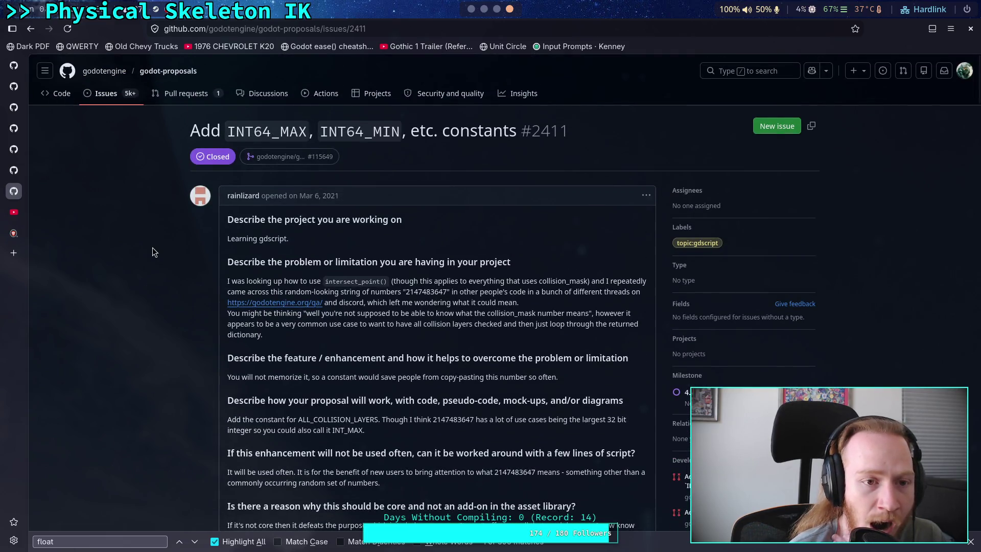
scroll(152, 247, "down", 20)
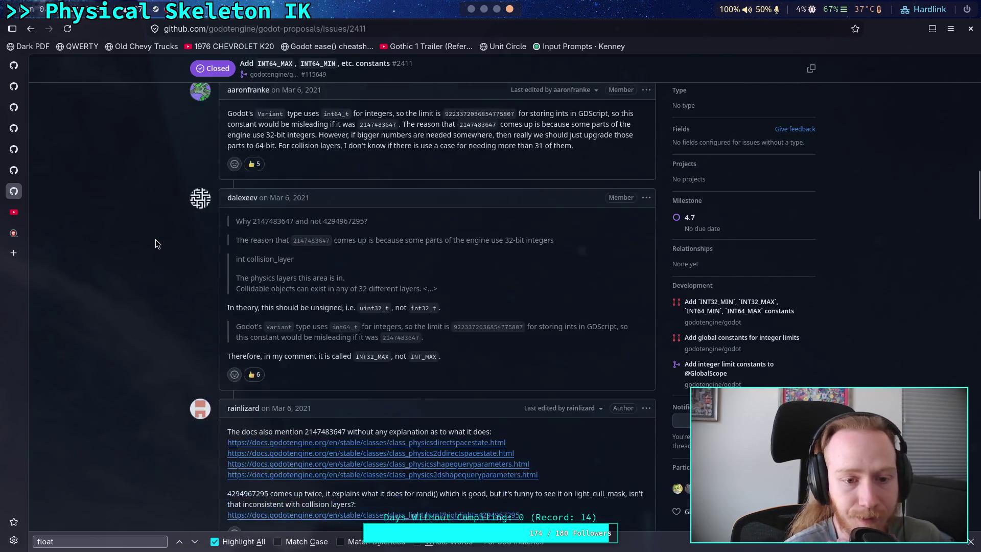
scroll(218, 325, "down", 15)
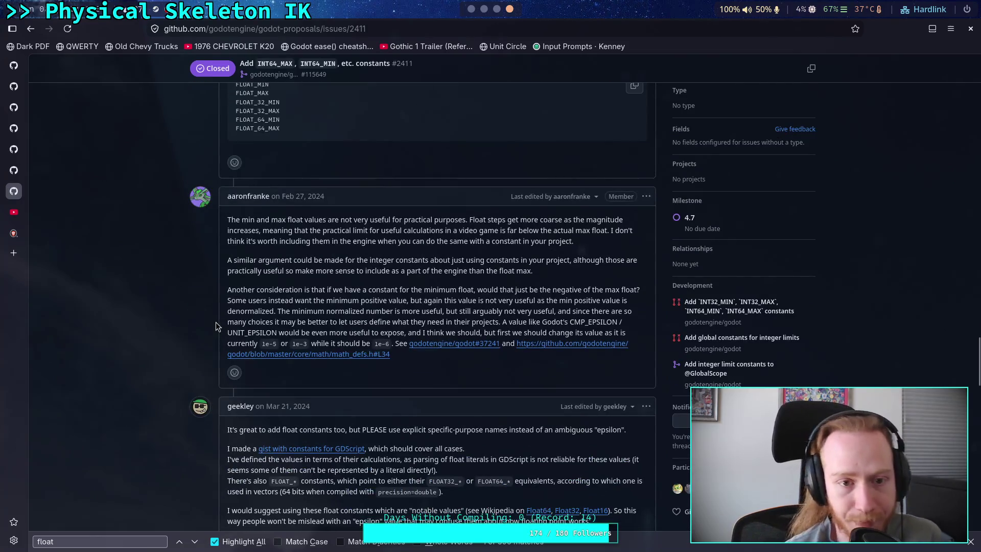
scroll(218, 325, "up", 4)
scroll(216, 325, "down", 10)
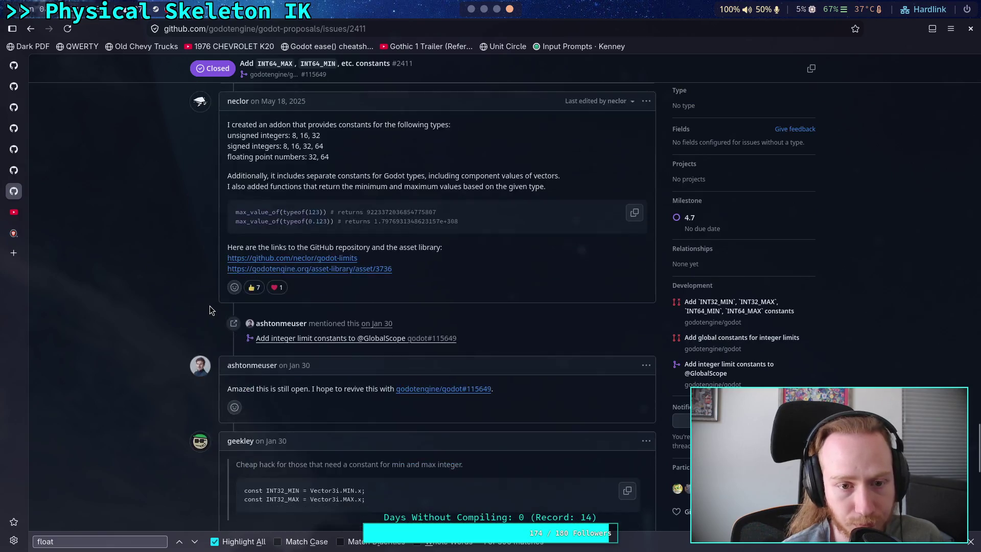
scroll(210, 306, "down", 8)
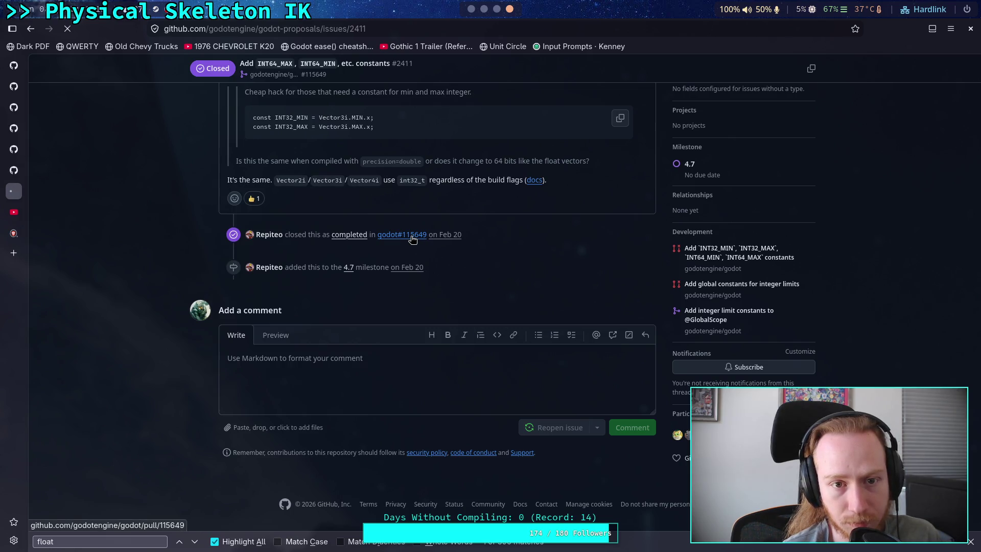
Open pull request #115649 from the closing event and scroll through its conversation.
left_click(412, 239)
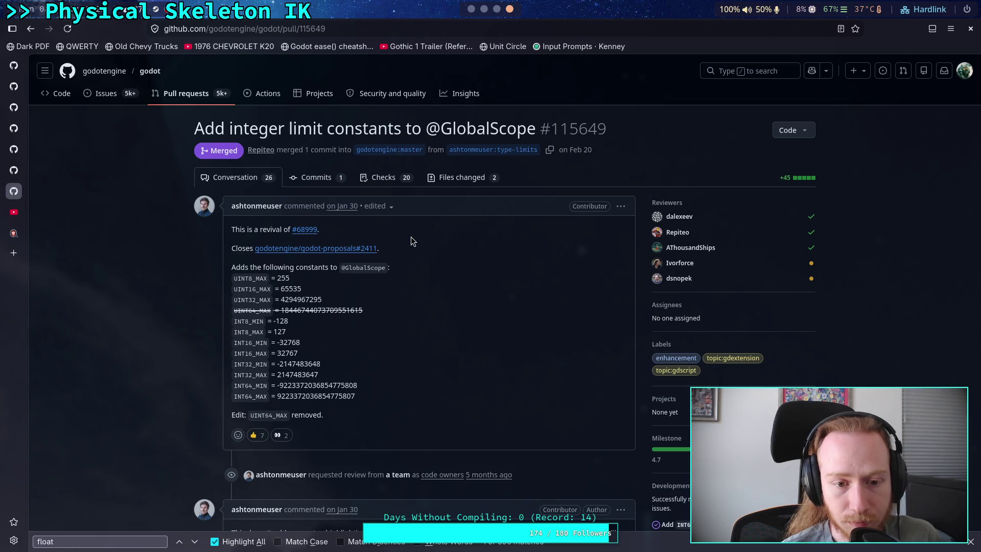
scroll(411, 239, "down", 2)
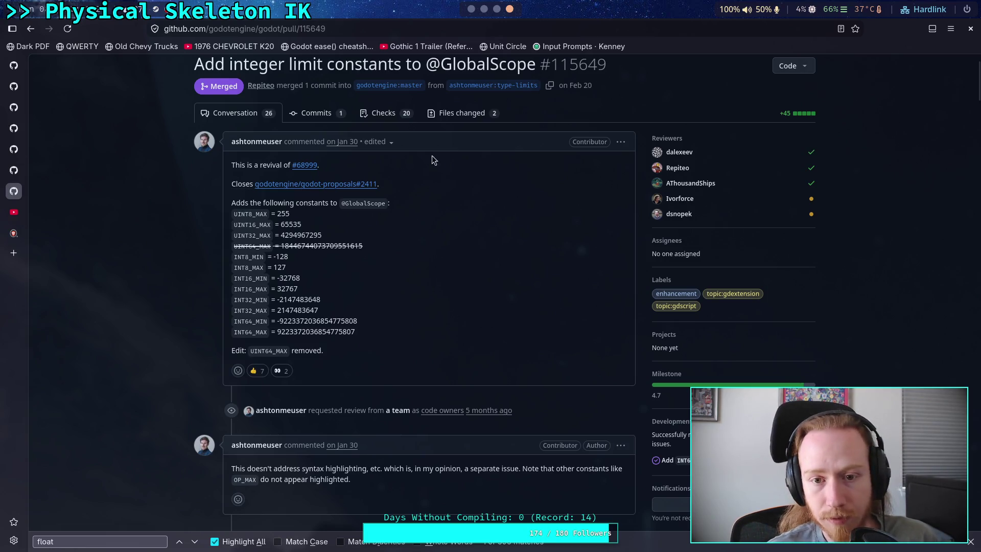
scroll(475, 348, "down", 4)
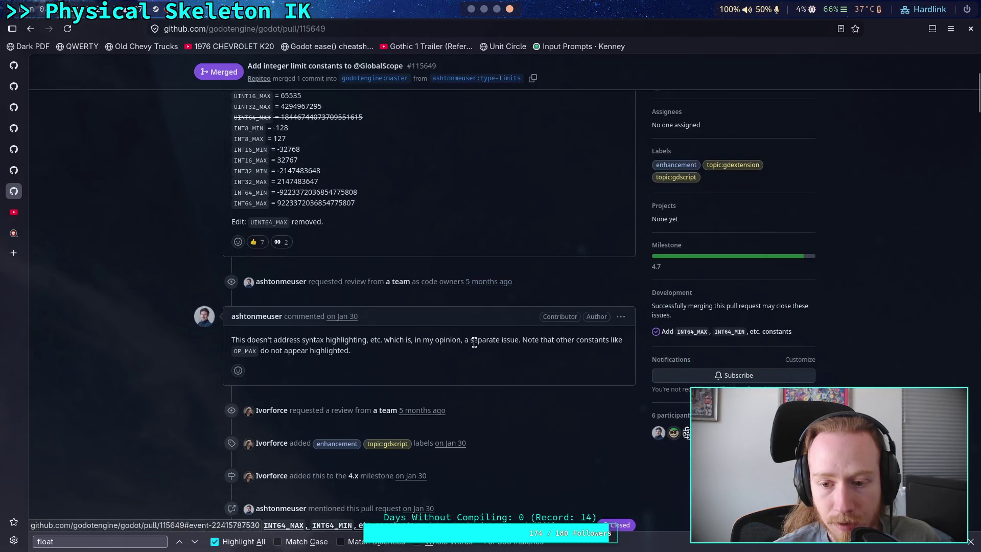
scroll(475, 348, "down", 6)
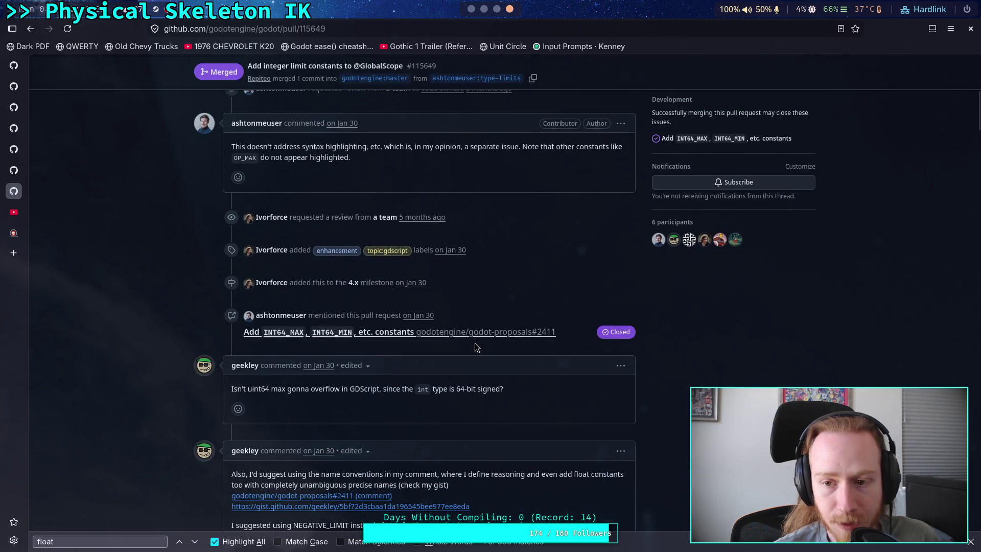
scroll(476, 346, "down", 15)
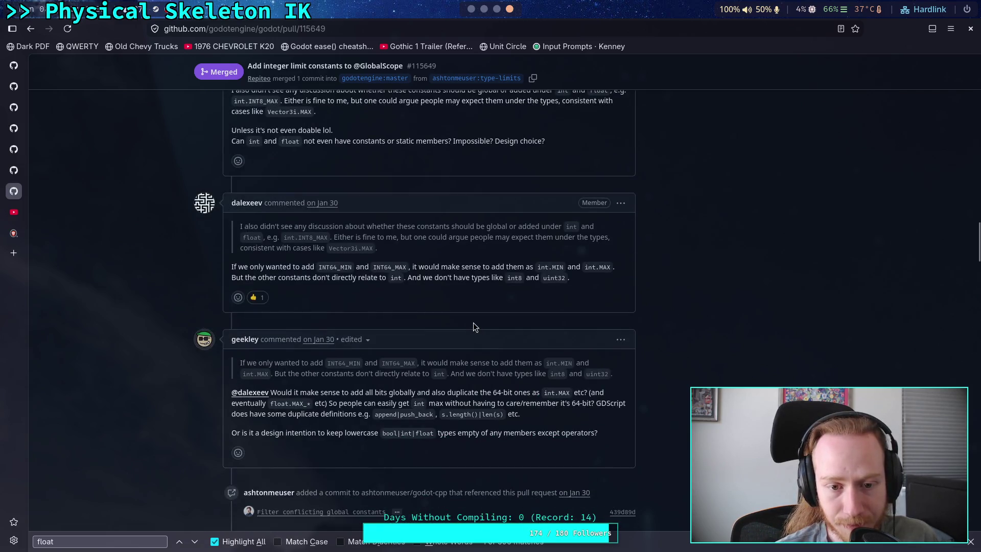
scroll(474, 324, "down", 10)
key("super+2")
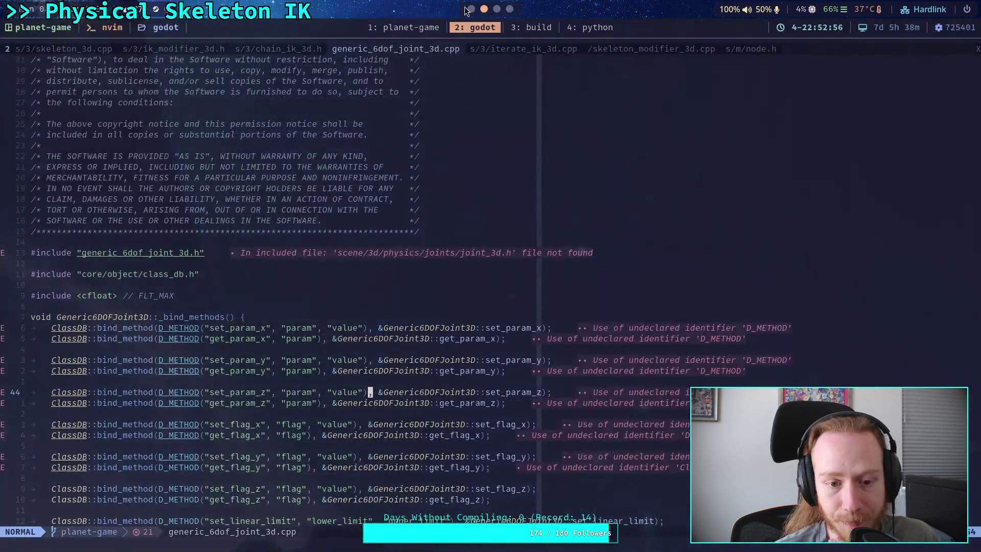
Replace MAX_FLOAT on line 51 of CrawlerLegJoint.gd, trying Vector3.MA, FLOAT_MA, then UINT.
left_click(471, 9)
left_click_drag(325, 329, 229, 330)
type("Vector3.MA")
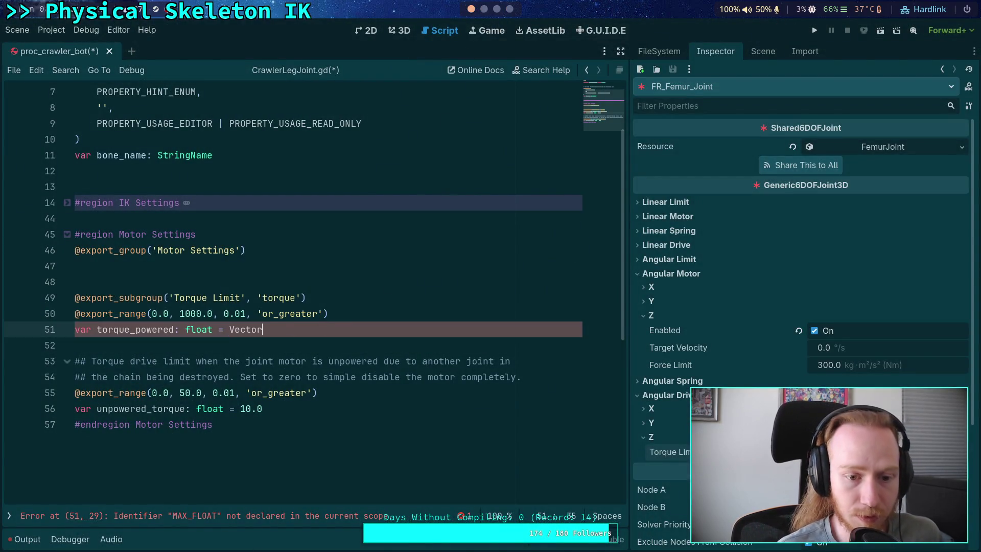
key("BackSpace")
key("BackSpace")
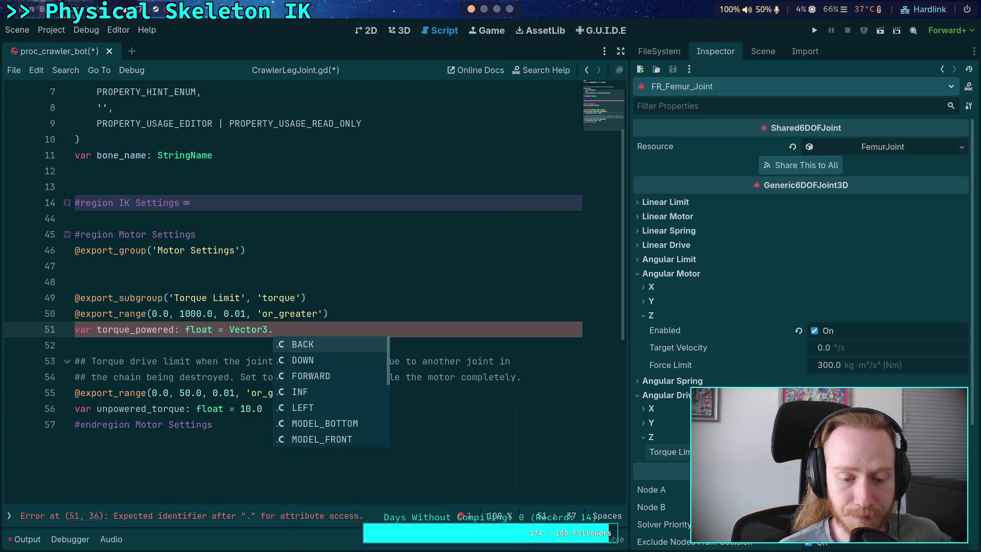
key("BackSpace")
key("BackSpace")
key("BackSpace")
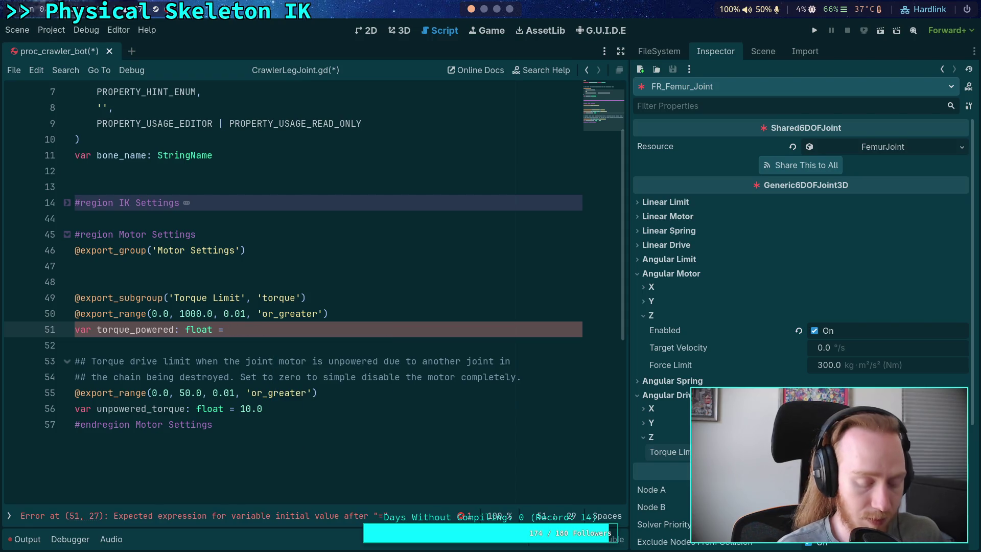
type("FLOAT_MA")
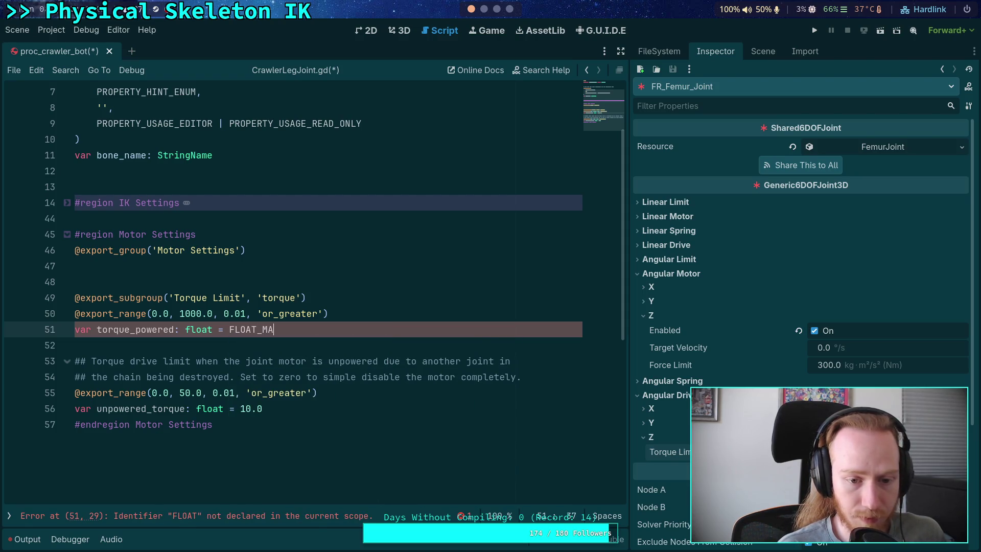
key("BackSpace")
key("BackSpace")
key("BackSpace")
type("UINT")
left_click(416, 282)
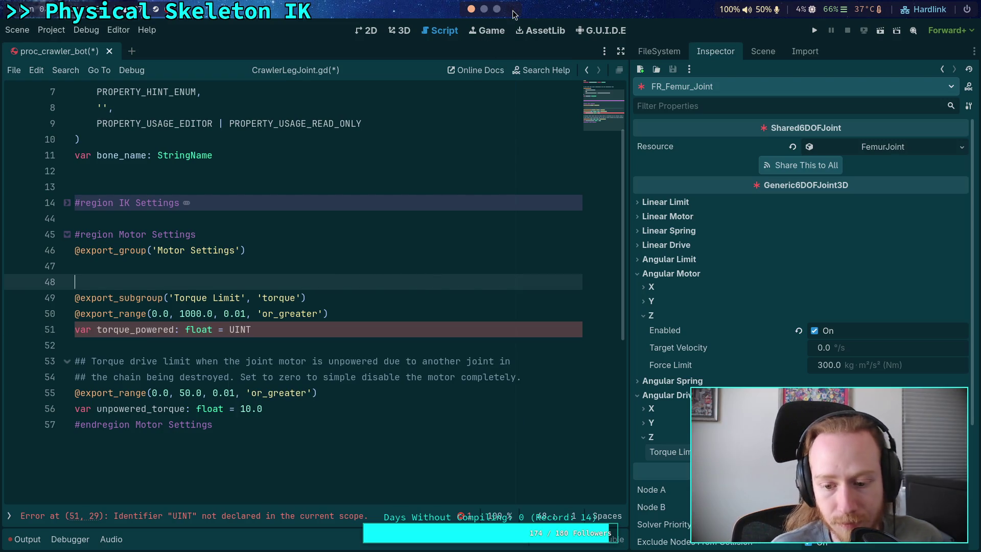
left_click(513, 11)
scroll(446, 324, "down", 5)
Scroll through the PR #115649 conversation and back up to its top.
scroll(447, 324, "down", 10)
scroll(447, 324, "up", 10)
scroll(447, 324, "down", 9)
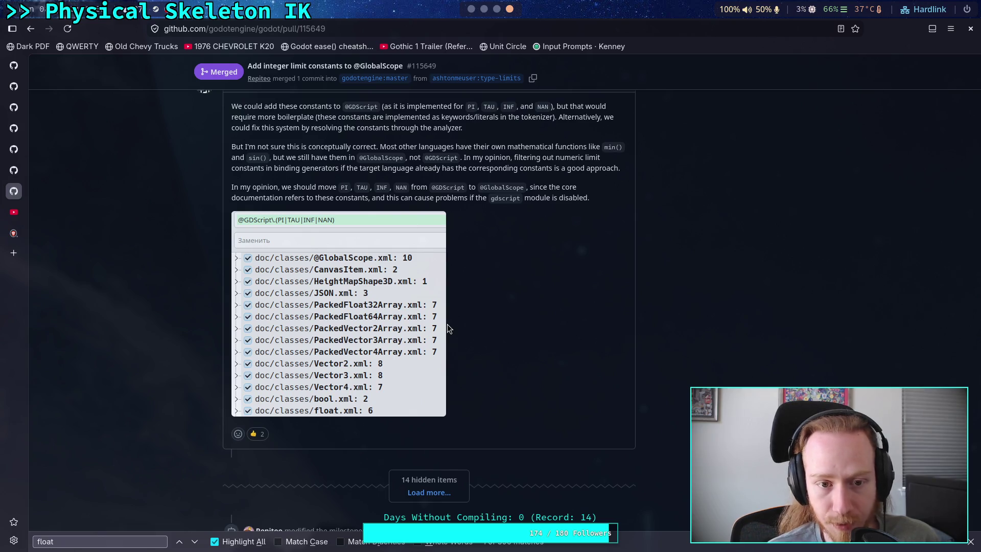
scroll(447, 324, "down", 15)
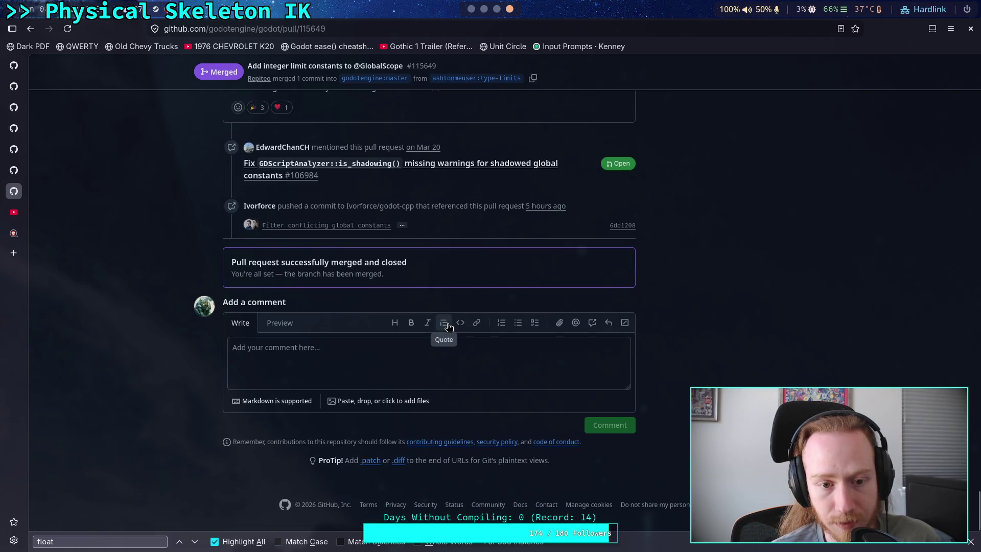
scroll(446, 327, "up", 5)
scroll(623, 327, "up", 20)
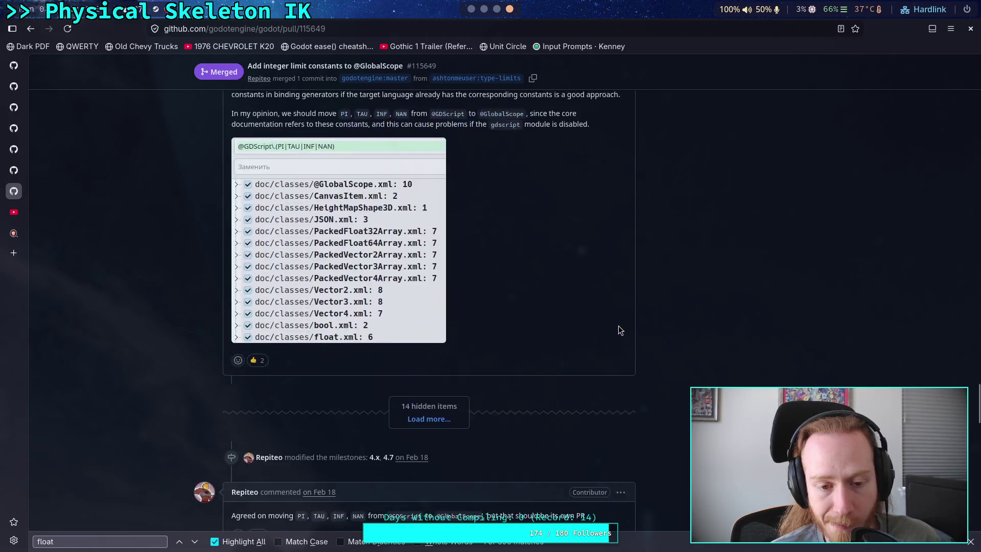
scroll(618, 329, "up", 20)
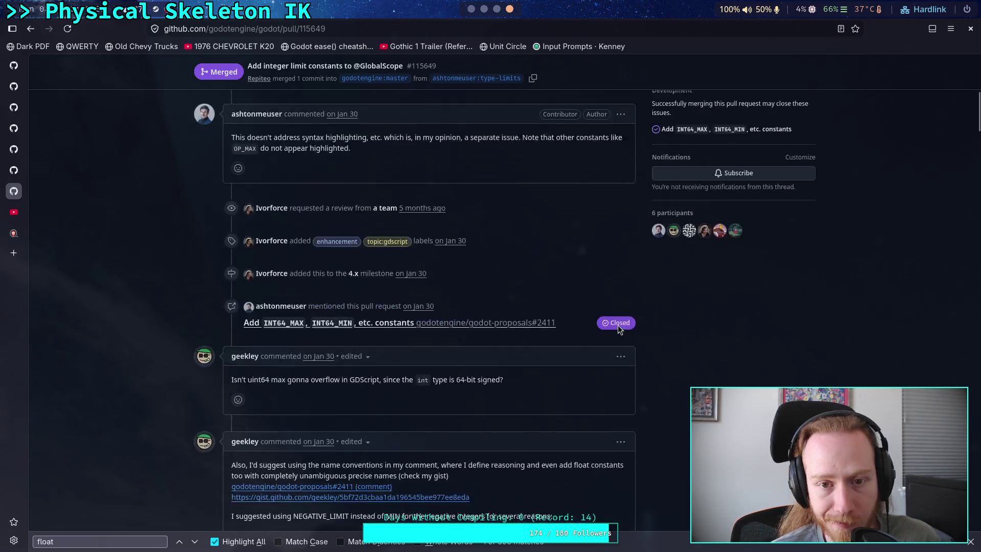
left_click(458, 176)
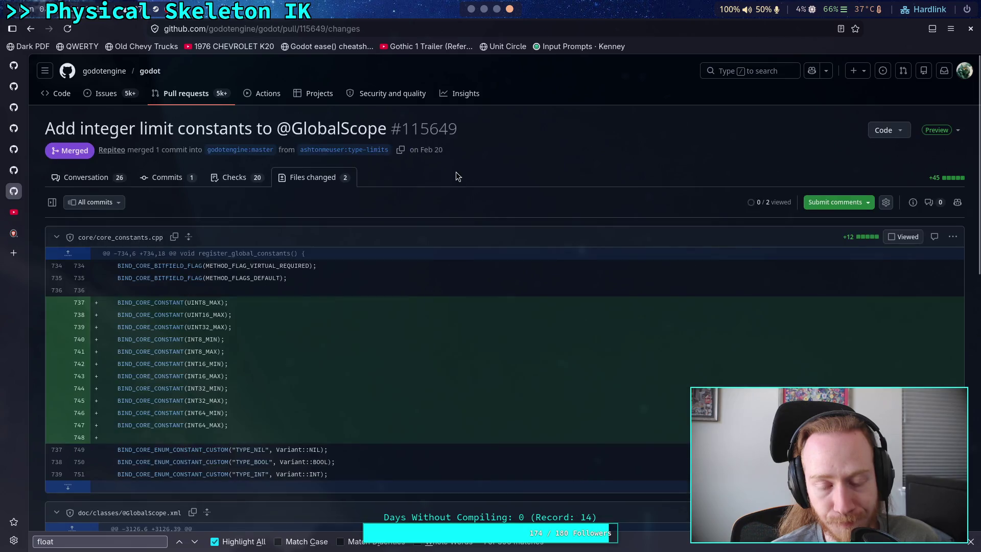
scroll(451, 318, "down", 3)
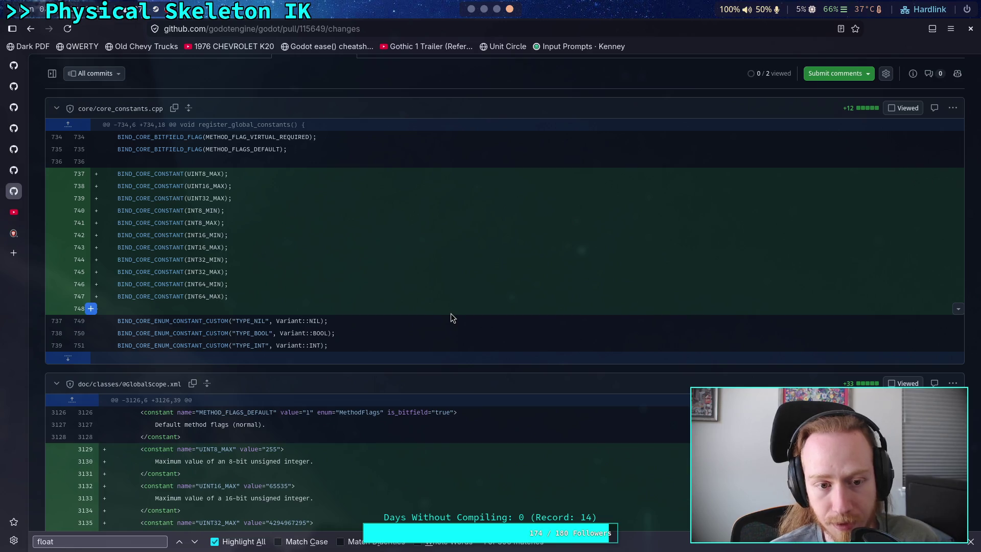
scroll(451, 317, "down", 3)
scroll(451, 318, "down", 3)
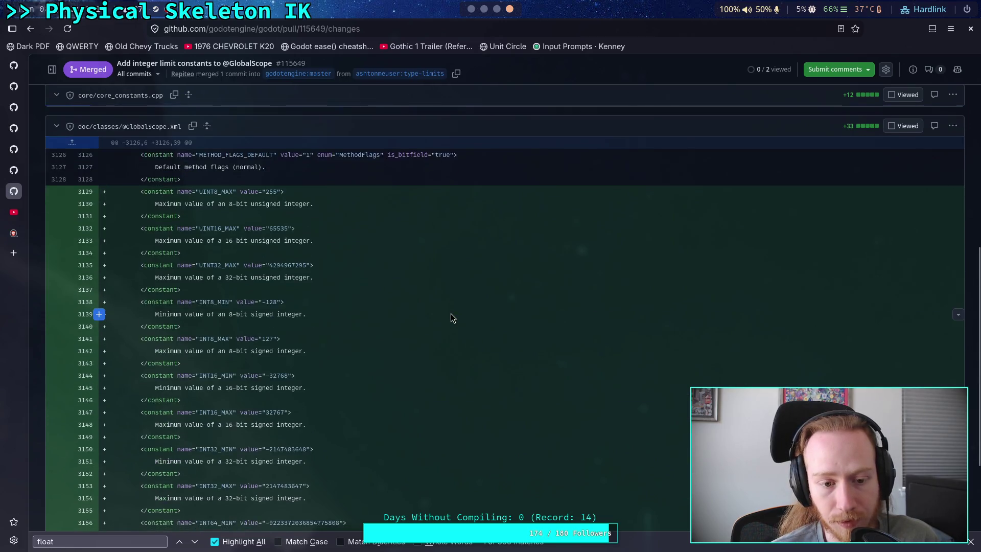
scroll(451, 318, "down", 3)
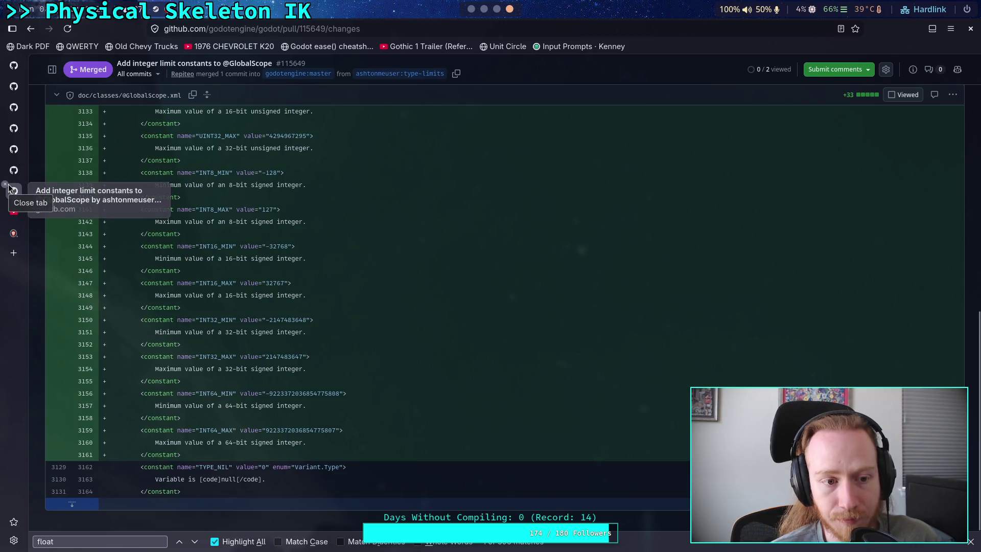
left_click(13, 236)
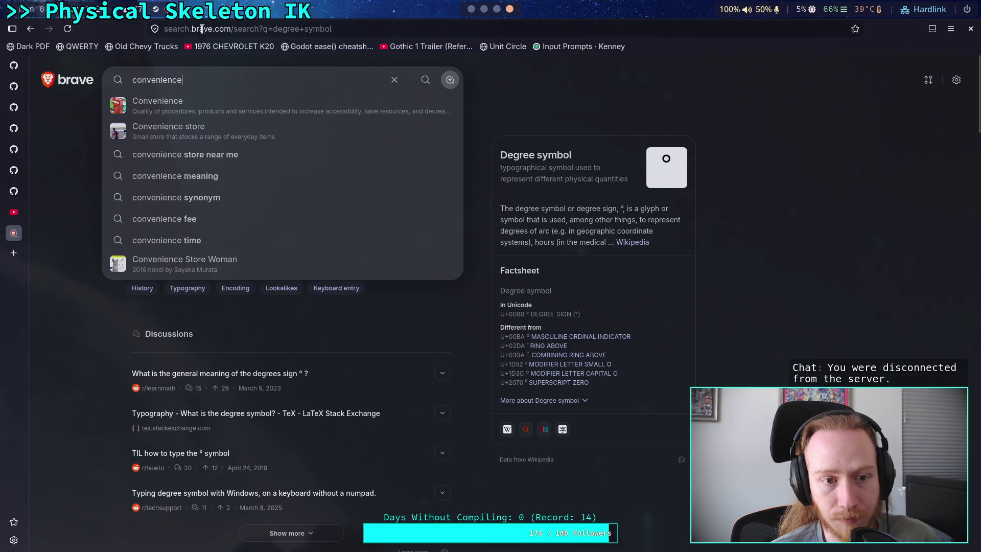
Search Brave for 'cfloat FLT_MAX' and skim the results.
left_click(294, 28)
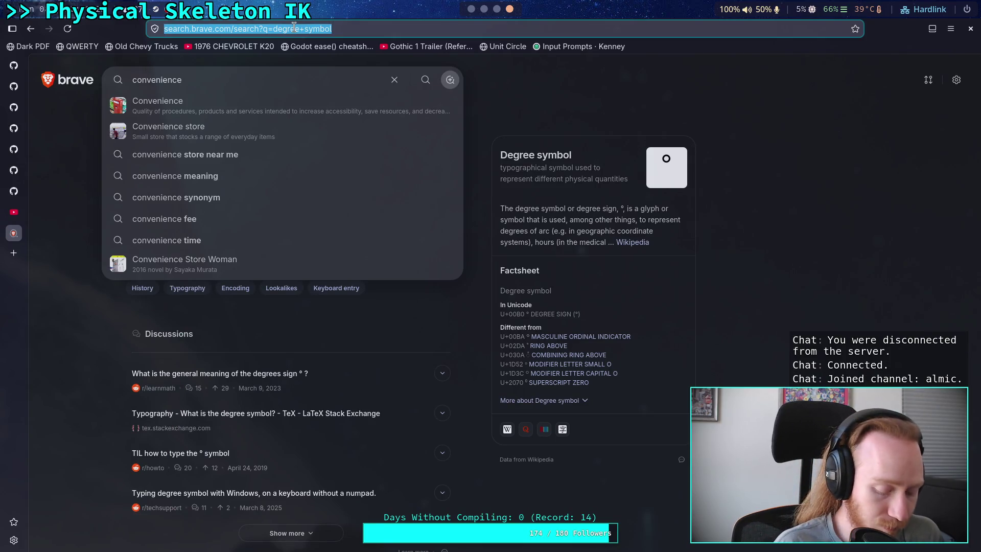
type("cfloat FLT_MAX")
key("Return")
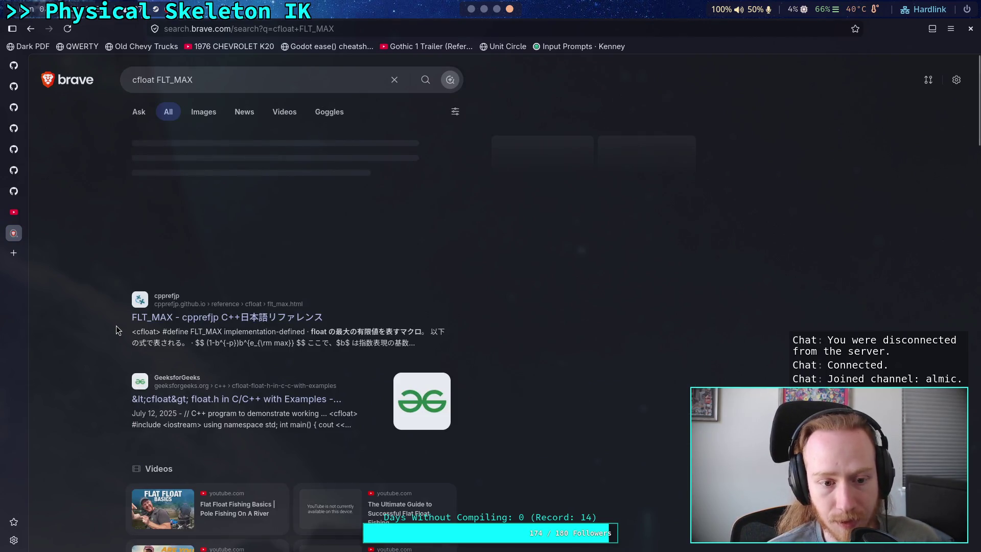
scroll(117, 330, "down", 9)
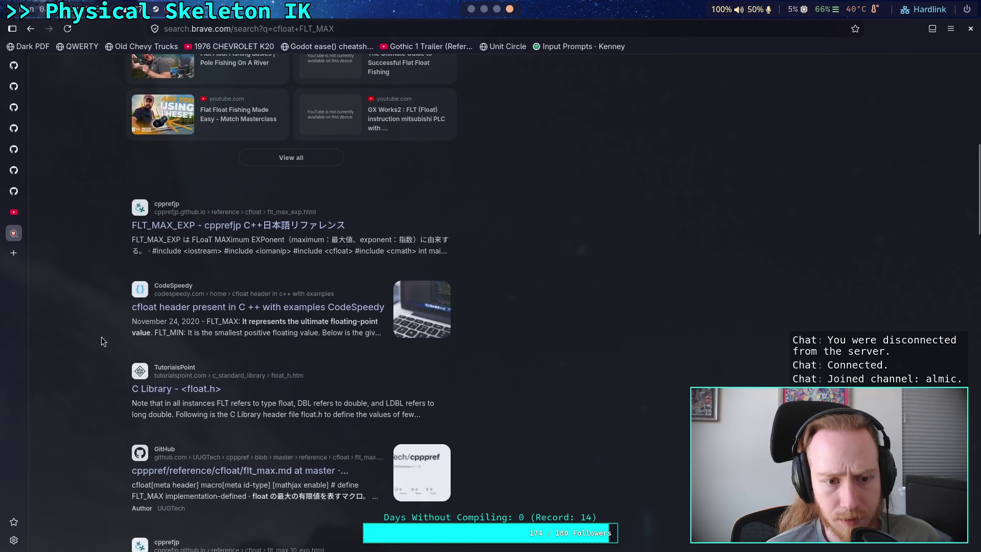
scroll(101, 336, "down", 2)
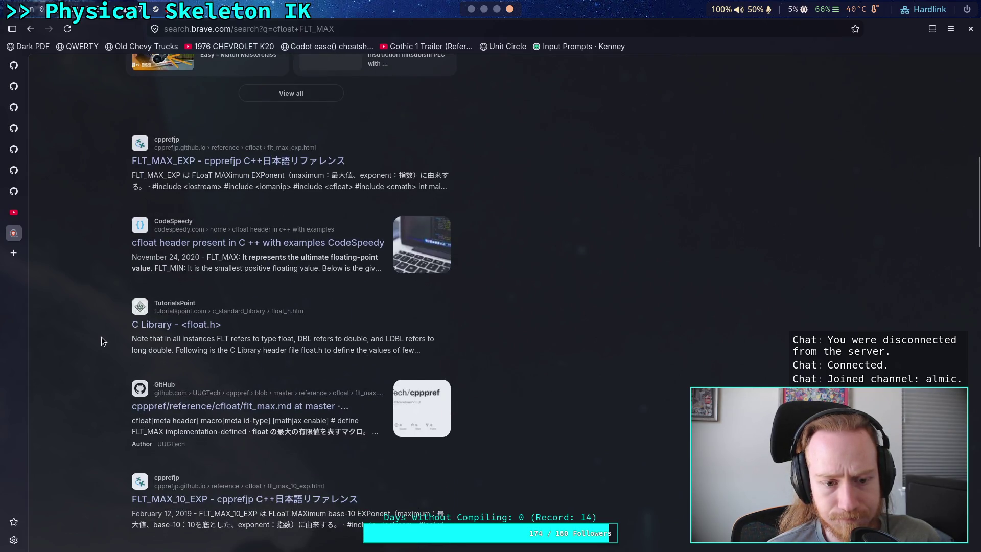
left_click(484, 9)
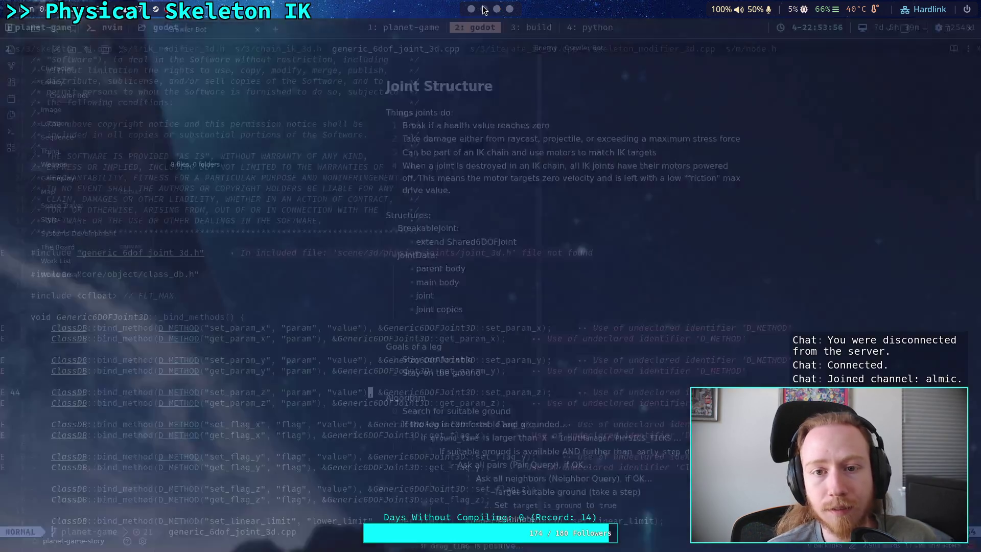
left_click(510, 8)
Search for 'cfloat header' and open the cppreference <cfloat> page.
left_click(302, 31)
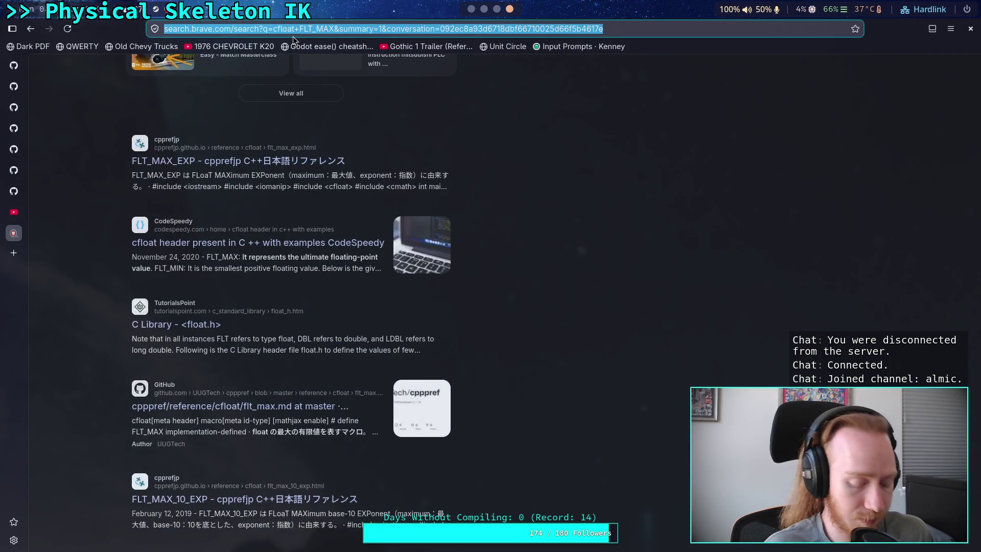
type("cfloat ")
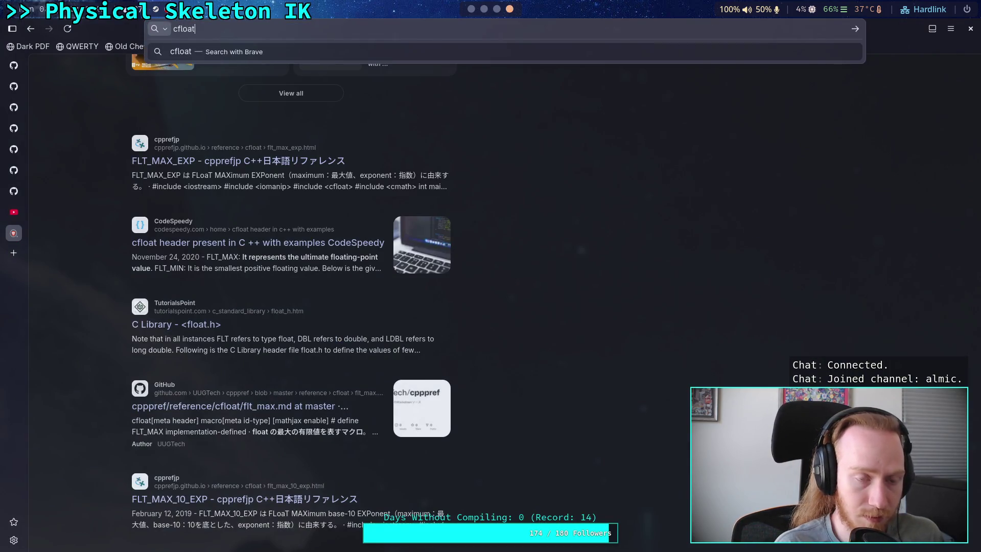
type("header")
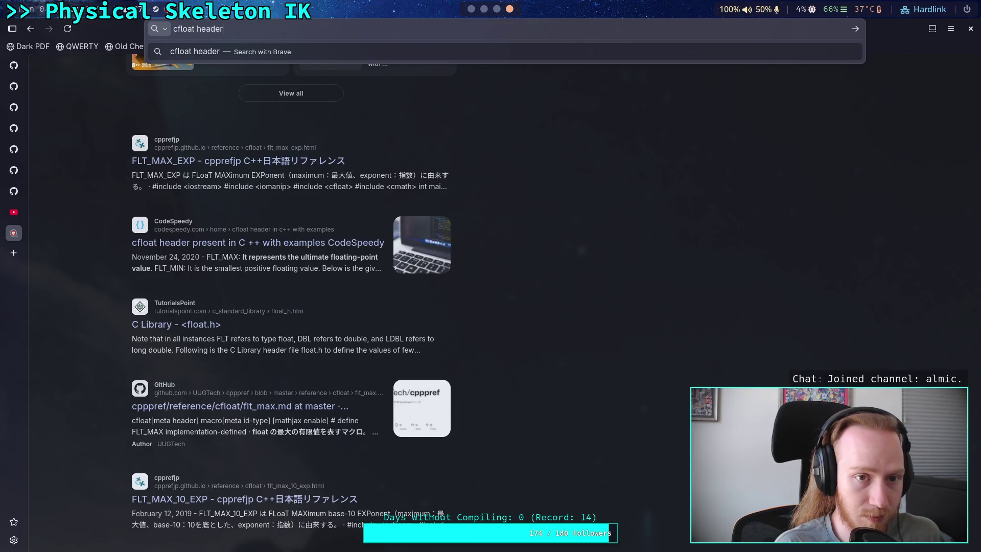
key("Return")
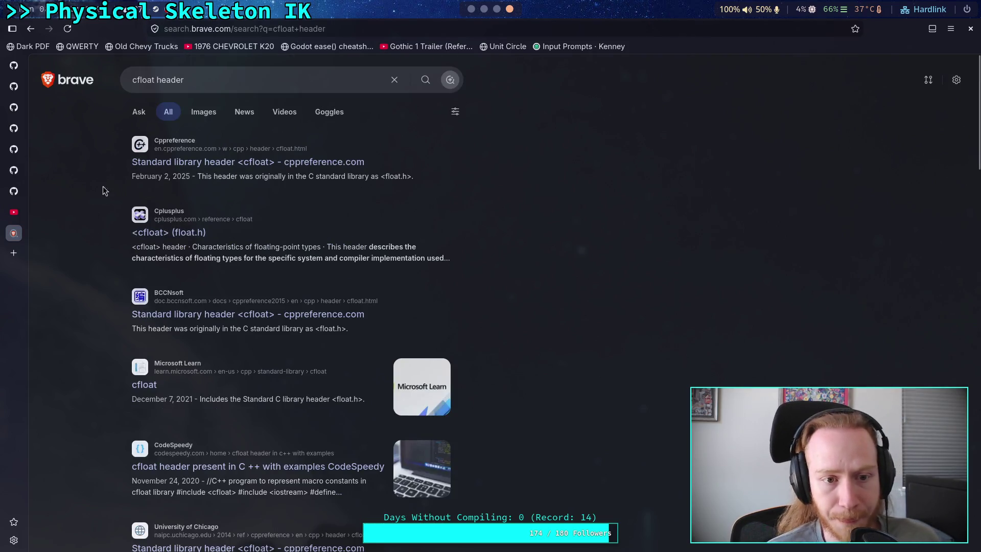
left_click(197, 161)
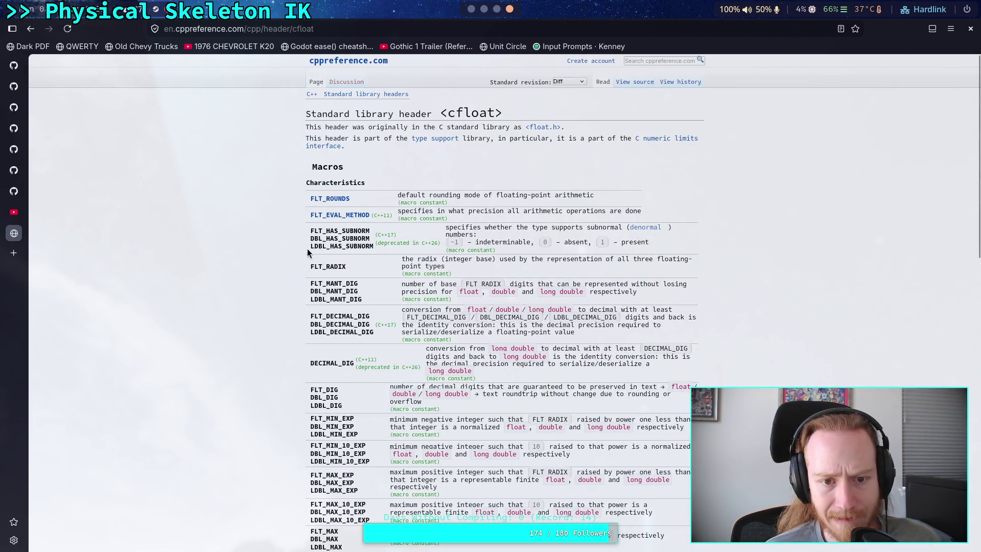
Scroll the <cfloat> page and open the C numeric limits documentation.
scroll(308, 249, "down", 3)
scroll(335, 301, "down", 3)
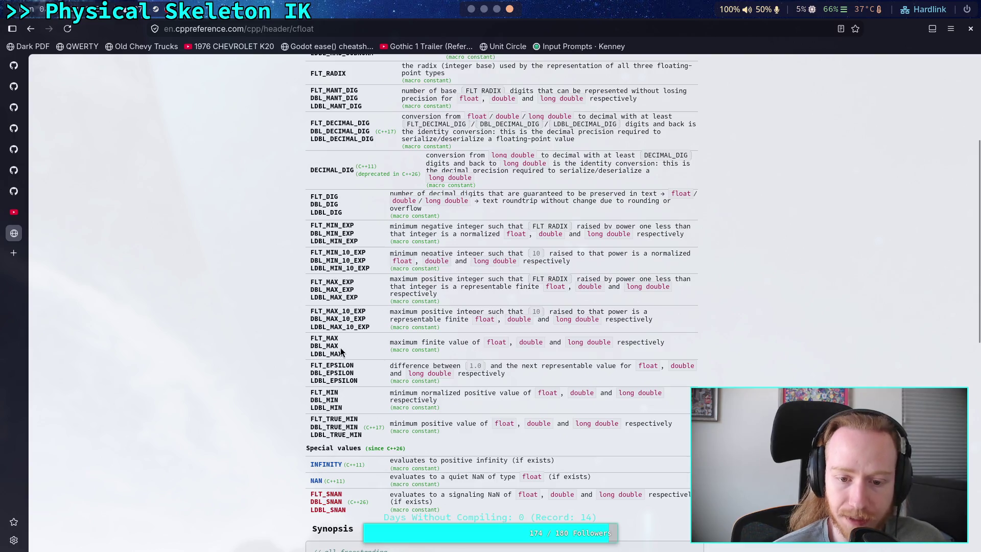
scroll(444, 339, "down", 6)
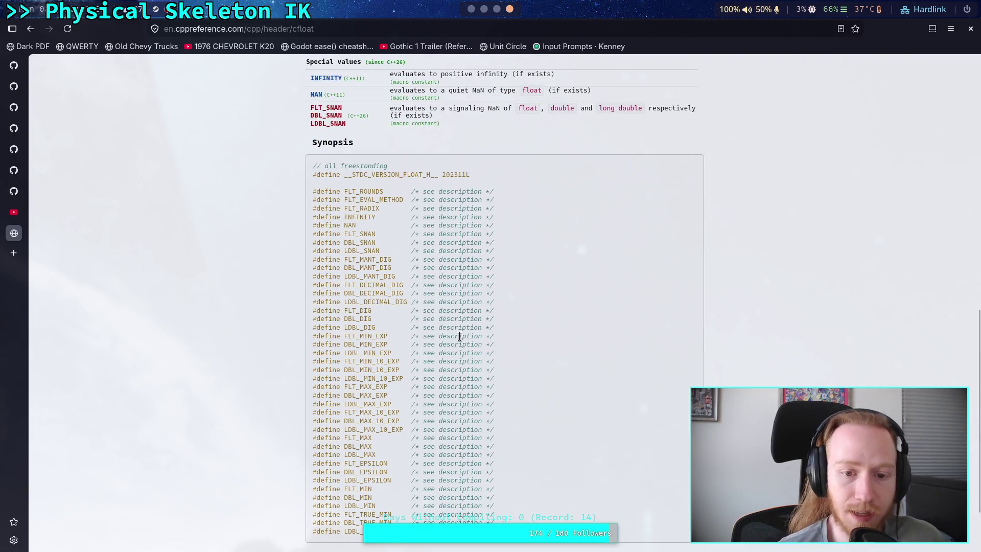
scroll(460, 337, "down", 2)
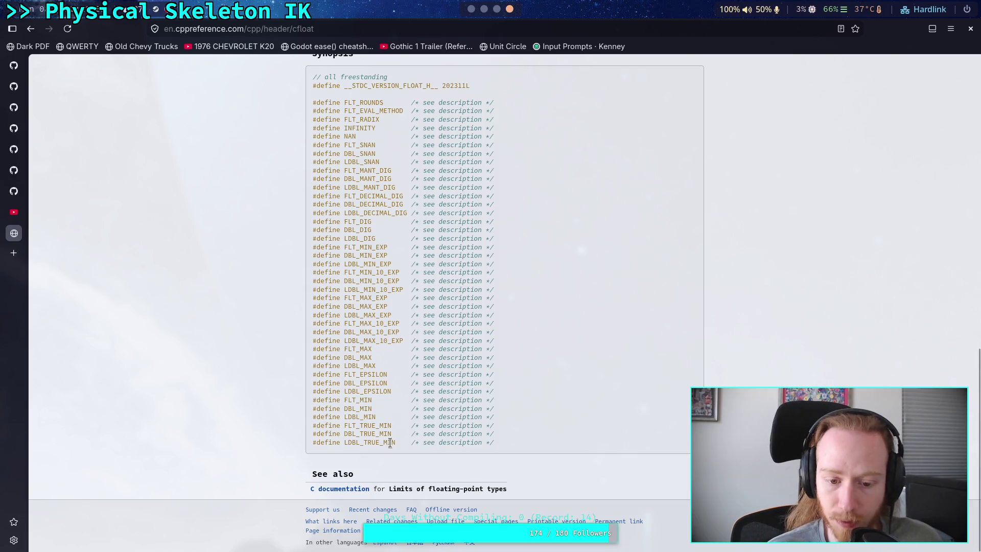
left_click(353, 491)
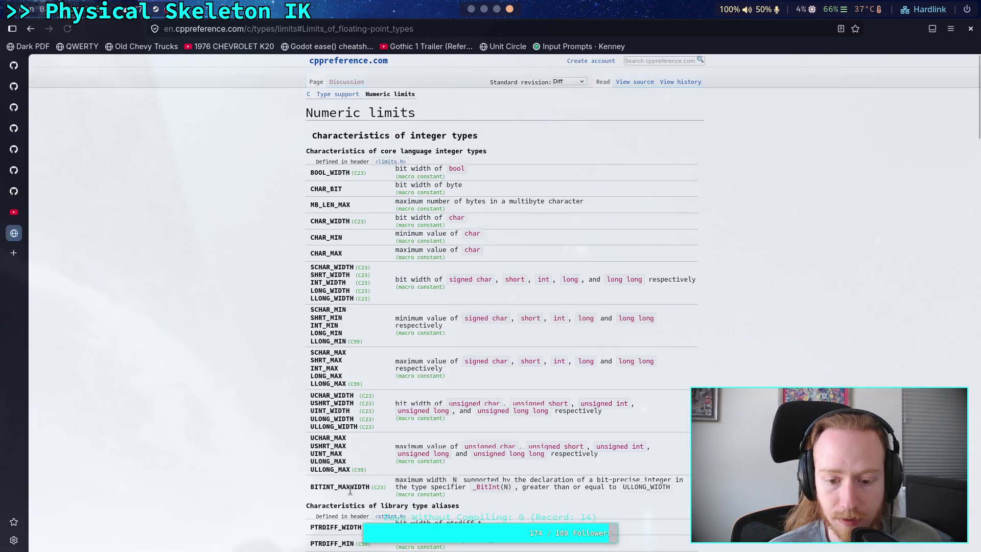
Scroll the numeric limits page to the FLT_MAX description and briefly select it.
scroll(387, 321, "down", 15)
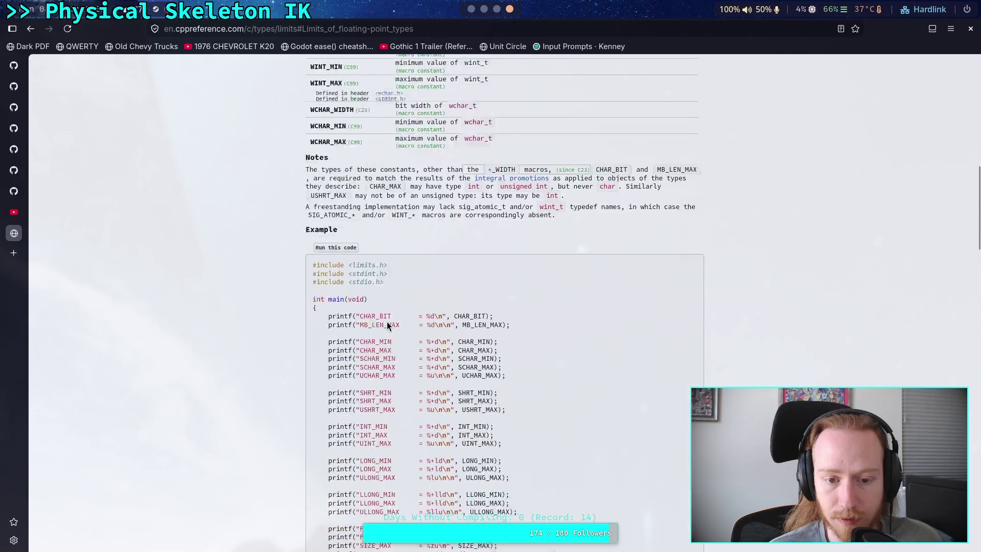
scroll(387, 321, "down", 5)
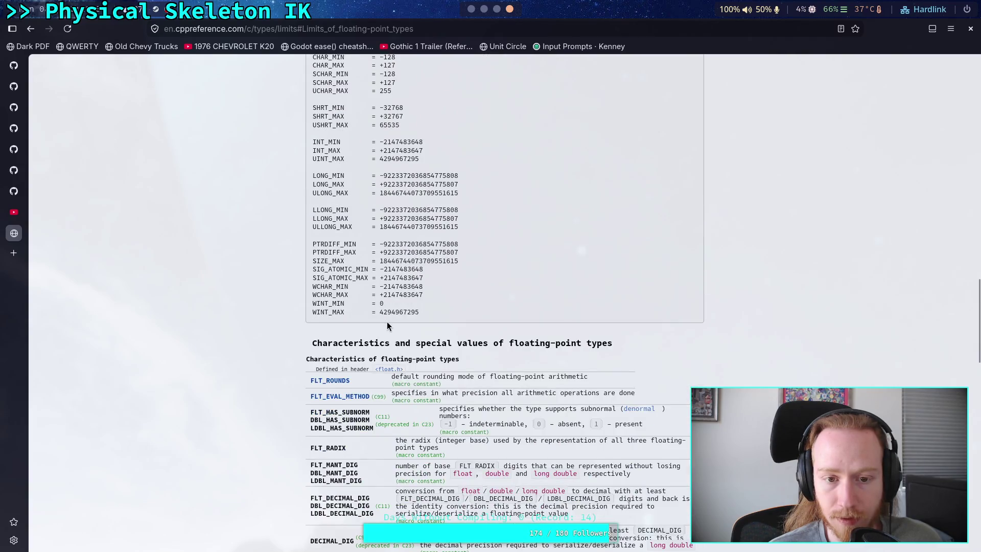
scroll(387, 321, "up", 1)
scroll(387, 321, "down", 4)
scroll(387, 320, "down", 1)
scroll(387, 321, "up", 1)
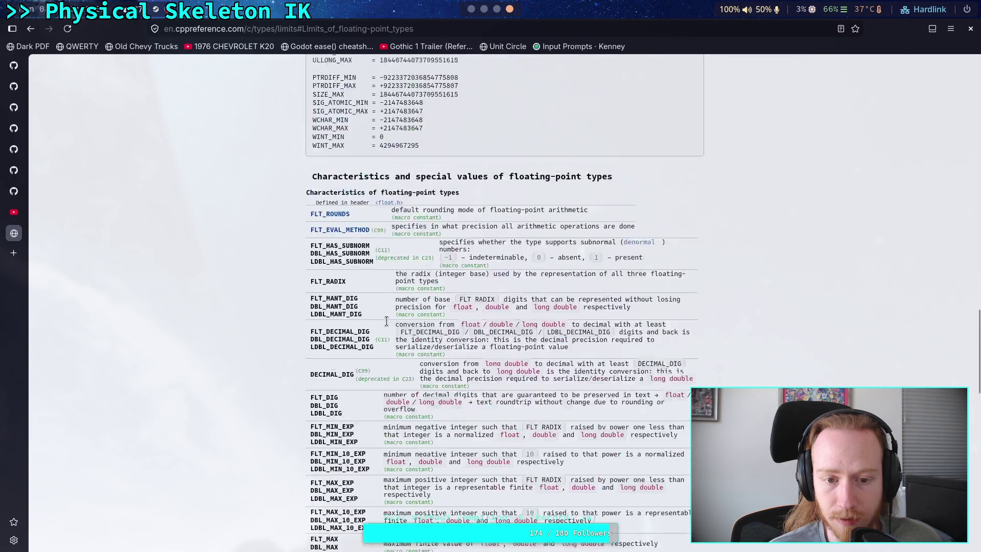
scroll(408, 355, "down", 3)
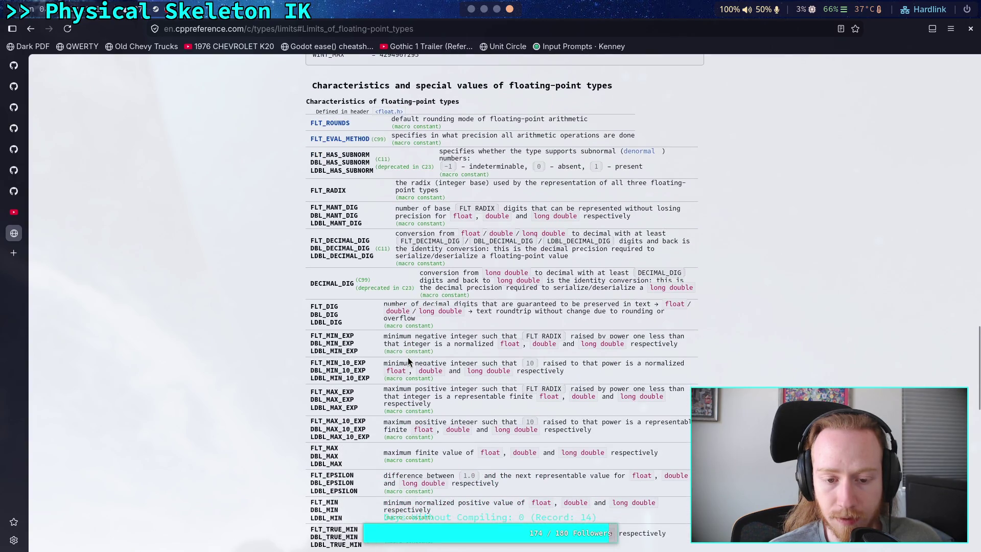
scroll(408, 357, "down", 5)
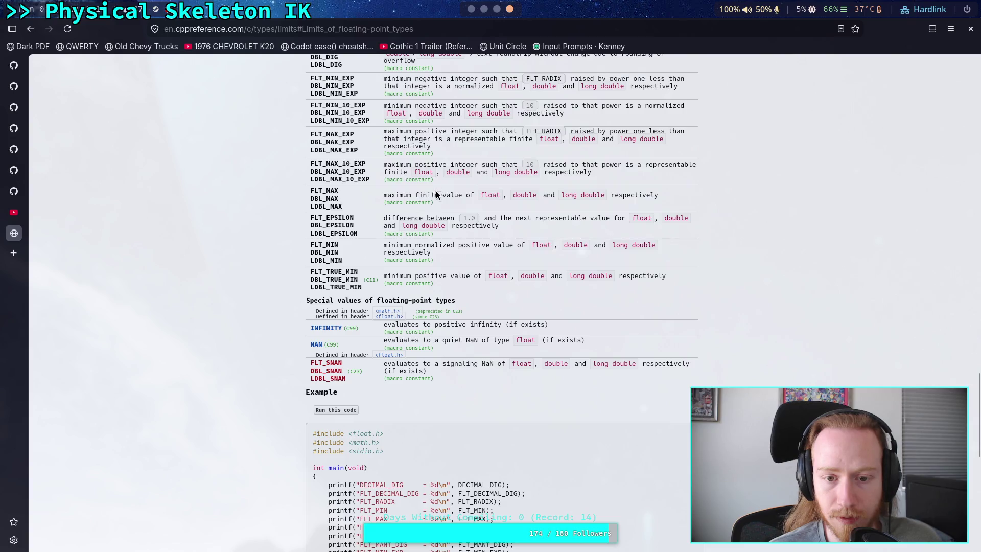
triple_click(385, 202)
left_click(456, 201)
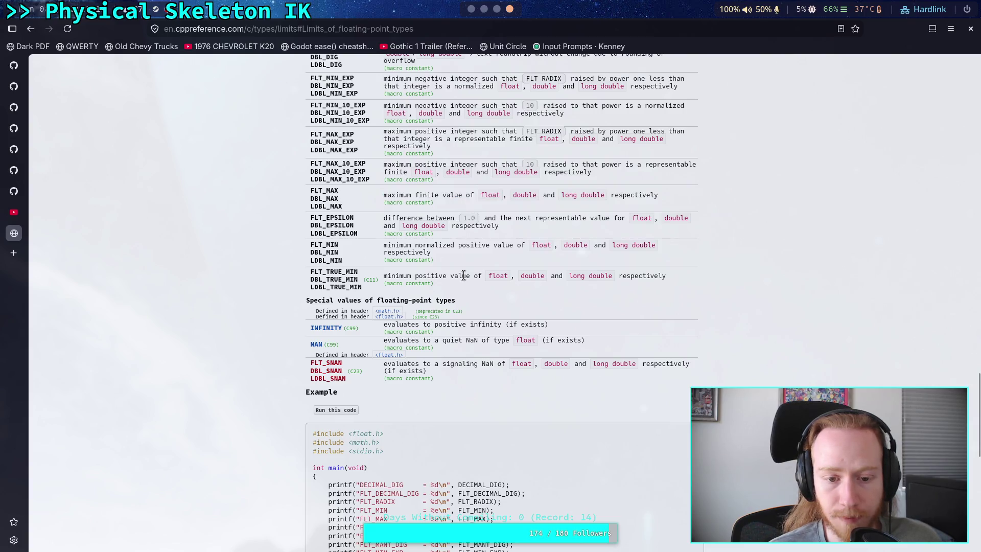
Select the FLT_MAX value 3.402823e+38 in the example's Possible output.
scroll(465, 276, "down", 3)
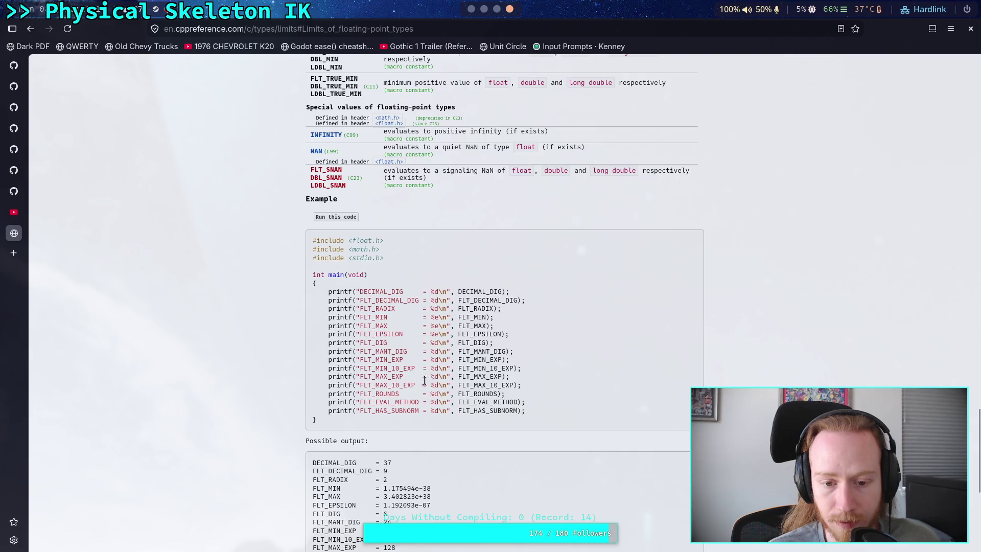
scroll(427, 394, "down", 3)
left_click_drag(391, 359, 473, 367)
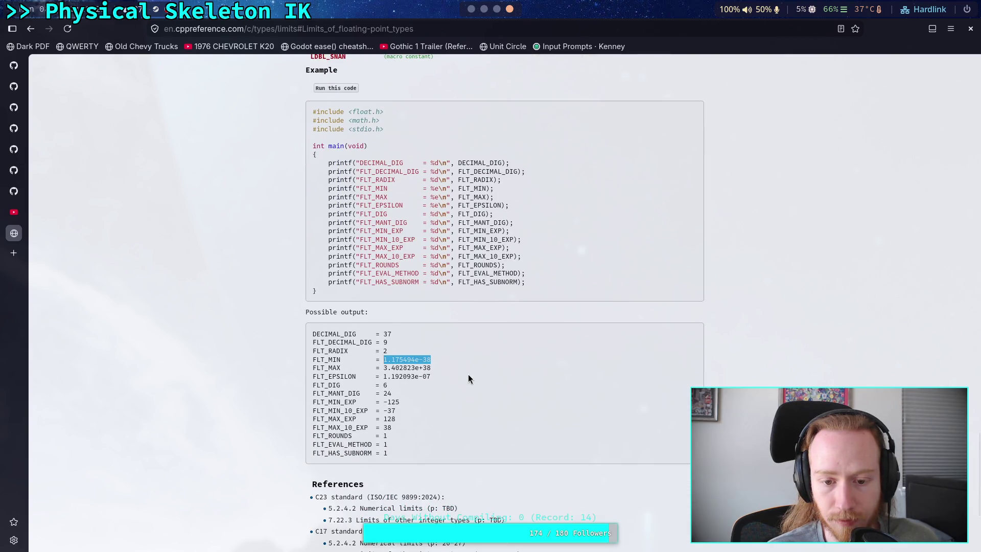
left_click(468, 374)
left_click_drag(384, 369, 447, 369)
Review the surrounding example output, then return to the Godot script editor.
scroll(447, 369, "up", 6)
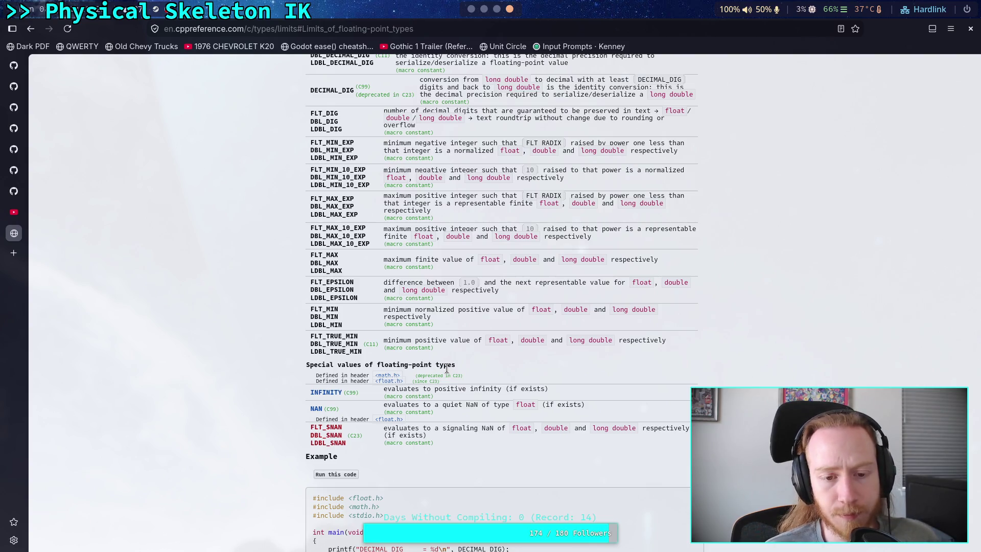
scroll(447, 368, "down", 7)
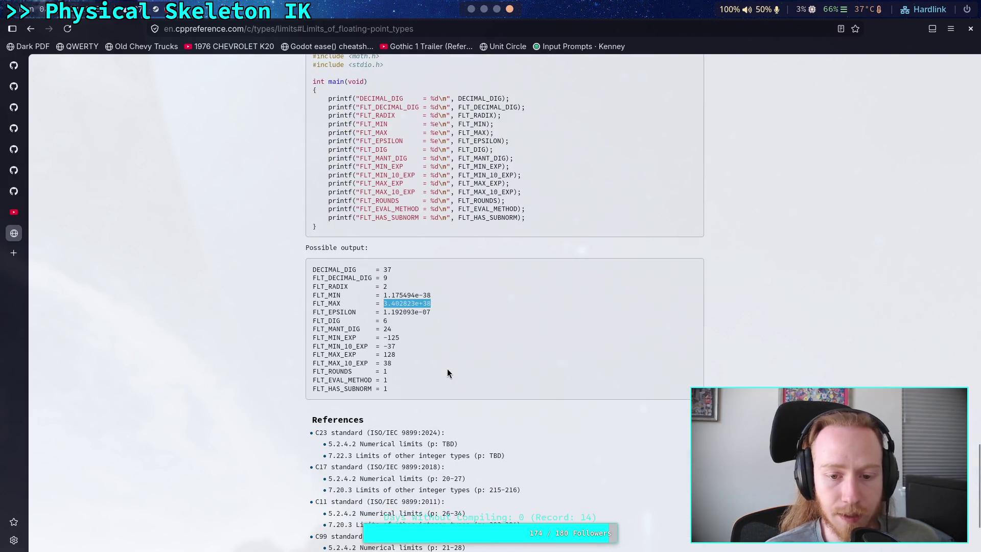
scroll(447, 369, "down", 2)
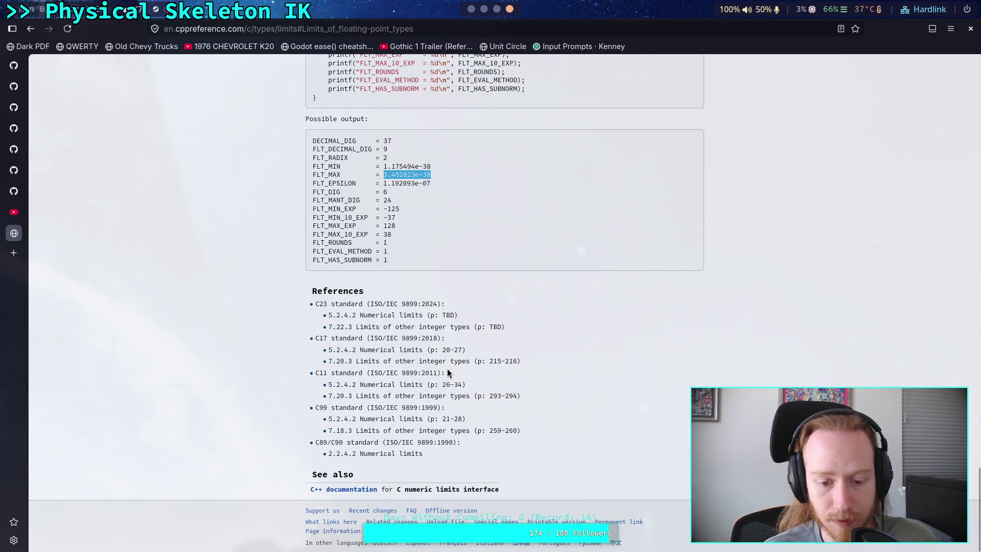
scroll(447, 372, "up", 2)
scroll(447, 369, "up", 1)
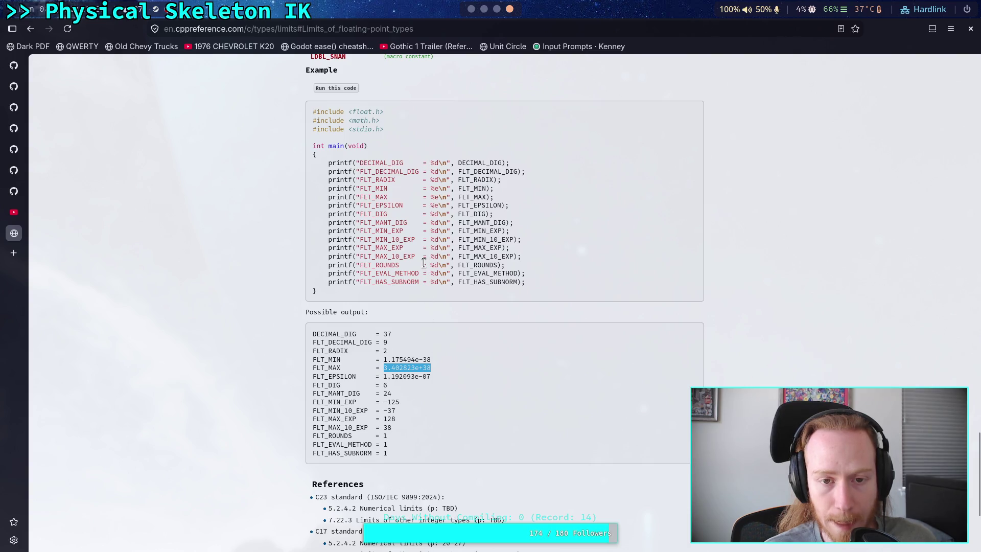
scroll(465, 338, "down", 3)
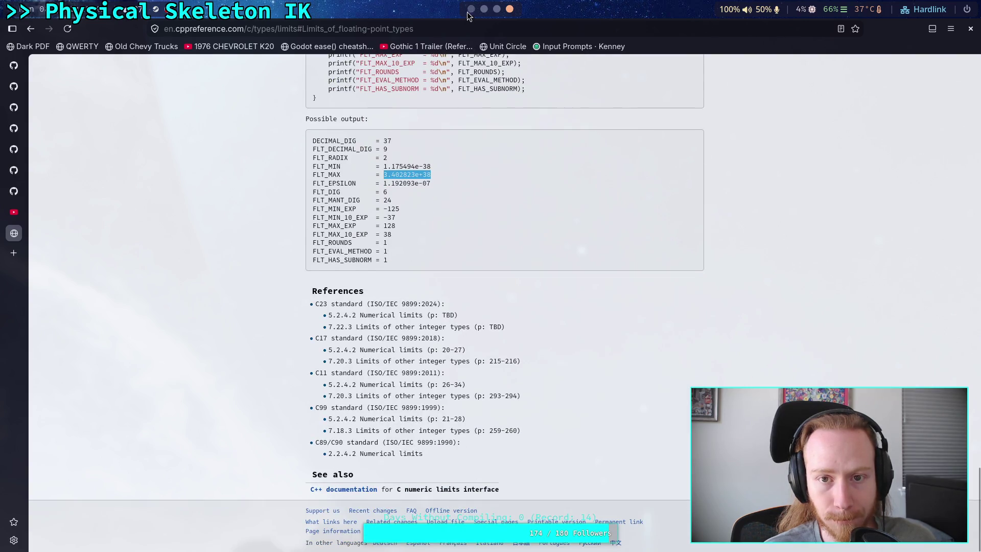
key("alt+Tab")
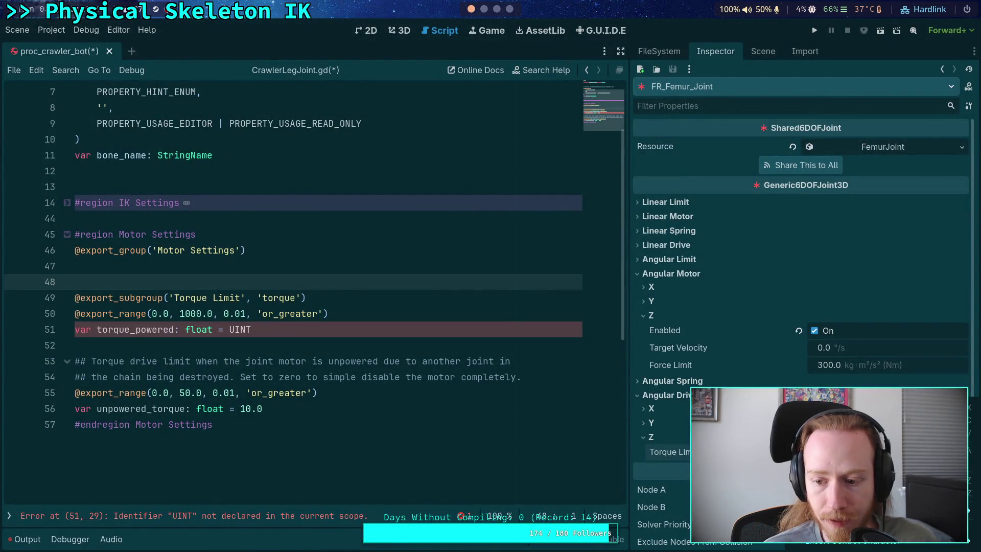
Replace UINT on line 51 with 340282346638528859811704183484516925440.0 and remove the stray indent.
left_click(248, 328)
double_click(248, 328)
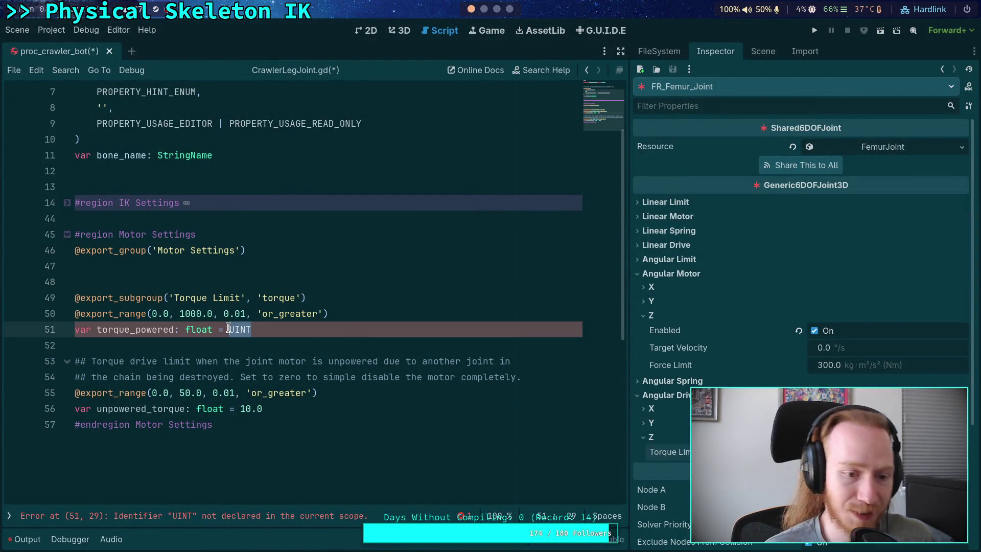
key("Tab")
type("340282346638528859811704183484516925440.0")
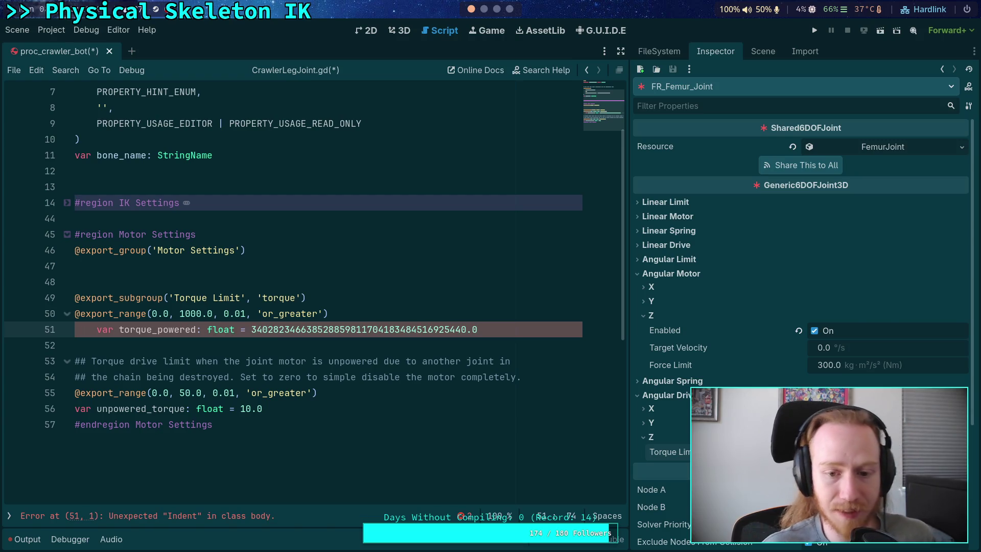
left_click(381, 309)
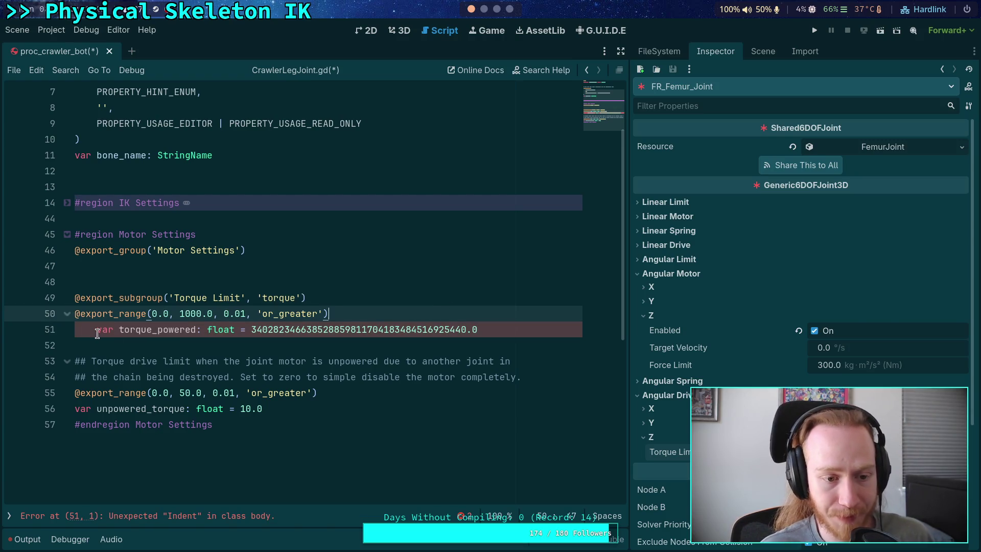
left_click(97, 331)
key("BackSpace")
left_click(434, 302)
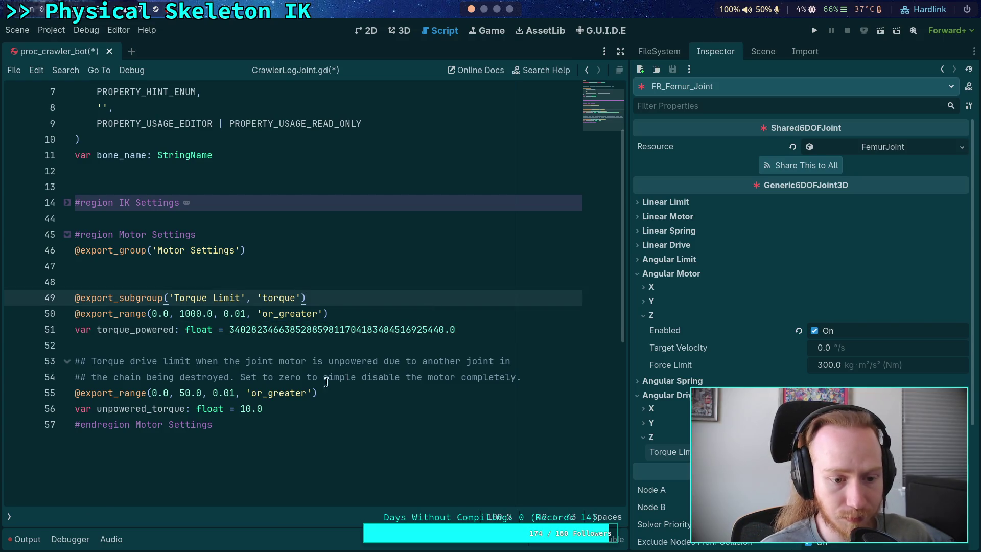
Rename unpowered_torque on line 56 to torque_unpowered and save the script.
left_click(97, 409)
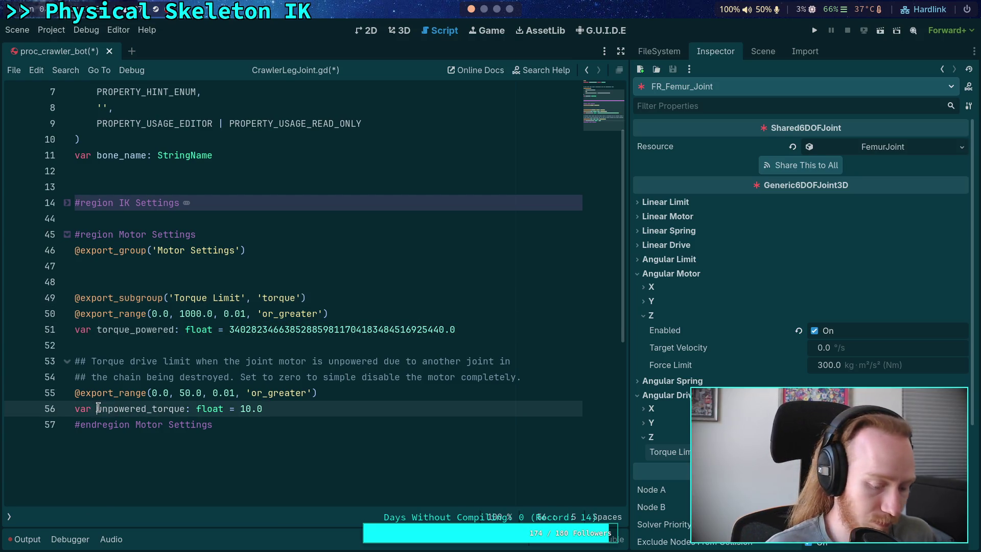
type("tor")
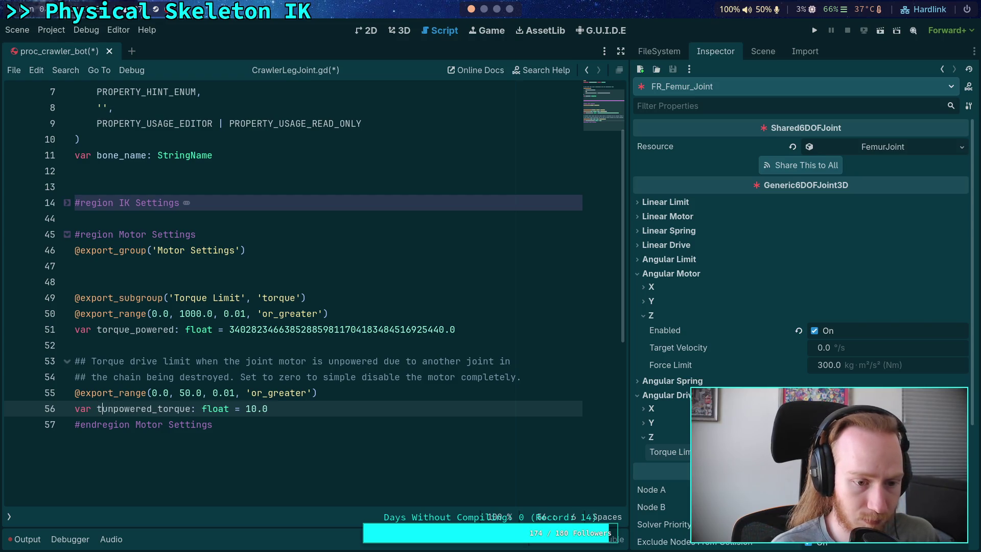
type("que_")
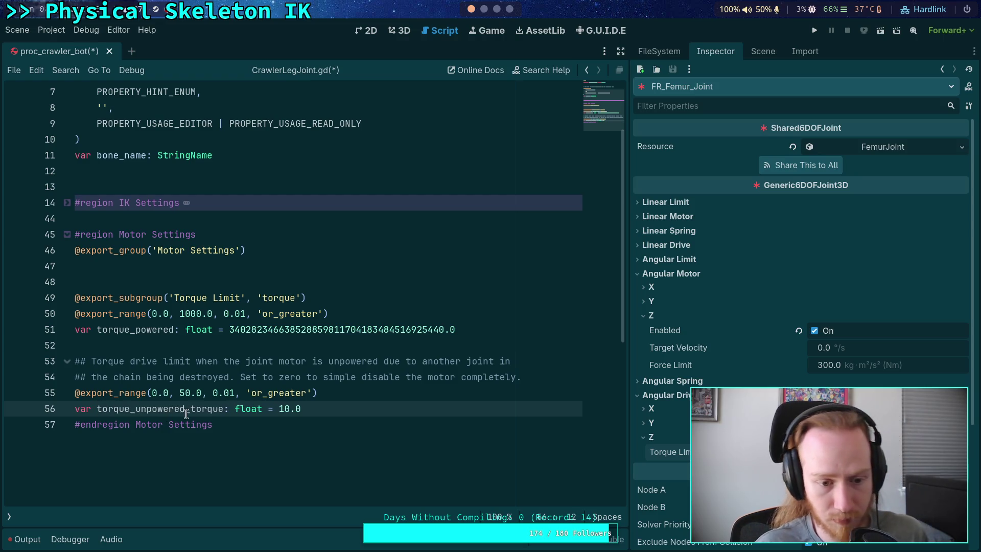
left_click_drag(187, 410, 223, 409)
key("BackSpace")
key("End")
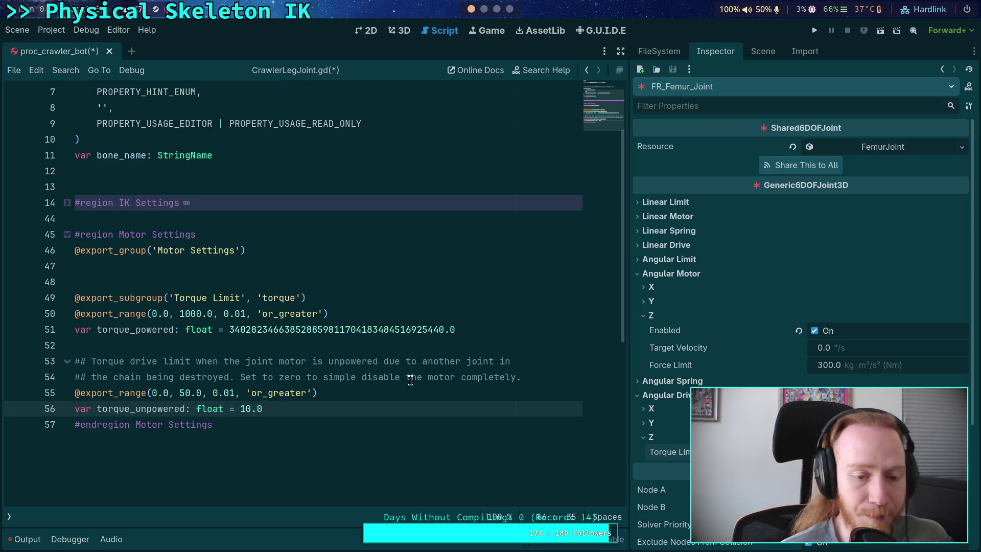
left_click(351, 324)
key("ctrl+s")
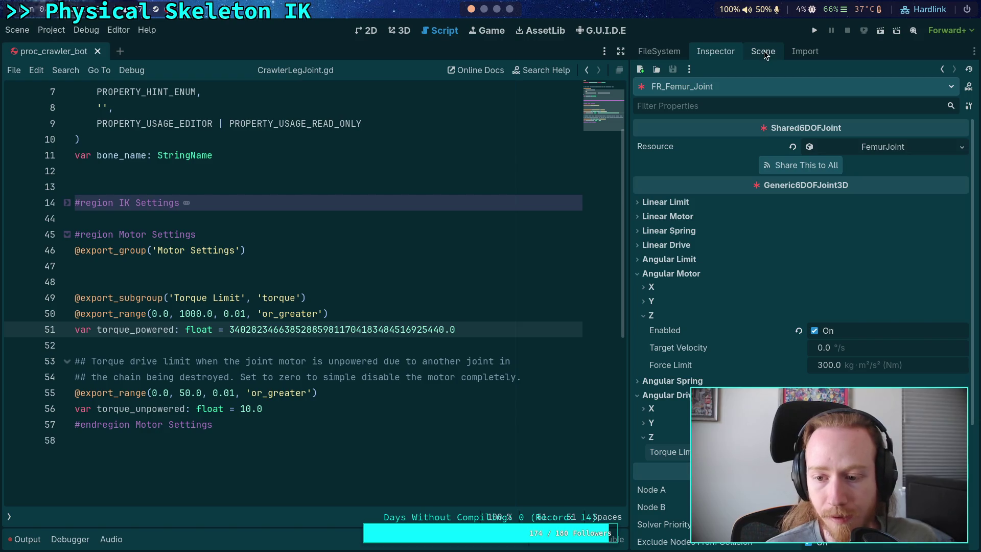
left_click(353, 264)
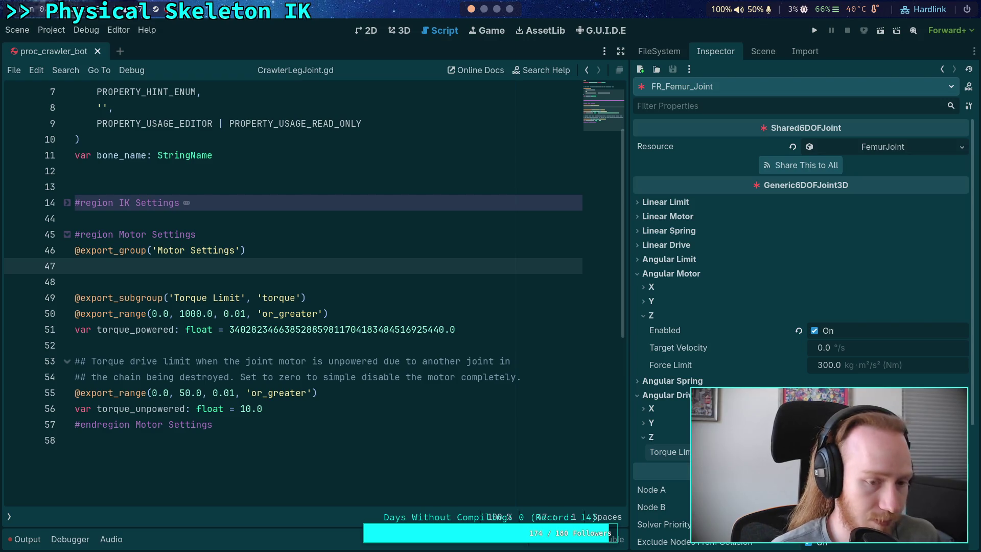
type("@expo")
key("BackSpace")
key("BackSpace")
key("BackSpace")
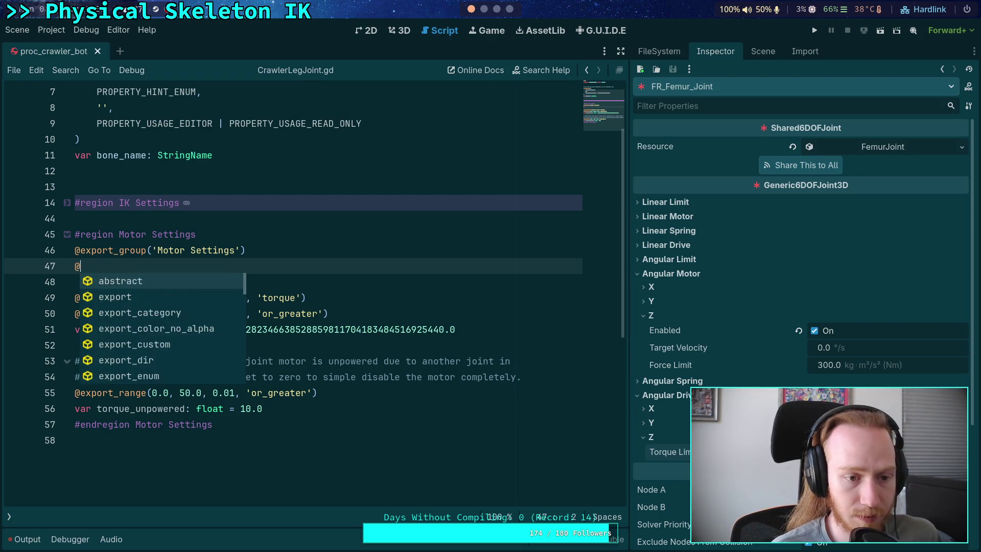
key("Return")
type("@export var ")
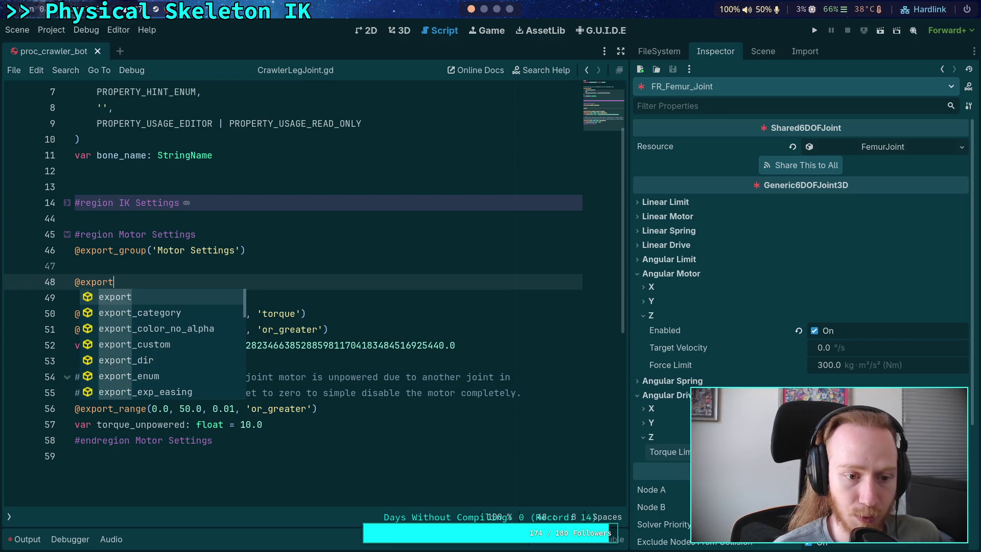
type("motor_enabled: ")
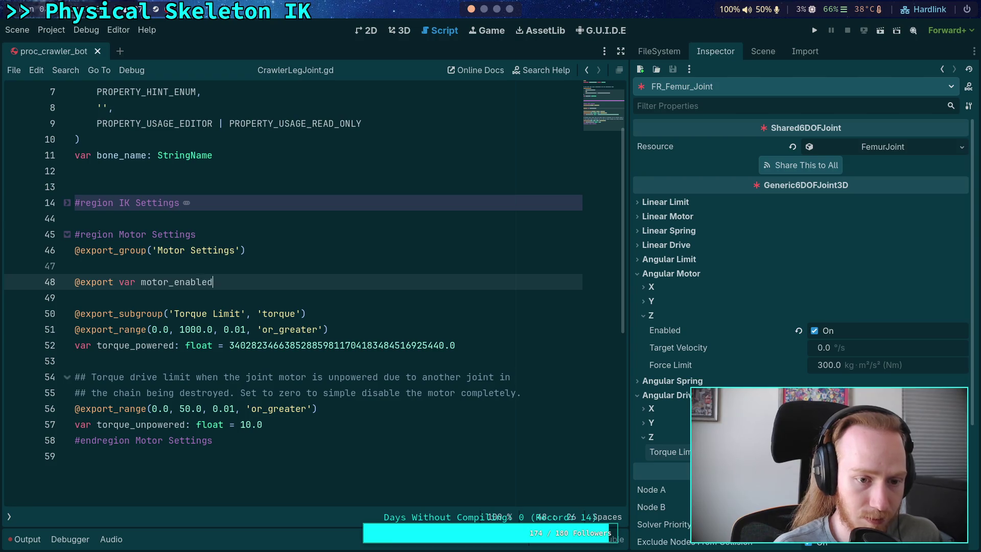
type("bool = fal")
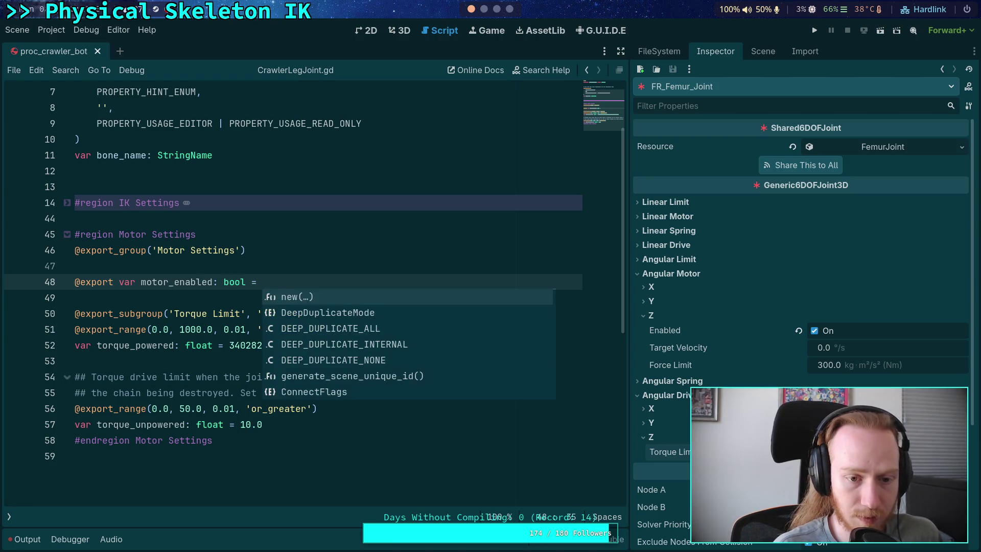
type("se")
key("Escape")
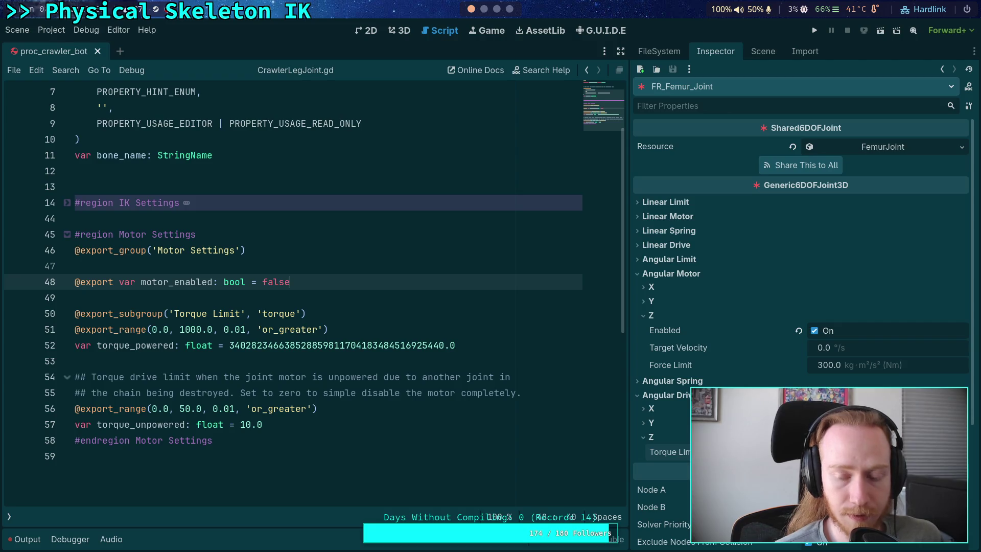
key("BackSpace")
key("BackSpace")
key("BackSpace")
type("true")
Add the doc comment '## If the motor should be enabled an run-time' above motor_enabled.
key("Up")
key("Return")
type("## If the motor should be enabled ")
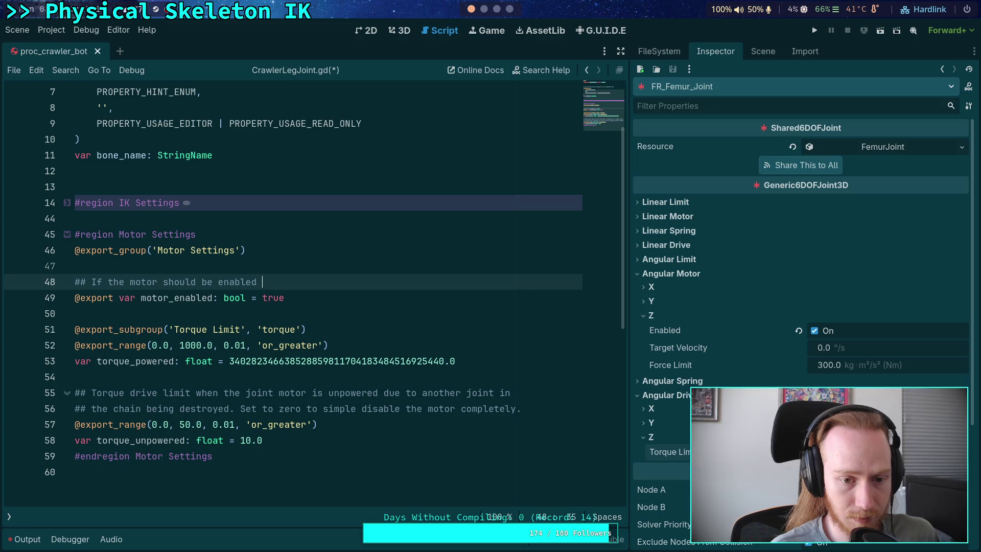
type("an")
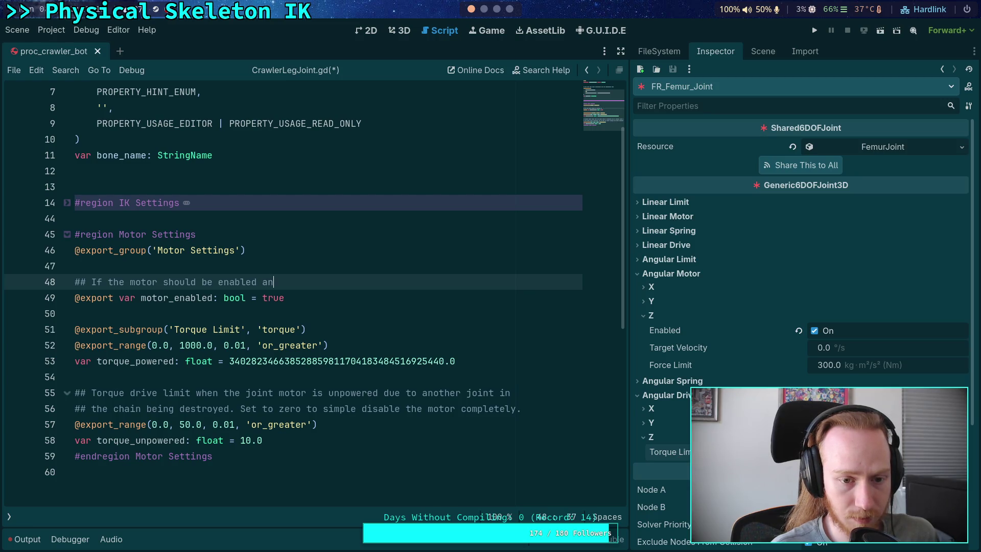
type(" run-time")
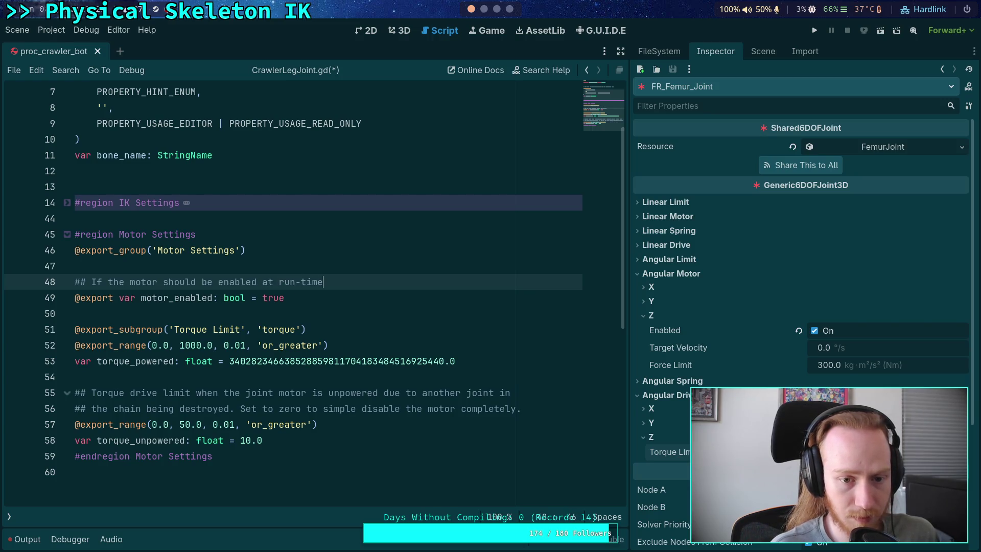
left_click(316, 313)
key("Return")
type("##")
key("BackSpace")
key("BackSpace")
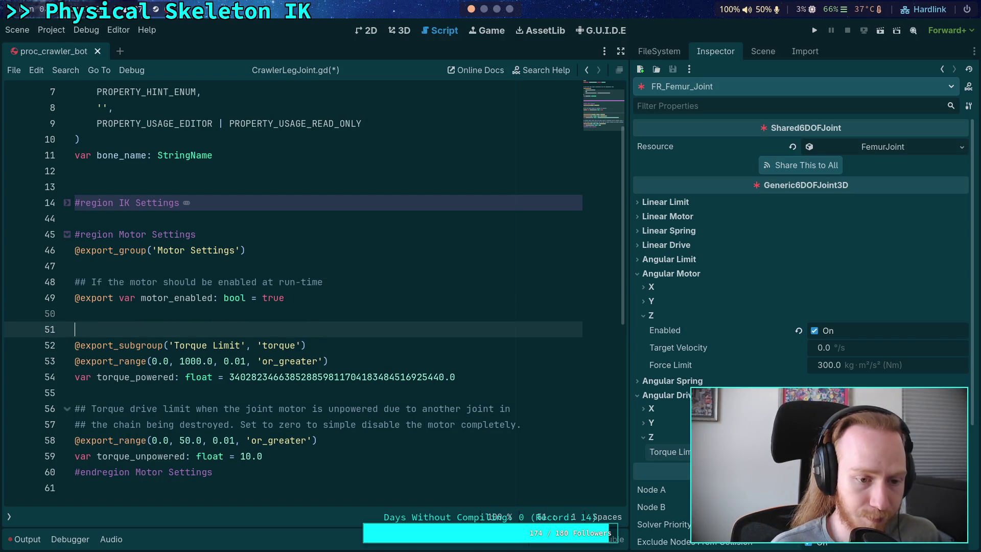
Under the Torque Limit subgroup, add the comment '##Terquedrive limit when the joint is powered'.
key("BackSpace")
key("alt+Down")
key("alt+Up")
key("Down")
key("End")
key("Return")
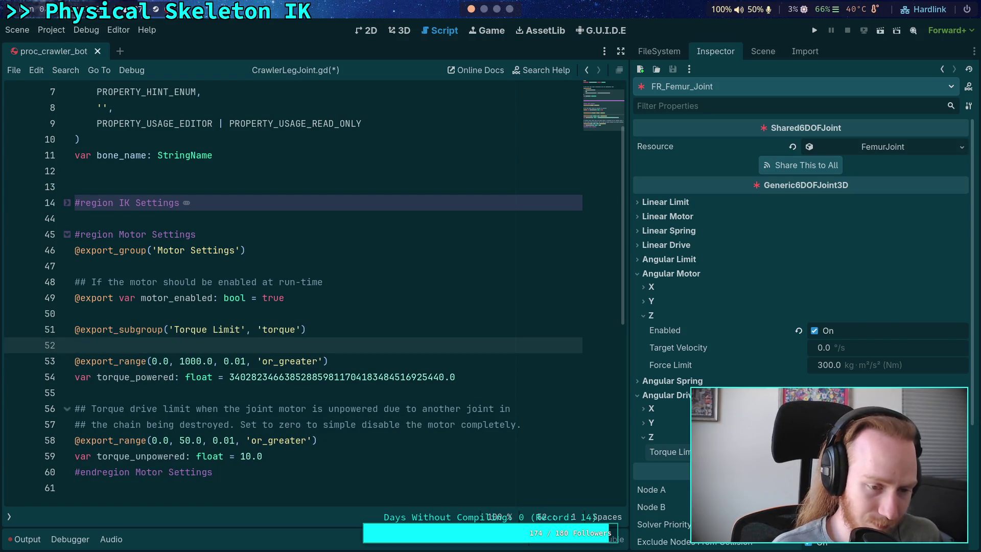
key("Return")
type("##")
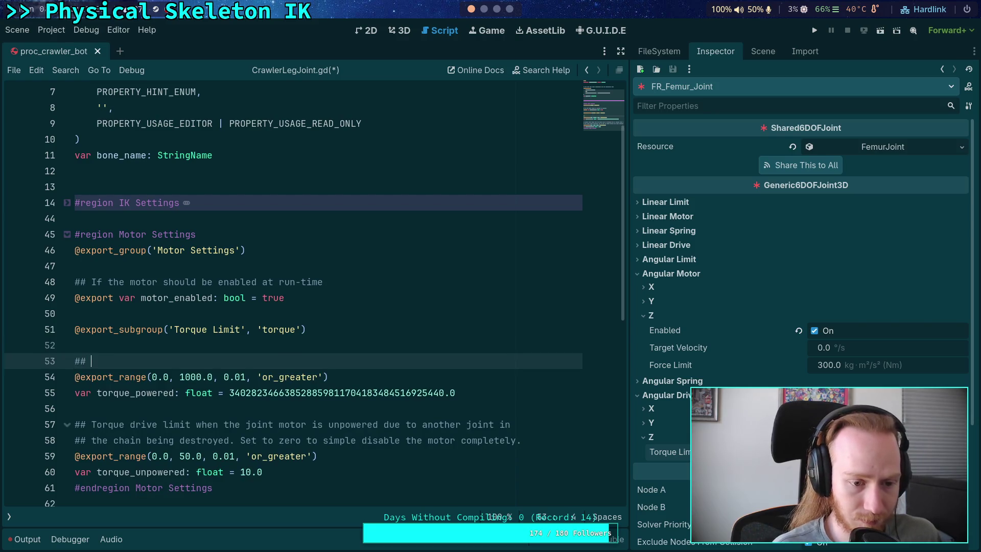
type("Te")
type("rque")
type("drive limit wh")
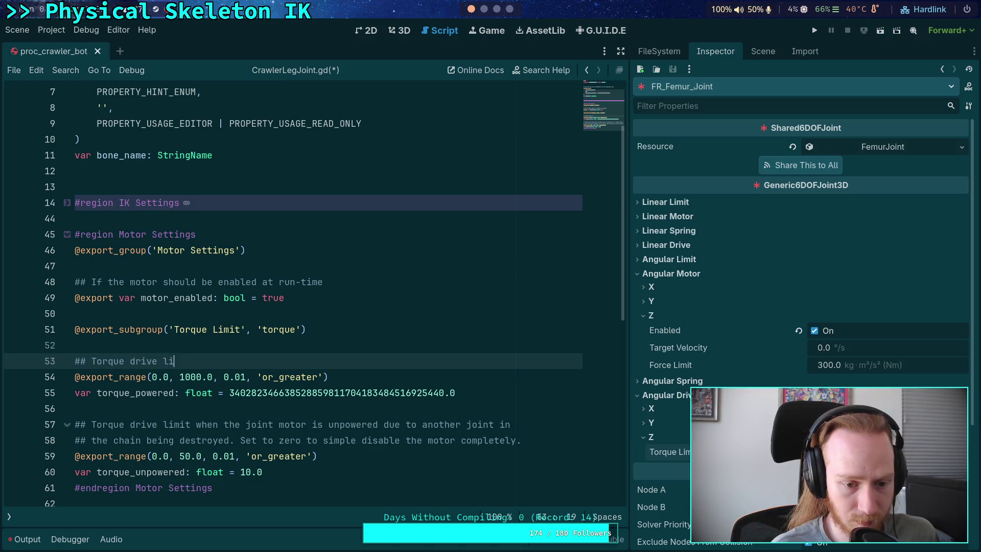
type("en the joint i")
type("s powered")
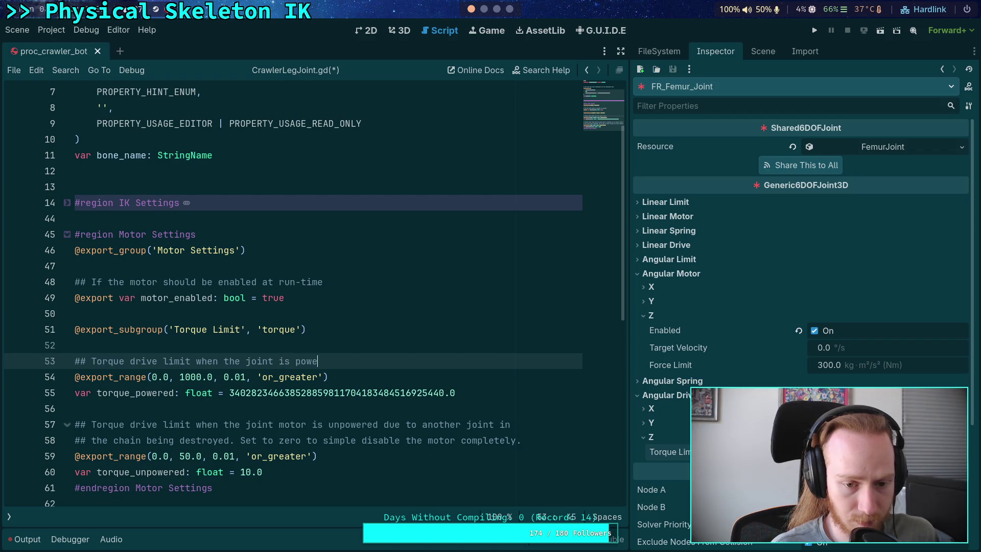
Reword the unpowered torque comment on lines 57-58, removing 'motor' and the duplicated 'the'.
left_click_drag(278, 425, 308, 418)
key("BackSpace")
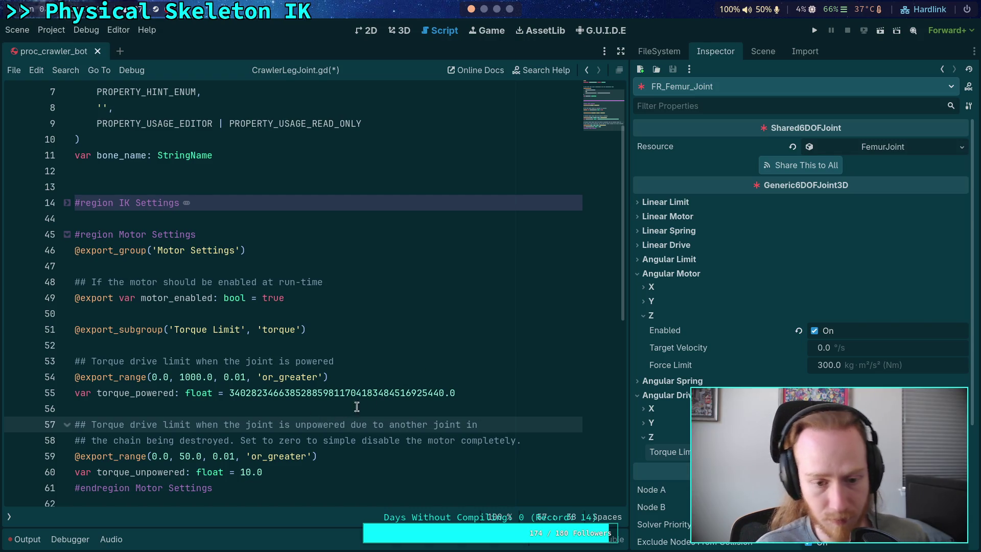
left_click_drag(434, 424, 462, 419)
type("motor")
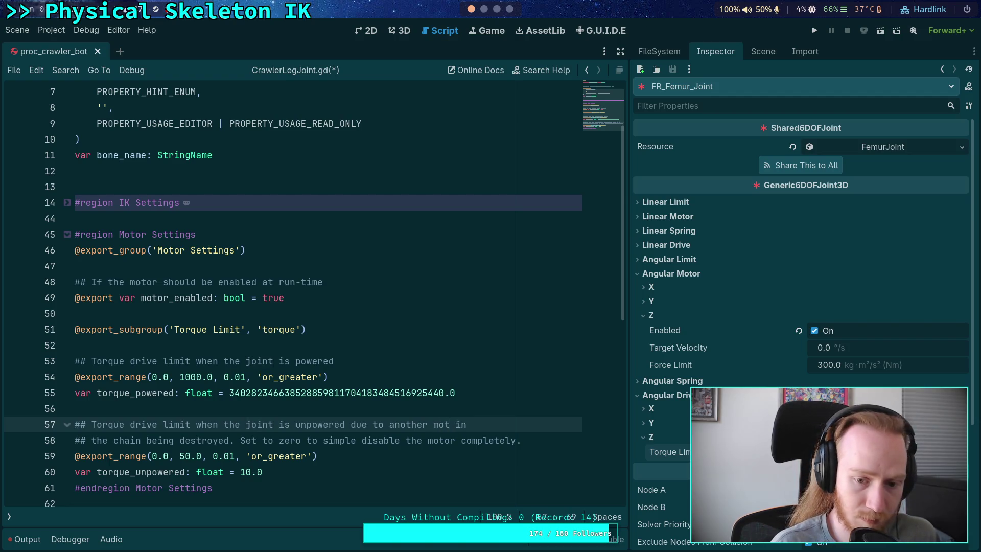
left_click(94, 440)
left_click(496, 416)
double_click(449, 425)
type("joint")
left_click(524, 419)
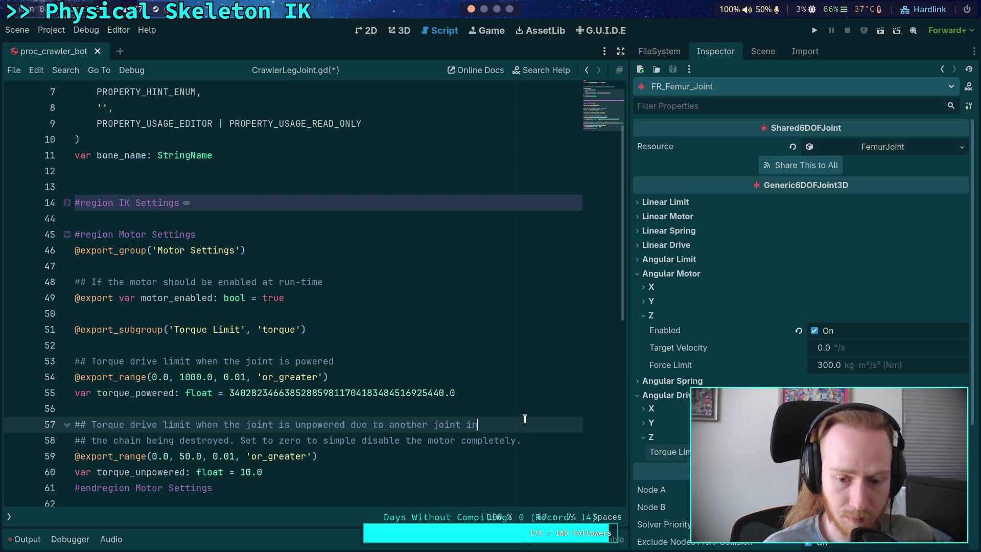
type("the")
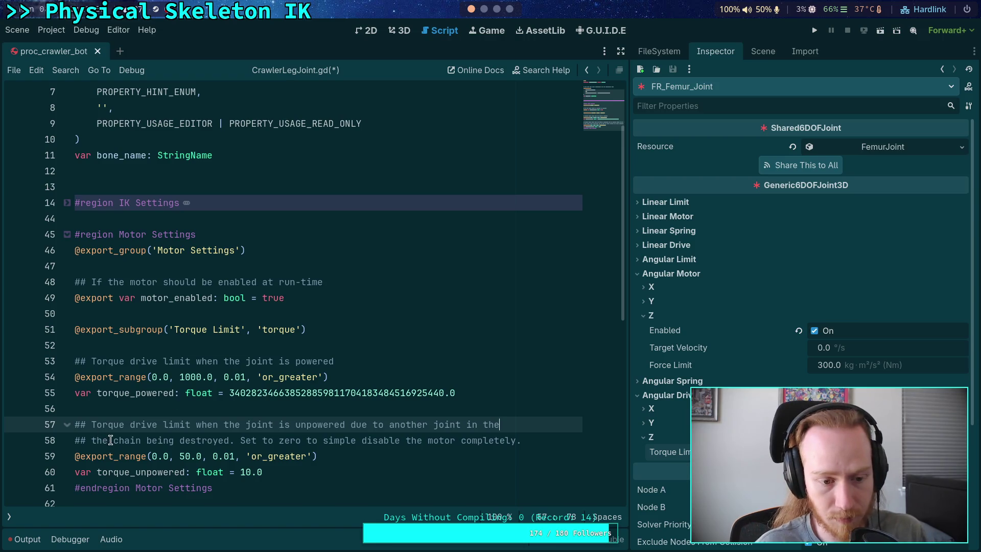
double_click(97, 440)
key("Delete")
key("Delete")
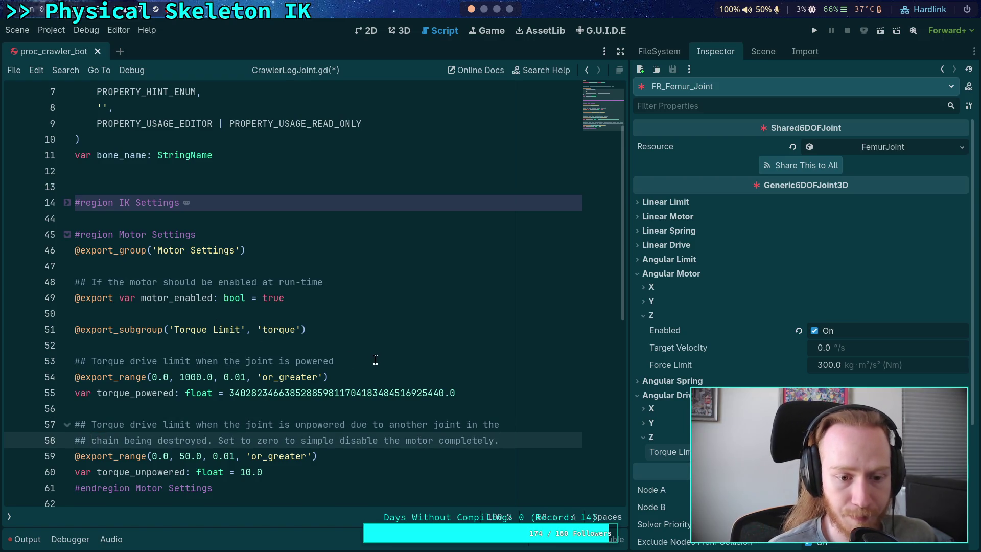
End the powered comment with '. Set to zero to simply disable the motor.', fixing 'simply' on line 58.
left_click(376, 360)
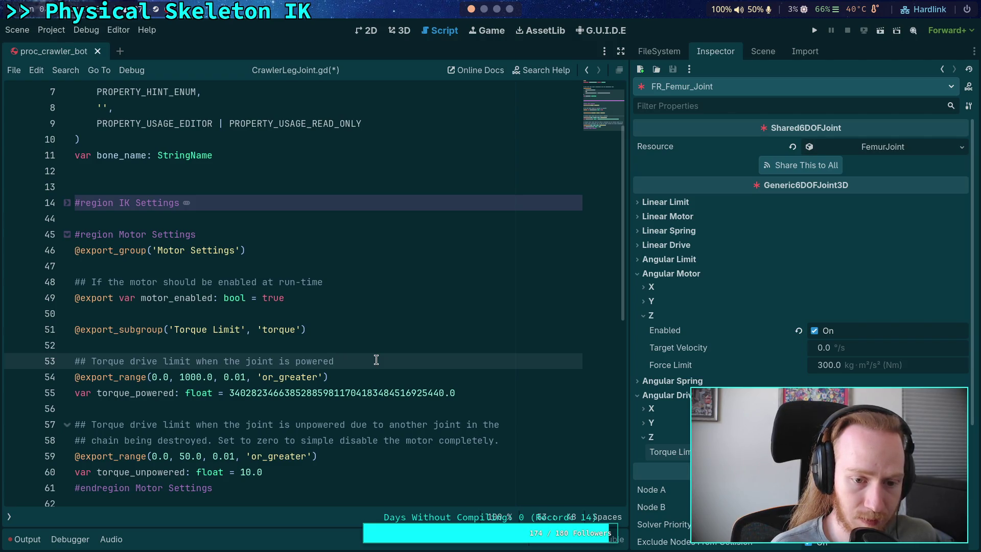
type(". ")
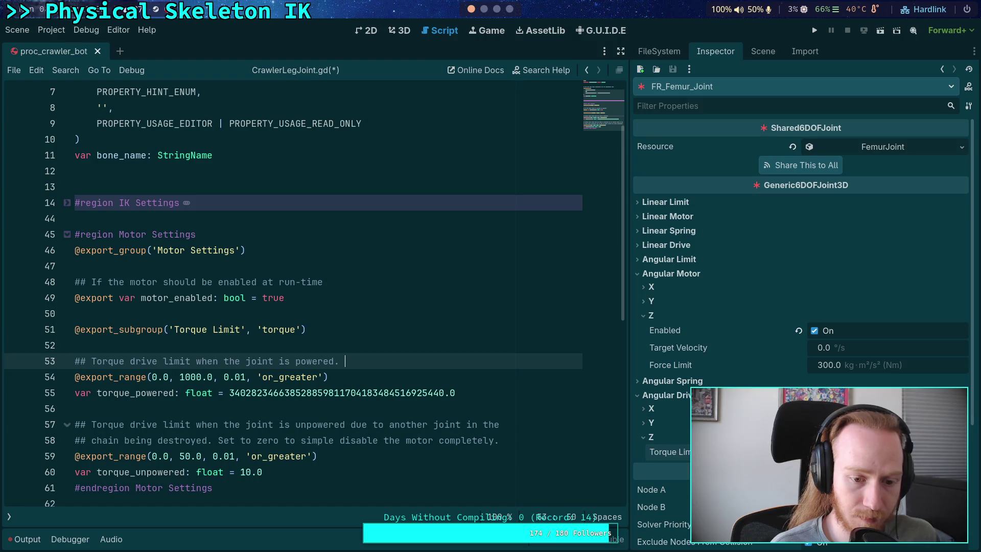
type("Set to z")
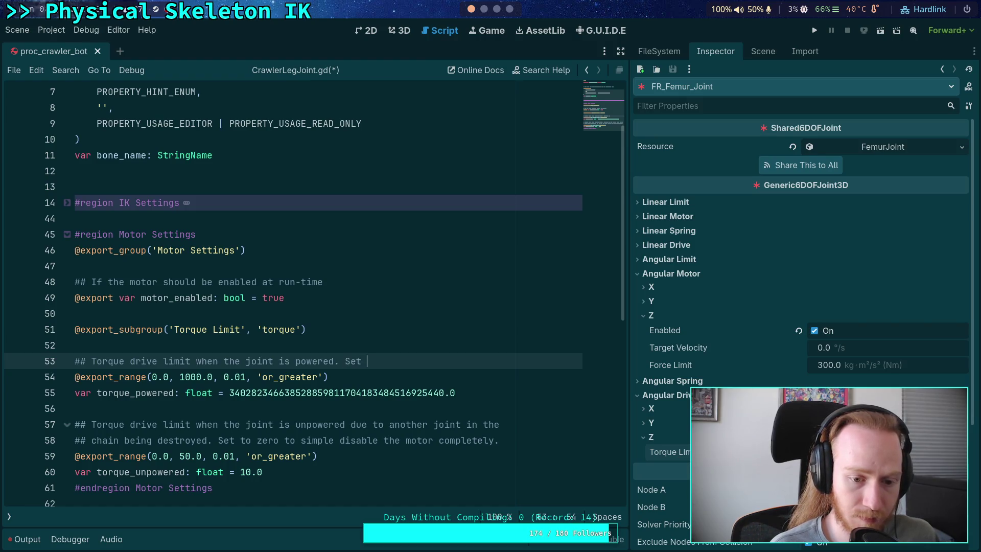
type("ero te")
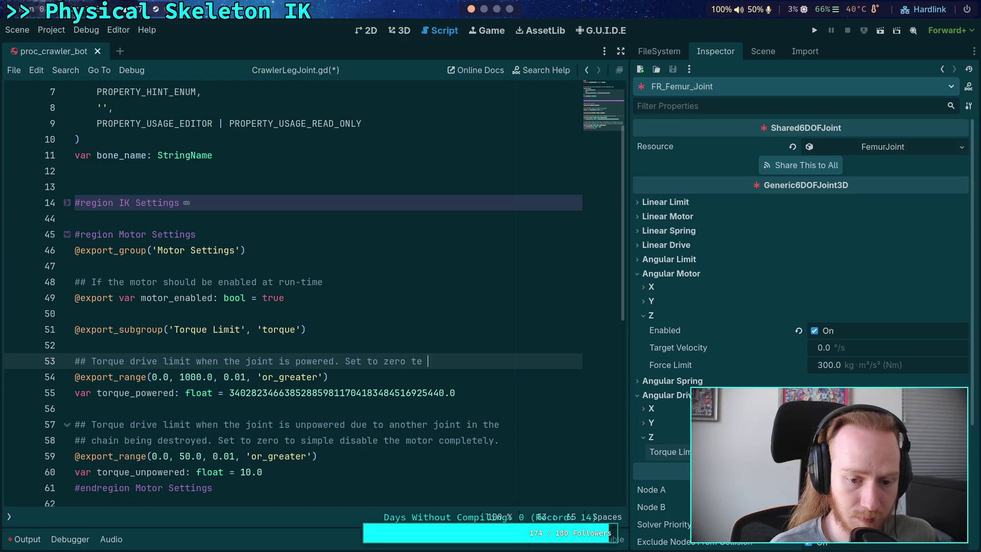
left_click(334, 441)
key("BackSpace")
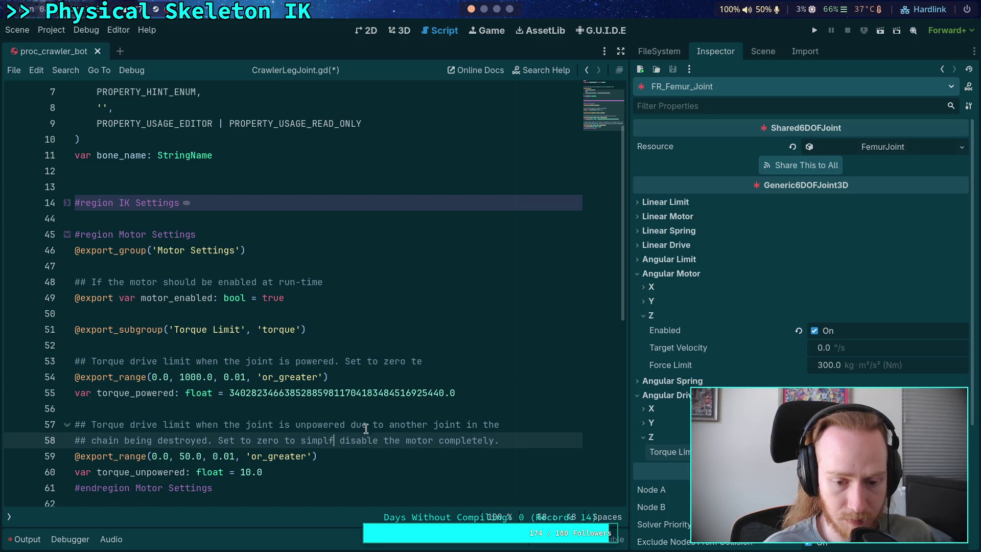
type("y")
left_click(485, 361)
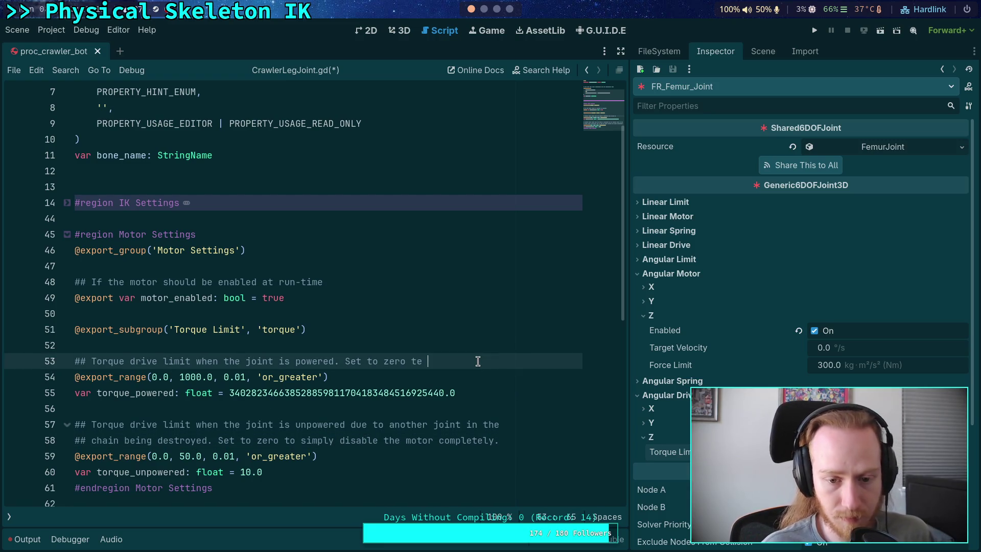
key("BackSpace")
type("o simpl")
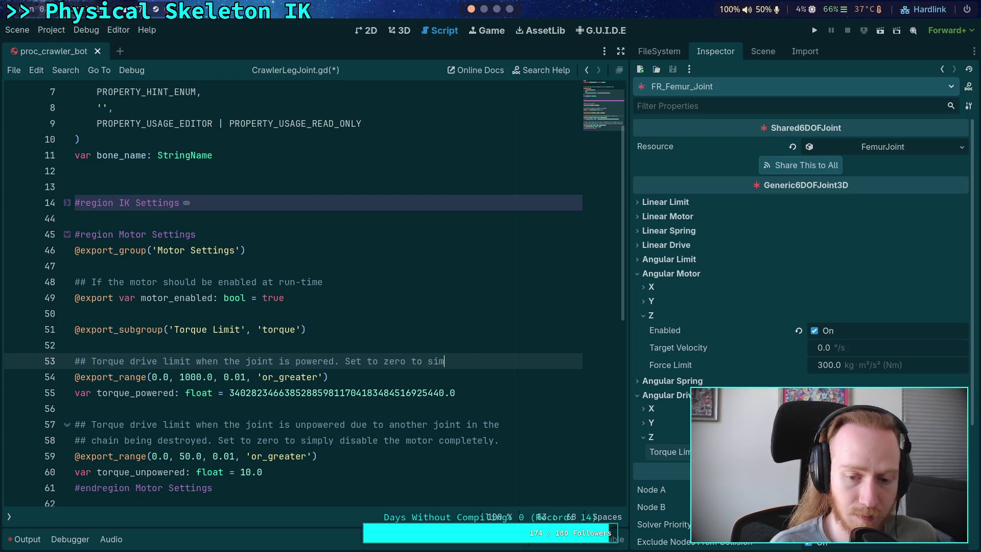
type("y disable")
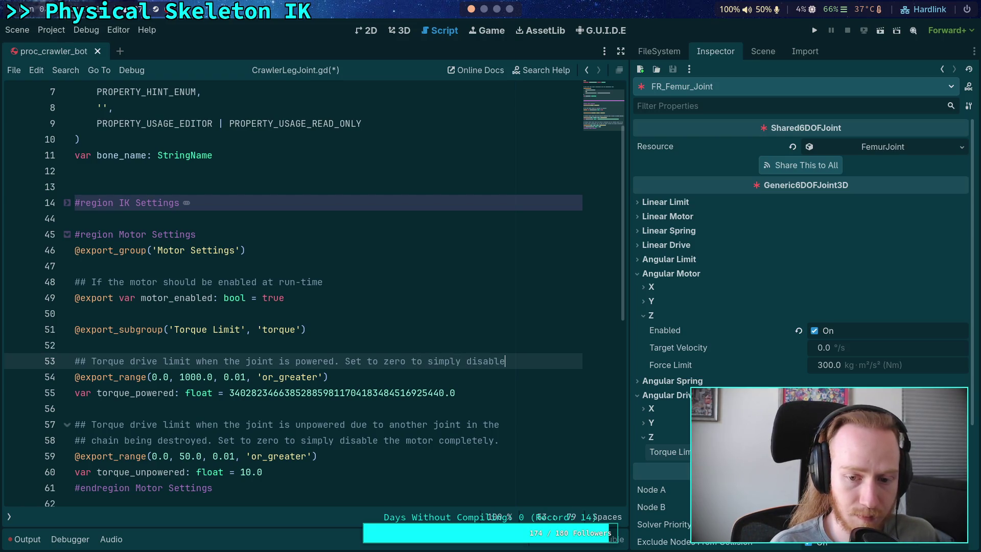
key("Return")
type("## the motor")
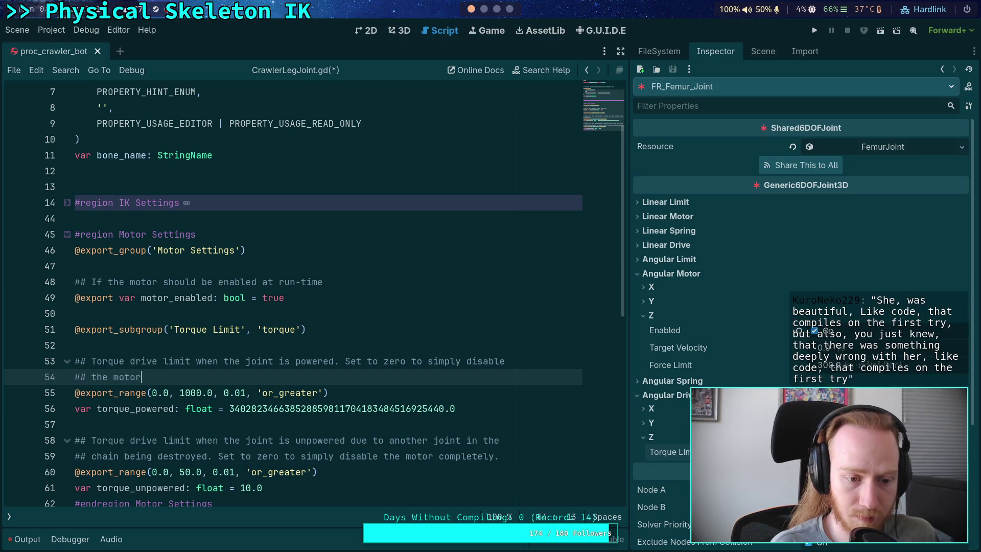
type(".")
Delete 'completely' from the unpowered comment and save.
left_click_drag(433, 456, 497, 456)
key("BackSpace")
key("ctrl+s")
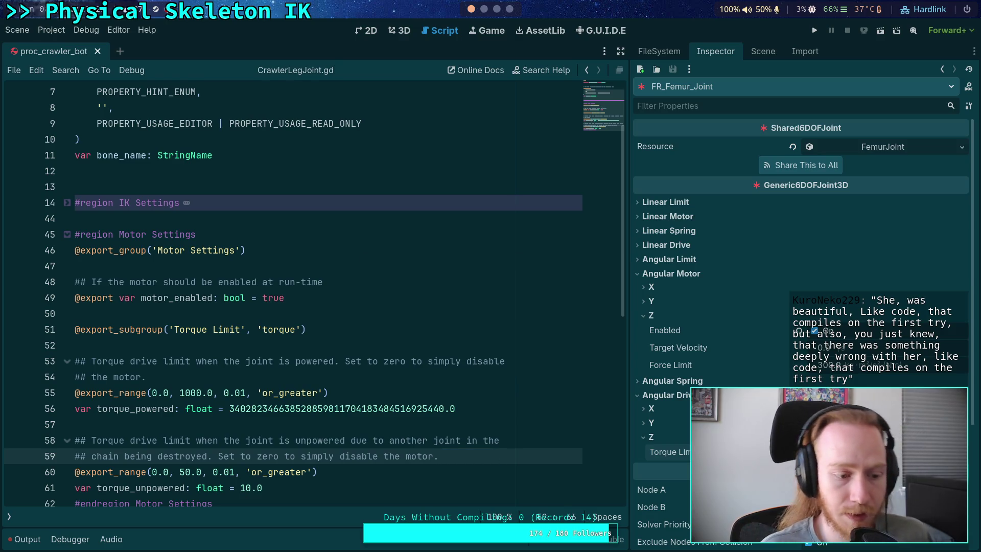
Rearrange blank lines so the Torque Limit subgroup sits directly above torque_powered's comment, then save.
left_click(468, 395)
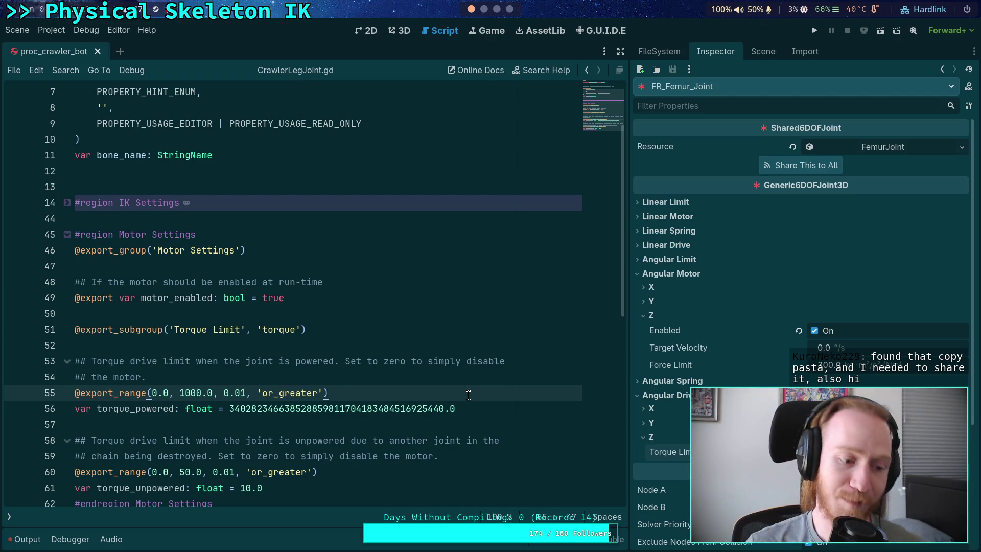
left_click(435, 409)
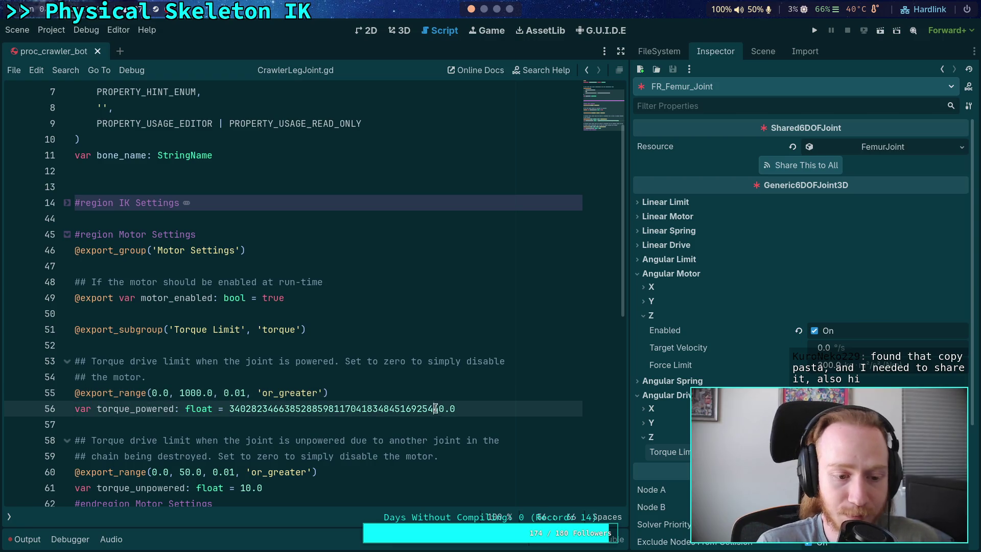
scroll(434, 409, "down", 1)
left_click(374, 379)
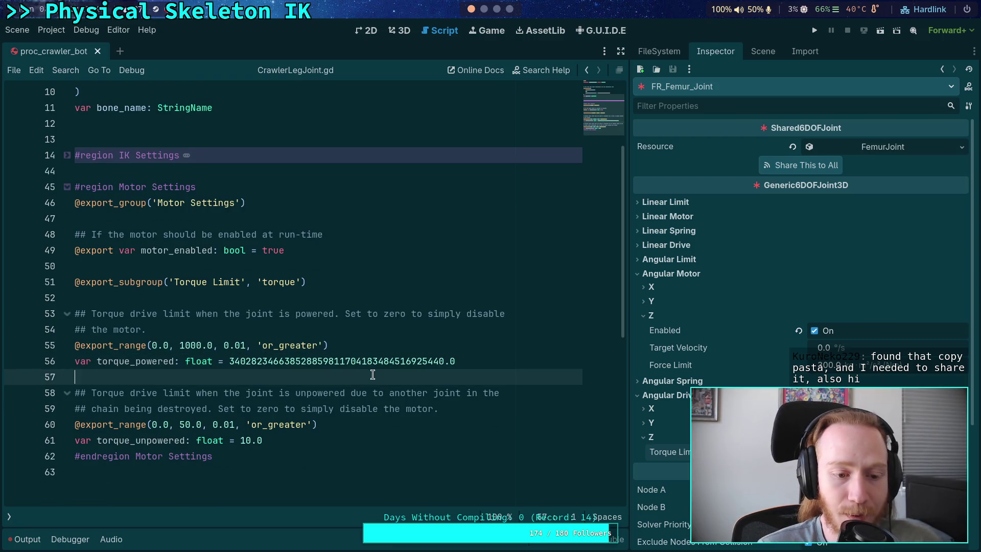
left_click(372, 287)
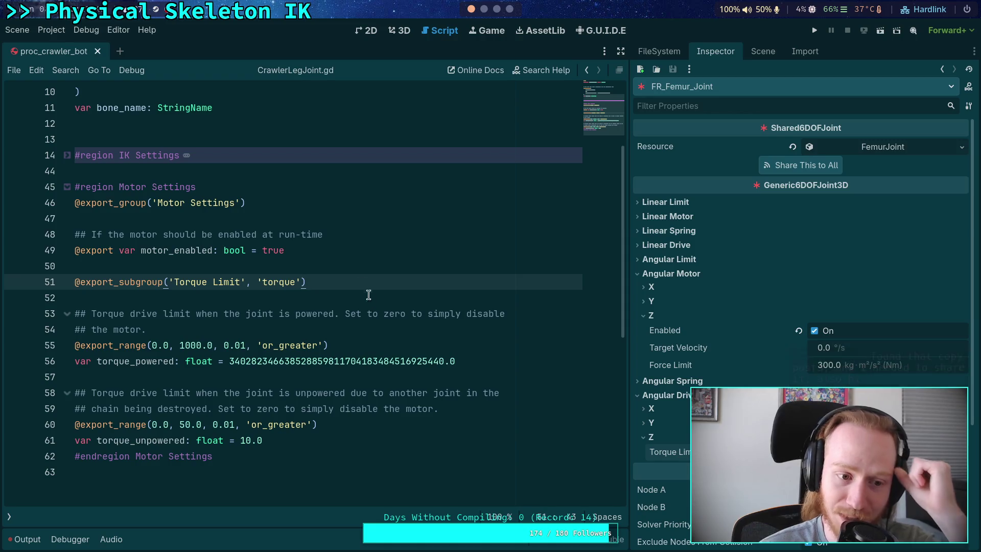
left_click(359, 264)
key("Return")
key("Down")
key("Down")
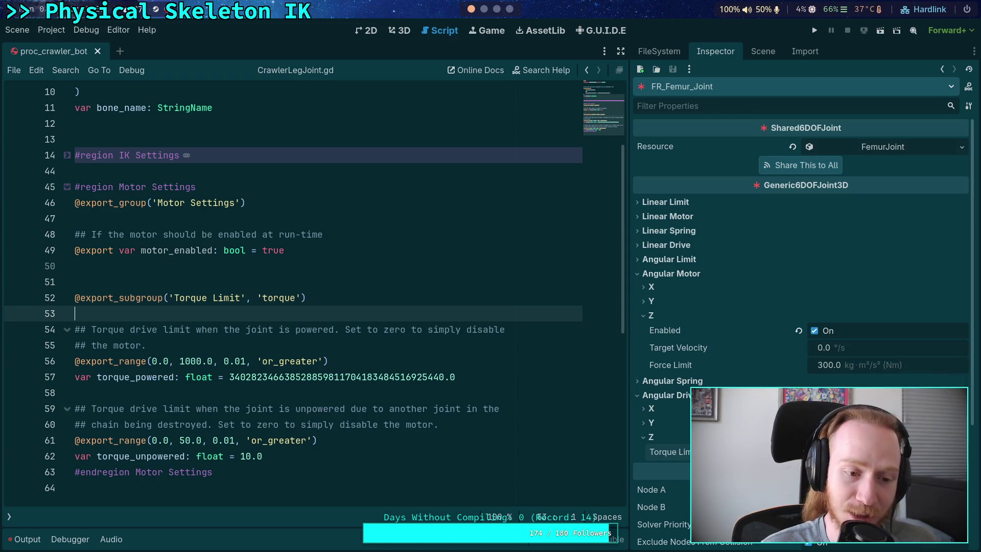
key("BackSpace")
key("ctrl+s")
key("Home")
key("BackSpace")
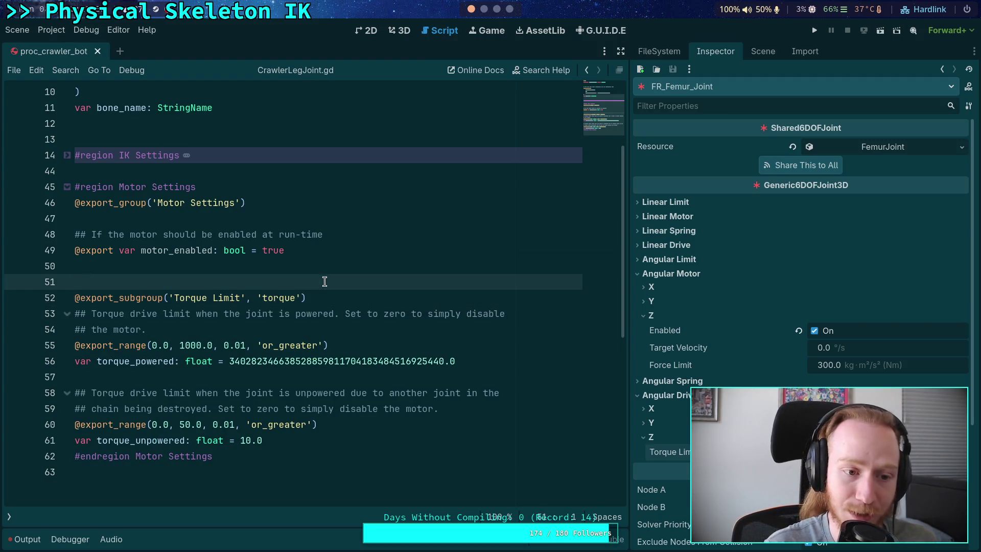
key("Up")
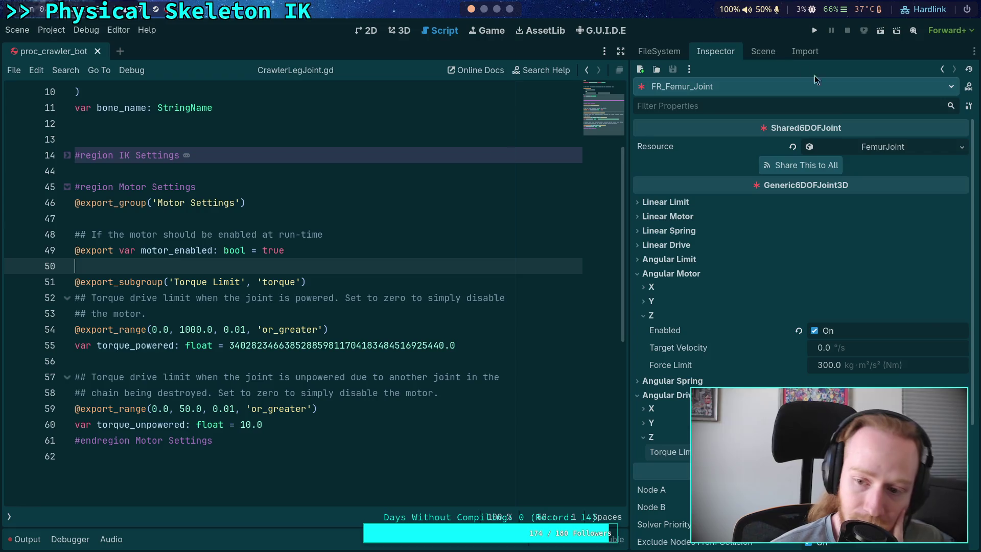
Select CrawlerBot and expand Joint List > FemurJoint in the Inspector.
left_click(763, 51)
scroll(720, 327, "up", 5)
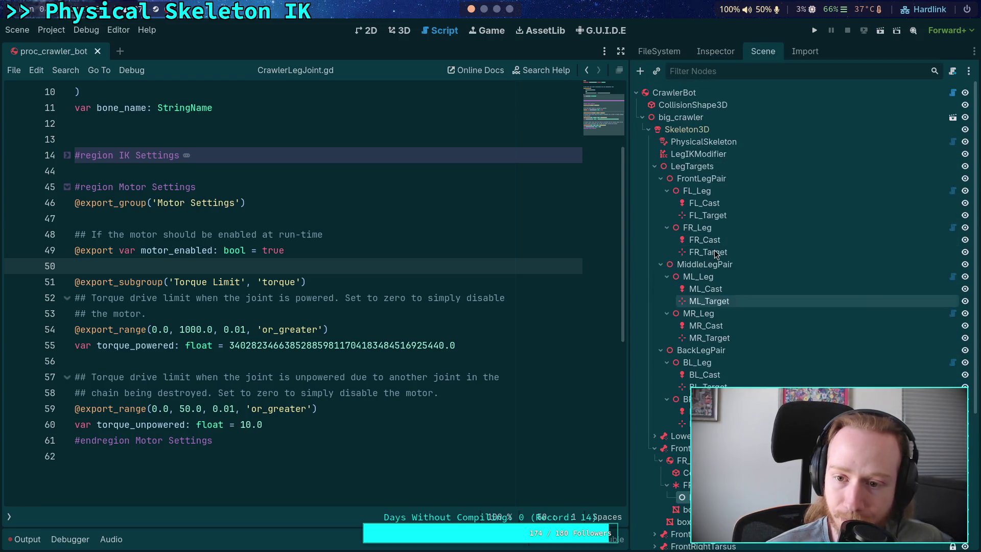
left_click(711, 154)
left_click(674, 92)
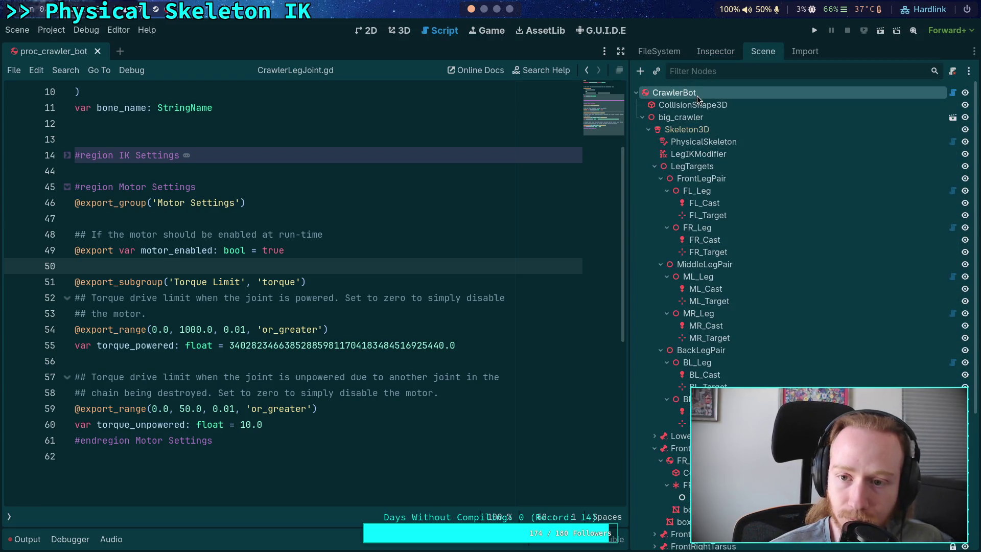
left_click(716, 51)
left_click(869, 194)
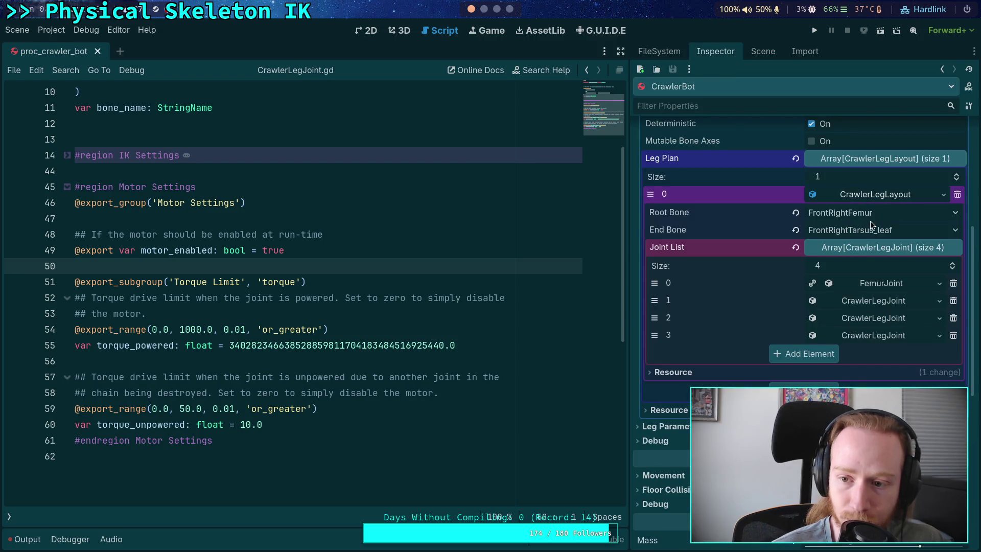
left_click(868, 282)
left_click(835, 317)
Revert FemurJoint's Powered and Unpowered torque limits under Motor Settings to their defaults.
scroll(835, 321, "down", 5)
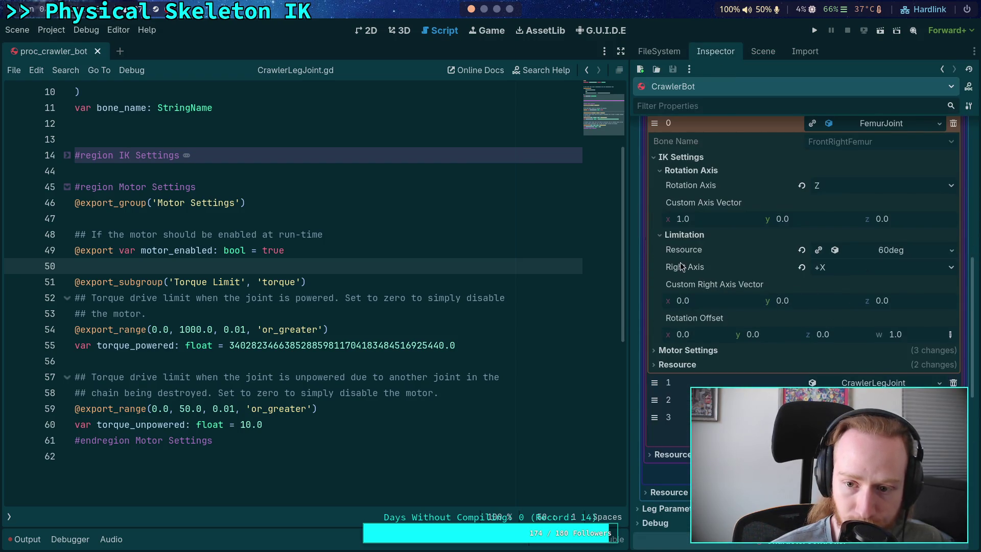
left_click(695, 158)
left_click(695, 158)
left_click(692, 171)
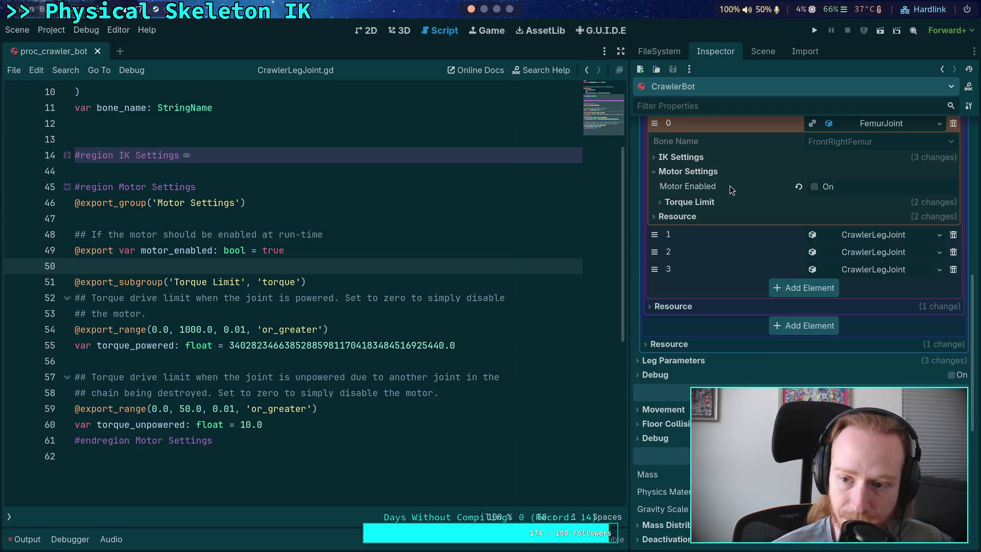
left_click(802, 217)
left_click(802, 235)
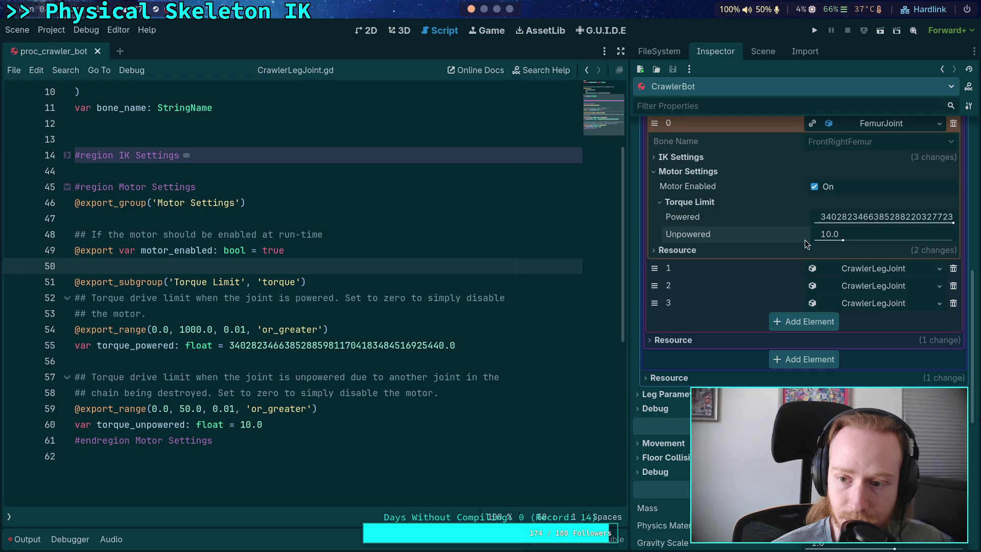
left_click(313, 407)
type(", '")
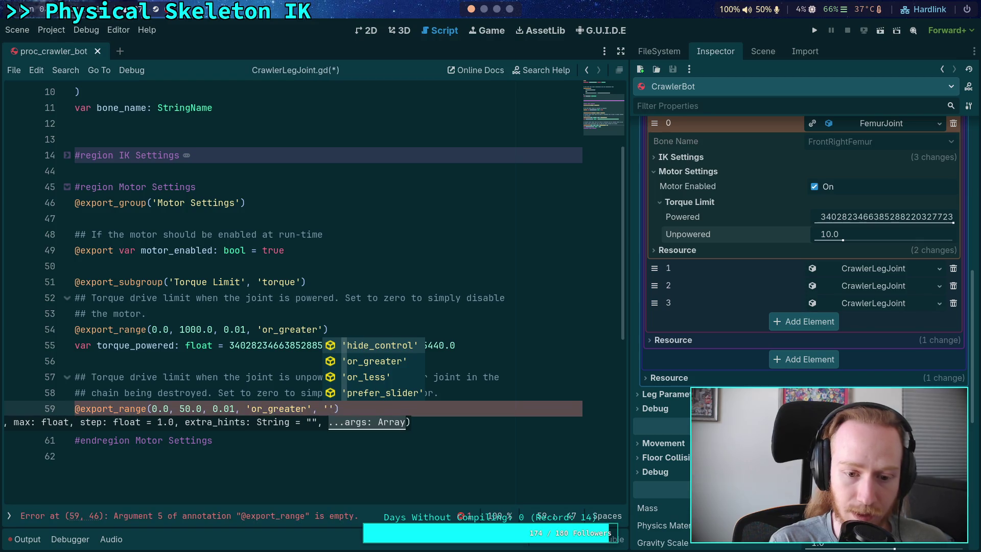
key("Return")
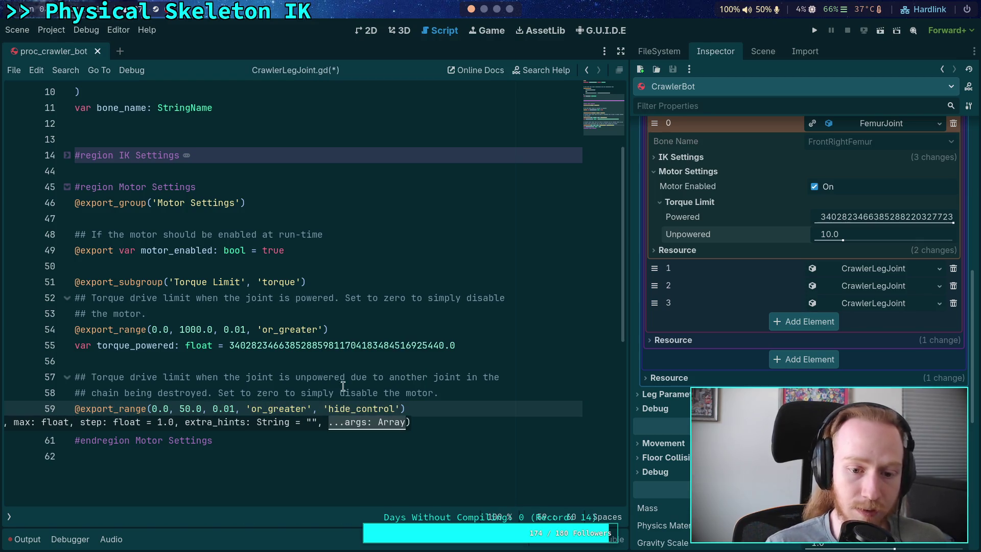
left_click(321, 330)
type(", '")
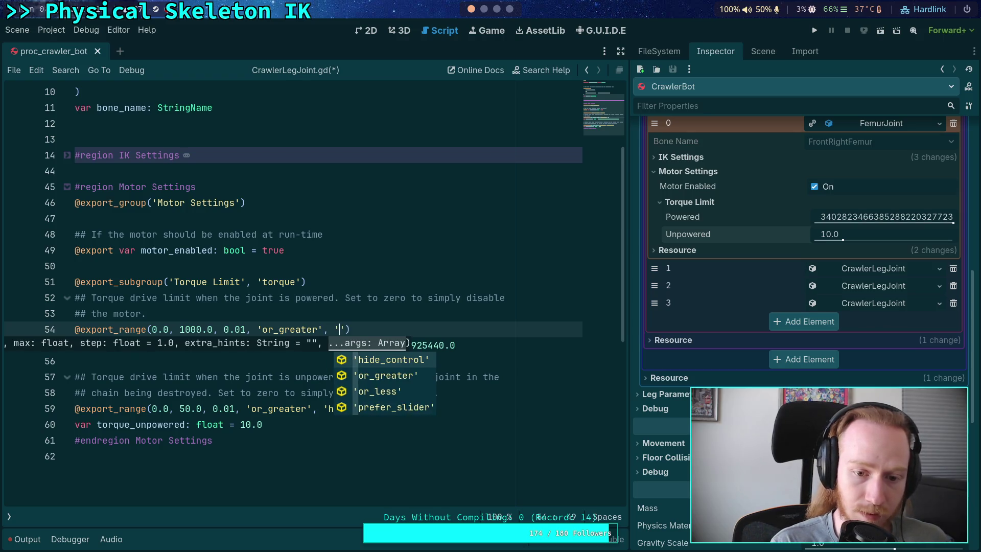
key("Return")
key("ctrl+s")
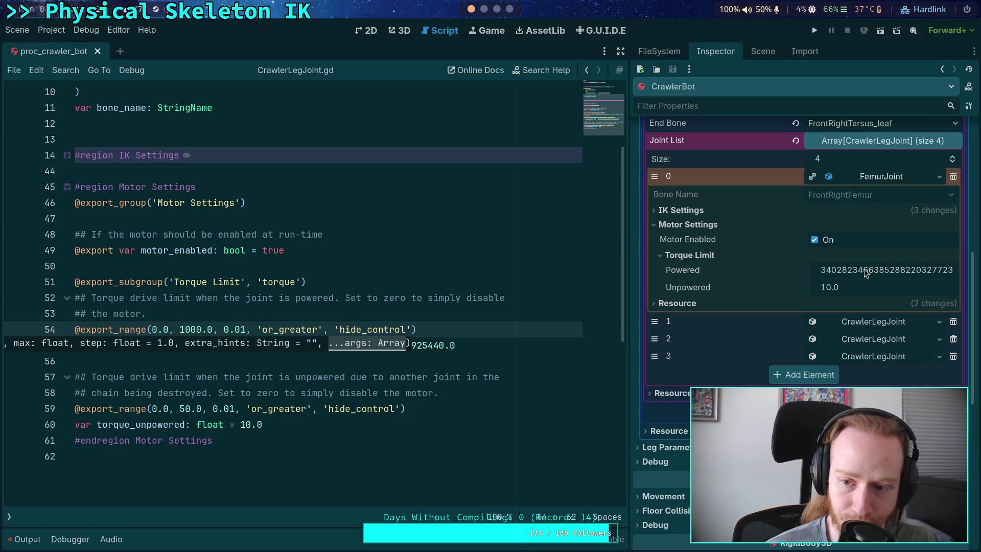
left_click(410, 329)
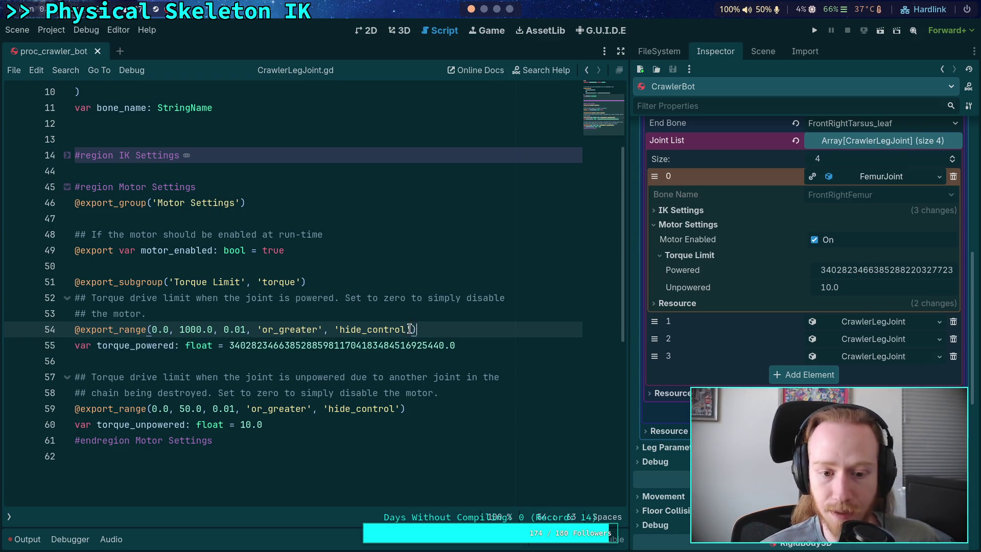
type(", ")
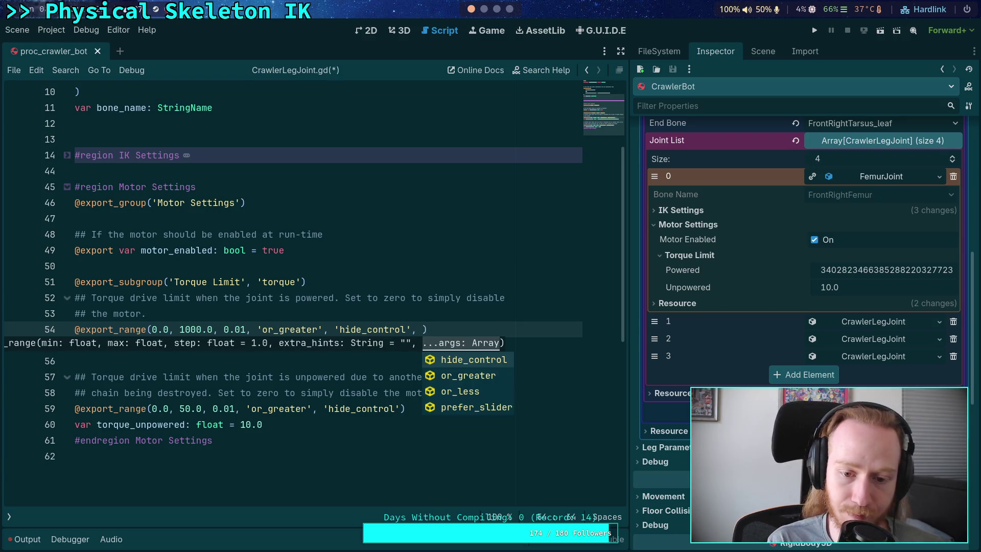
type("'suffix'")
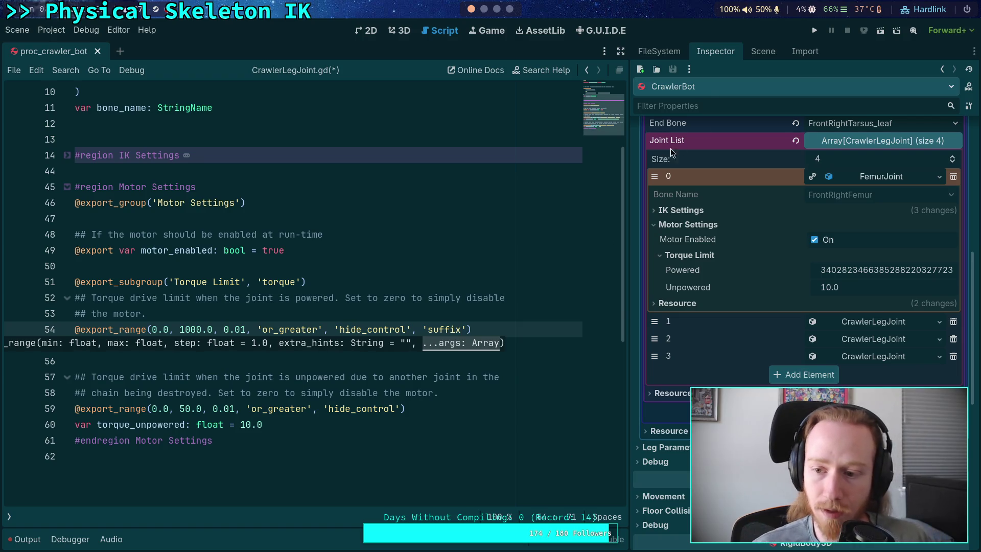
left_click(762, 52)
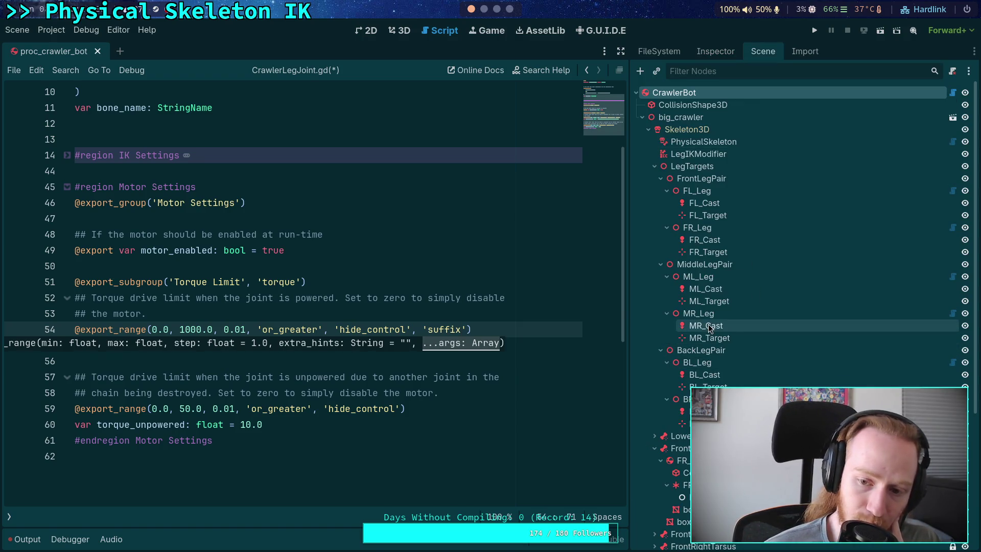
left_click(485, 9)
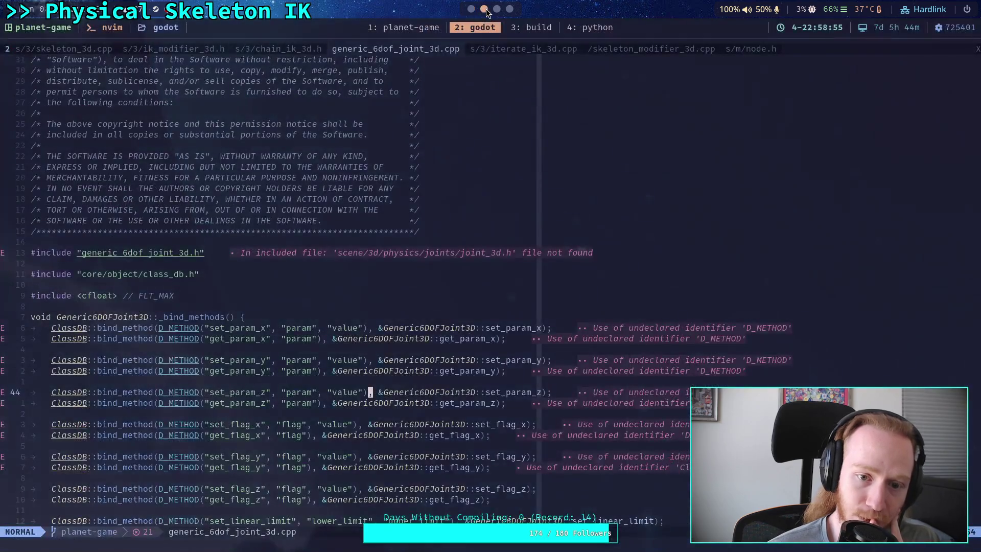
Copy the 'kg⋅m²/s² (Nm)' suffix from line 186's Angular Drive torque_limit property in generic_6dof_joint_3d.cpp.
scroll(440, 252, "down", 7)
scroll(441, 252, "down", 5)
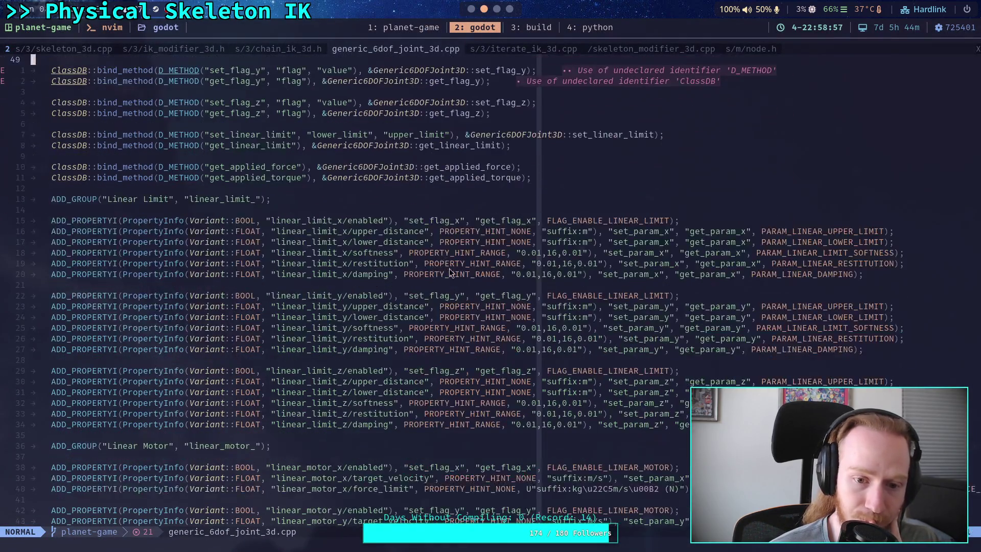
scroll(641, 327, "down", 5)
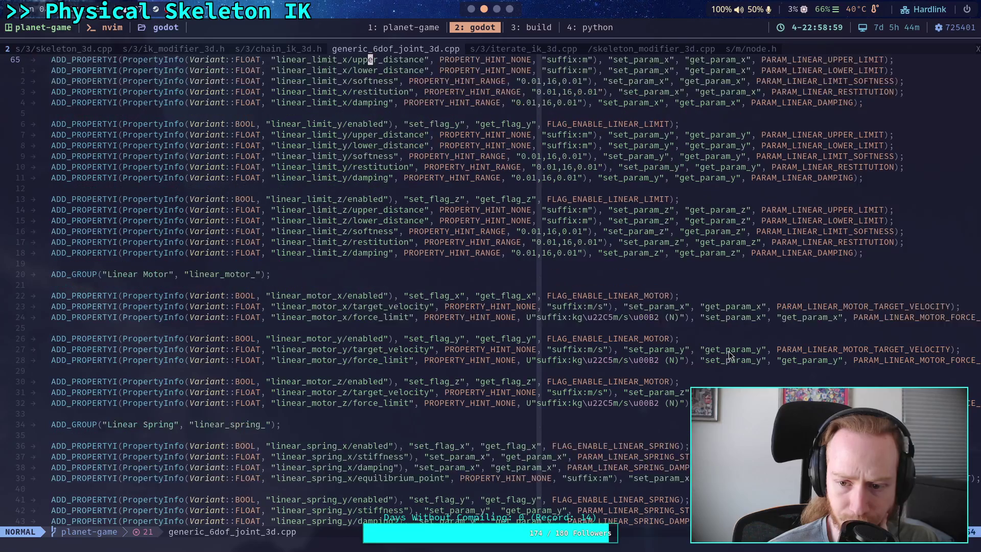
scroll(677, 351, "down", 20)
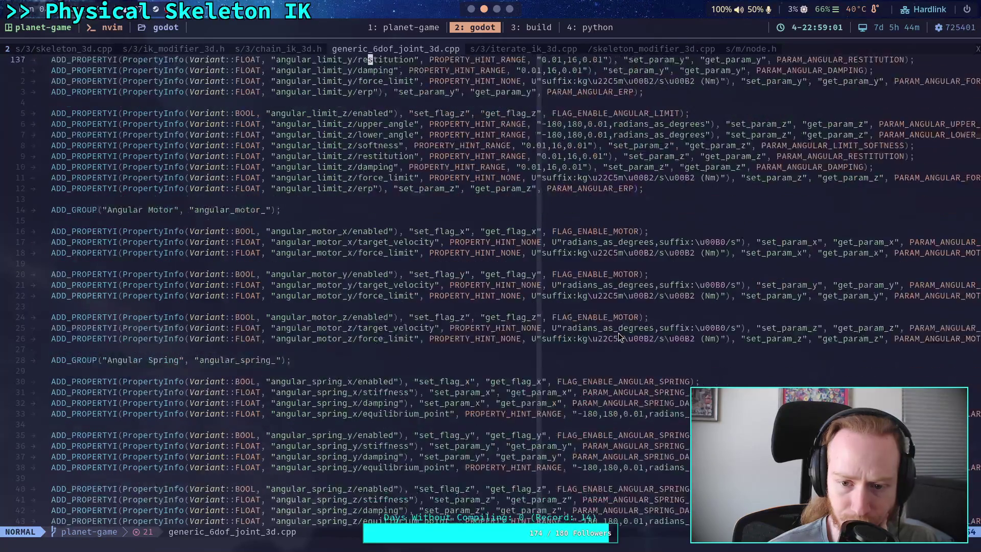
scroll(620, 333, "down", 7)
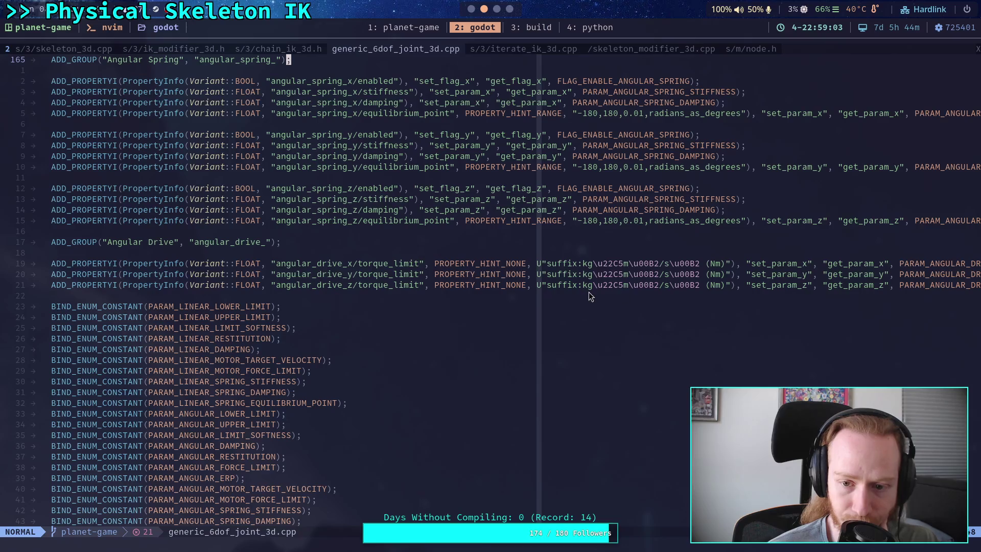
left_click_drag(583, 286, 698, 288)
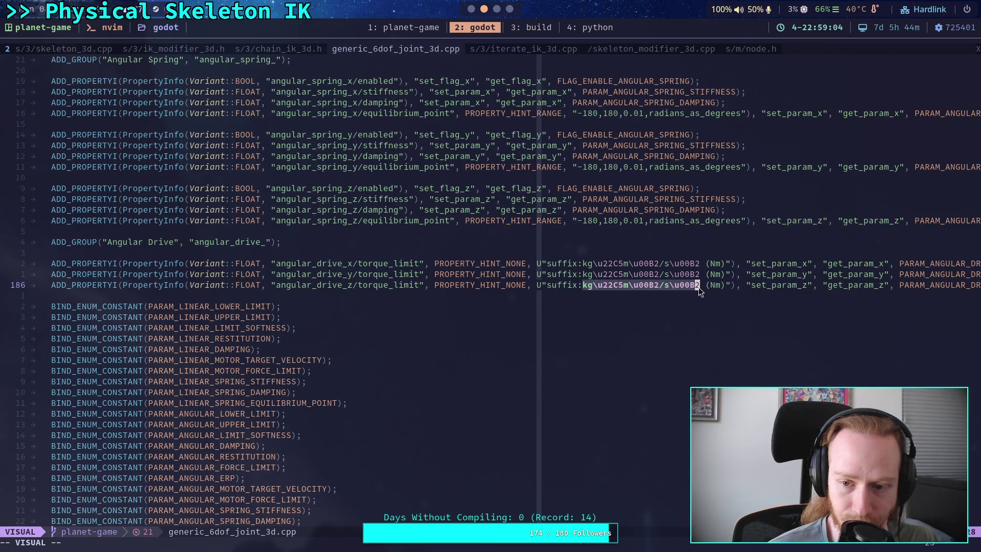
left_click_drag(726, 286, 725, 287)
right_click(725, 286)
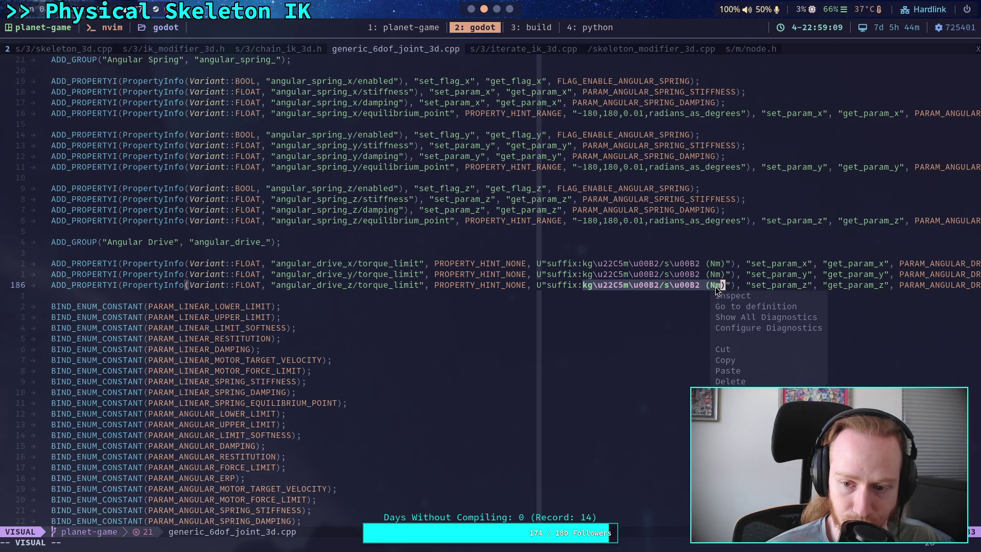
left_click(736, 361)
left_click(471, 9)
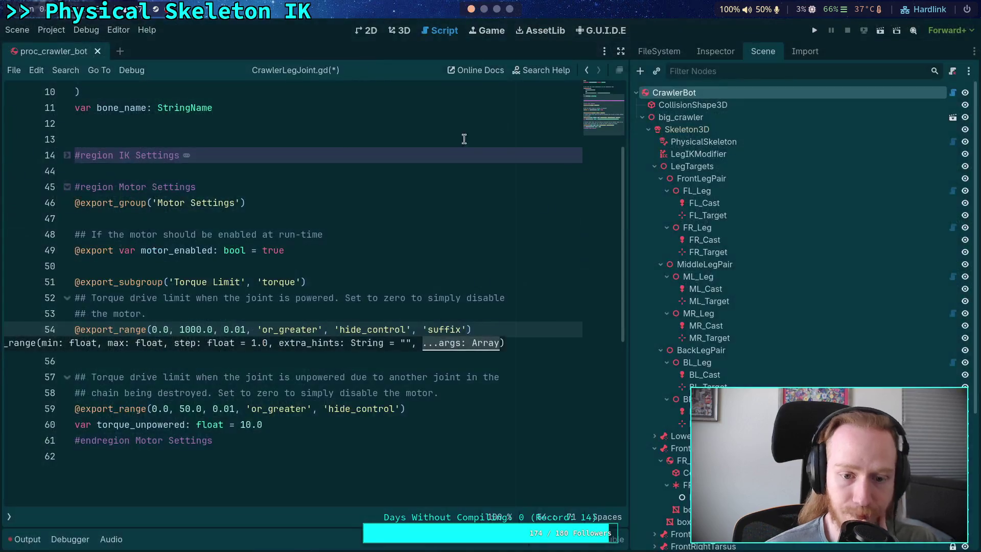
Paste the kg⋅m²/s² (Nm) suffix hint into the line 54 and line 59 export ranges and save.
left_click(460, 328)
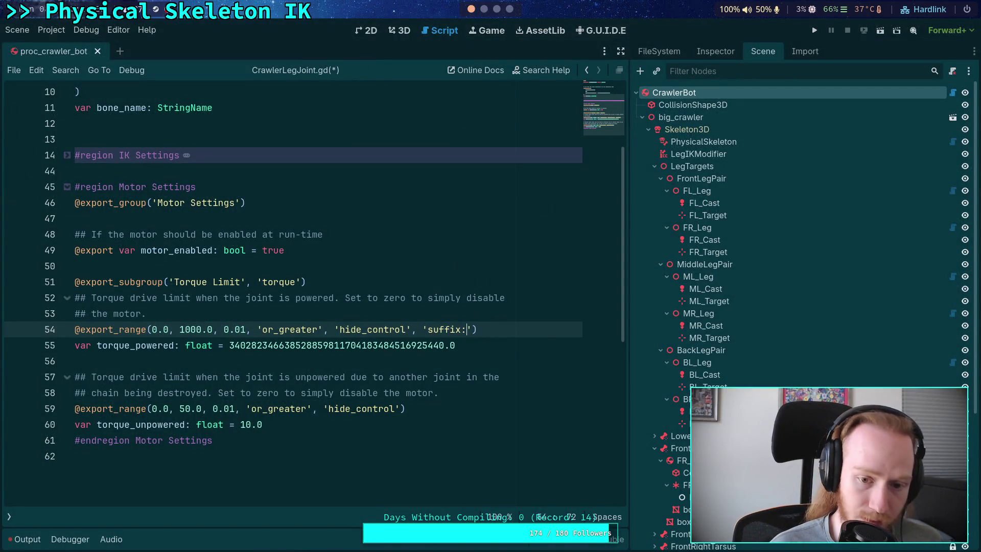
key("ctrl+v")
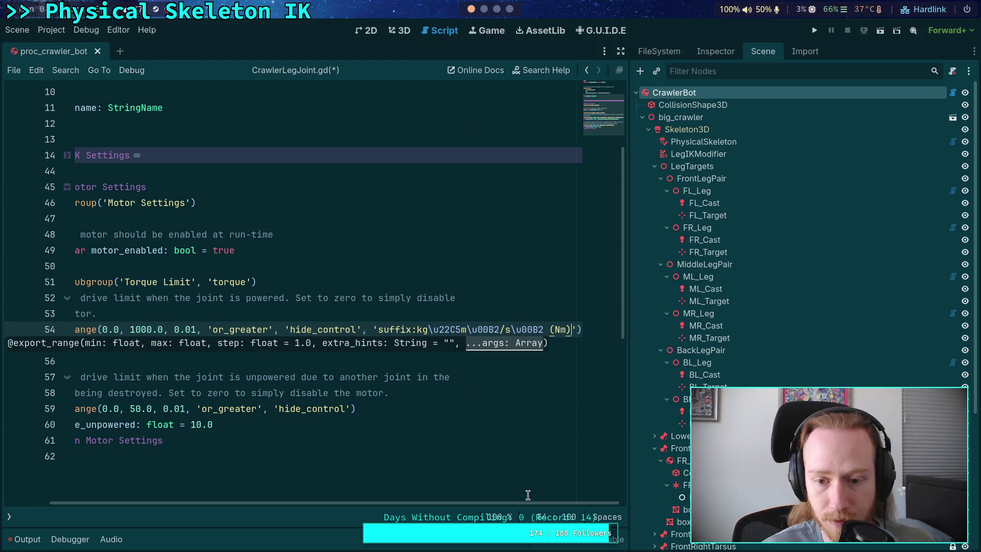
left_click(352, 407)
left_click_drag(363, 328, 577, 328)
right_click(376, 329)
left_click(382, 397)
left_click(353, 409)
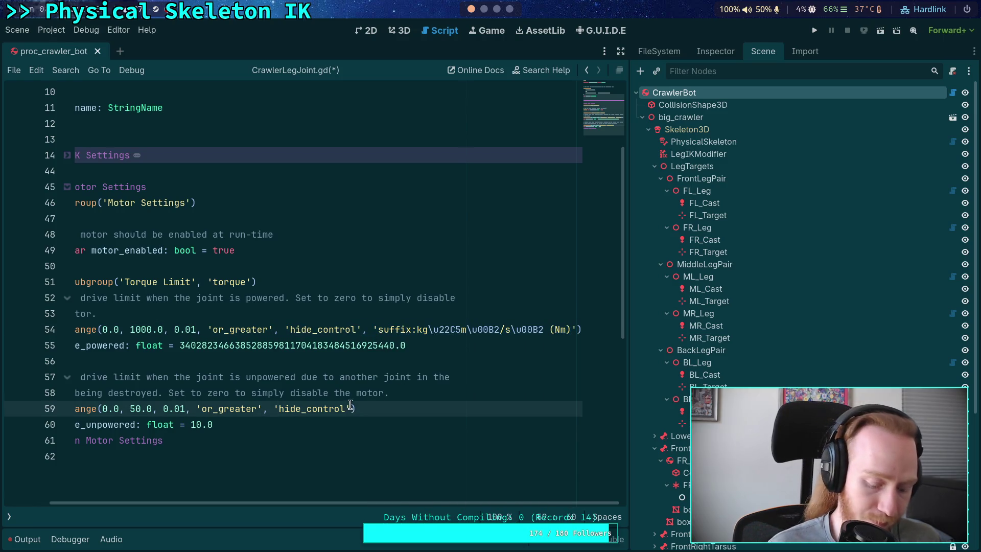
key("ctrl+v")
key("ctrl+s")
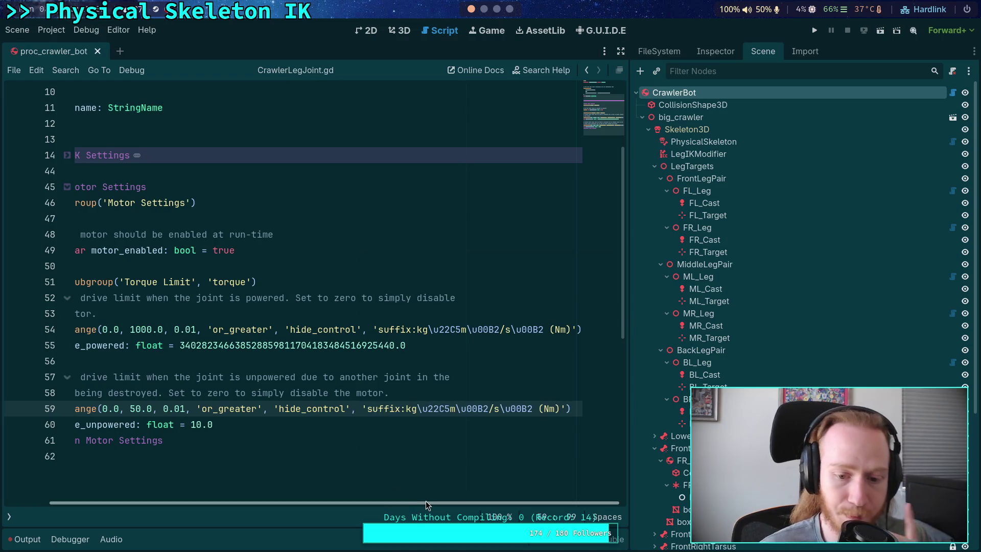
Check FemurJoint's Motor Settings in CrawlerBot's Inspector for the new torque suffix.
left_click(715, 52)
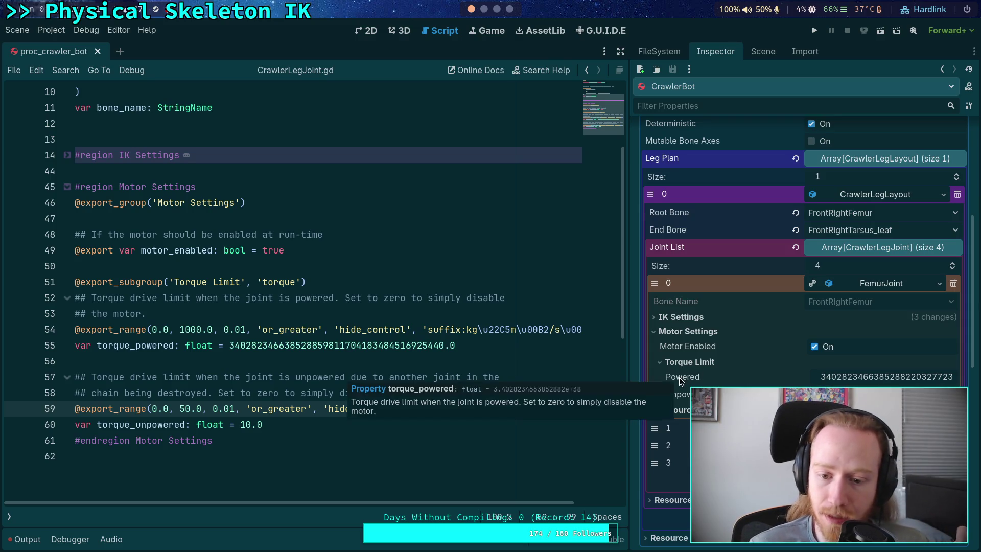
mouse_move(680, 394)
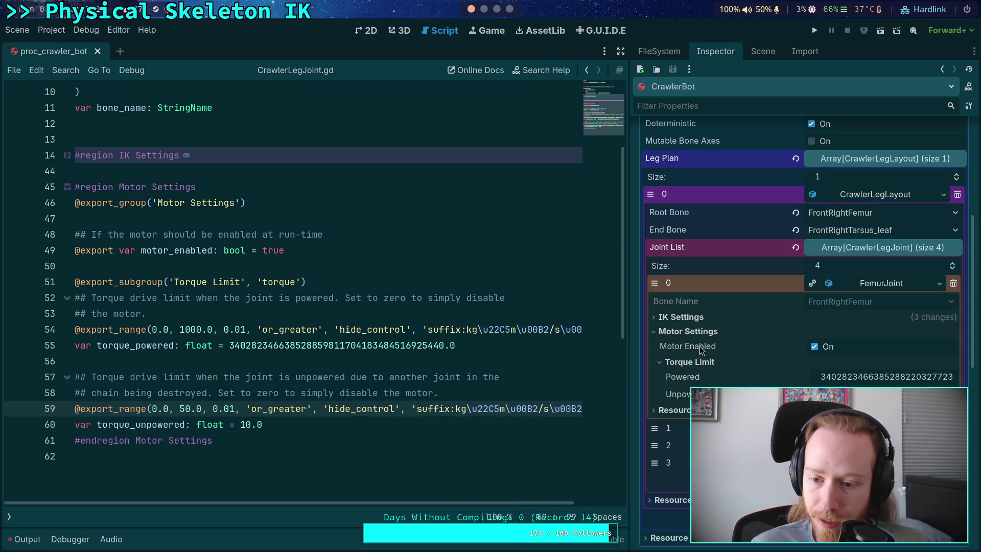
left_click(685, 331)
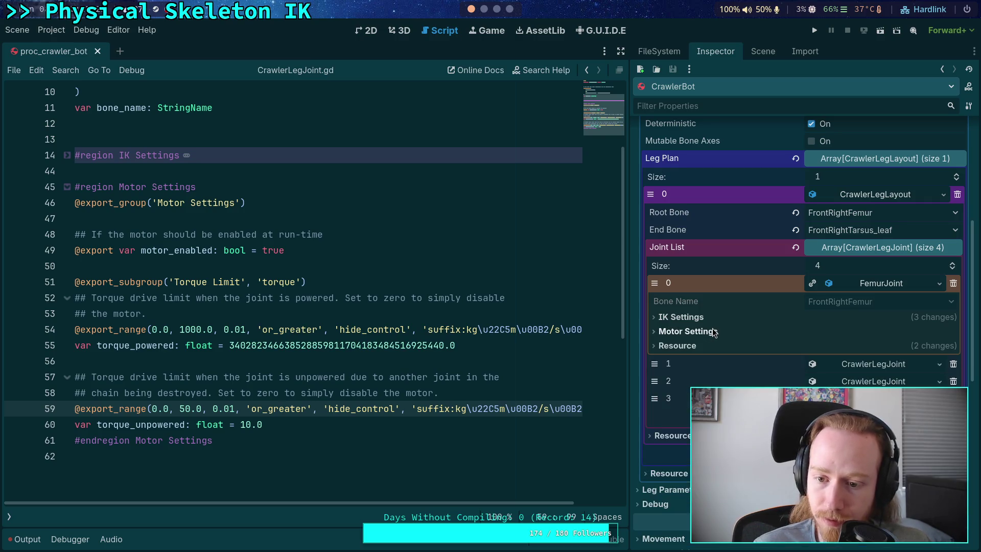
left_click(685, 332)
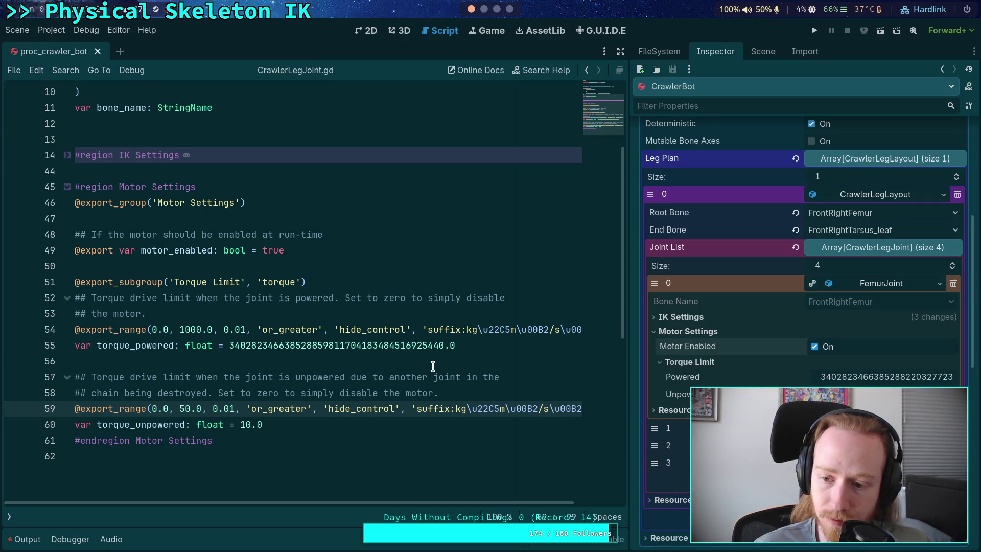
left_click(940, 283)
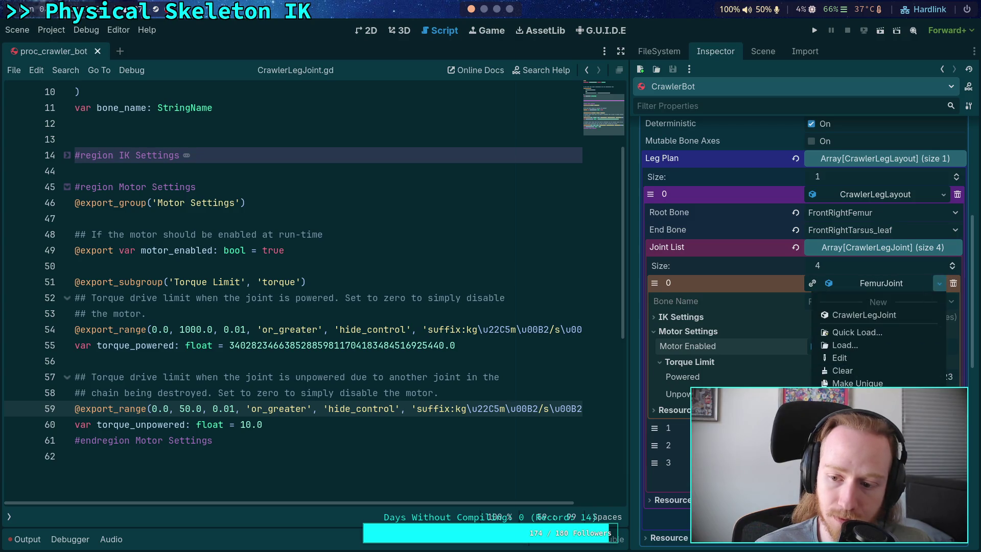
left_click(312, 341)
left_click(749, 52)
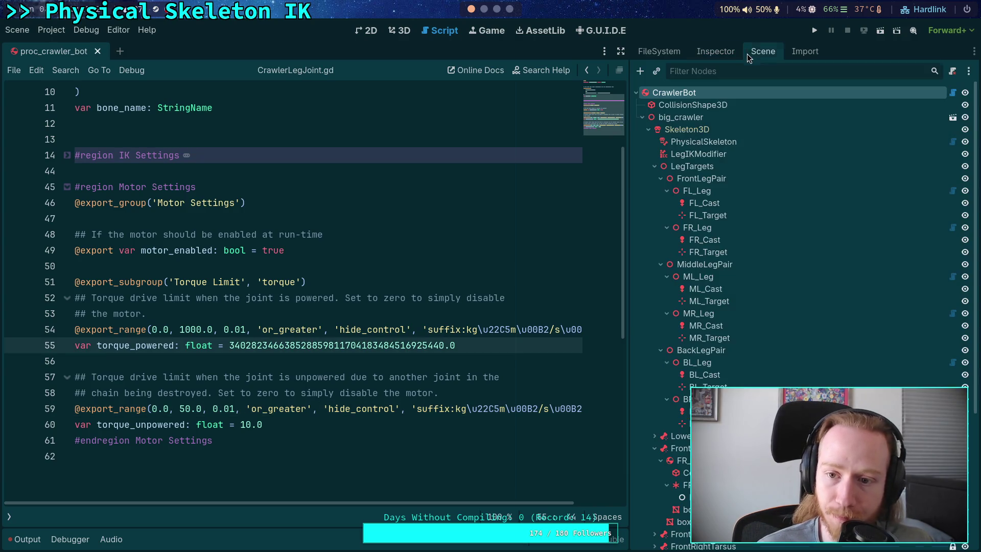
scroll(721, 301, "down", 4)
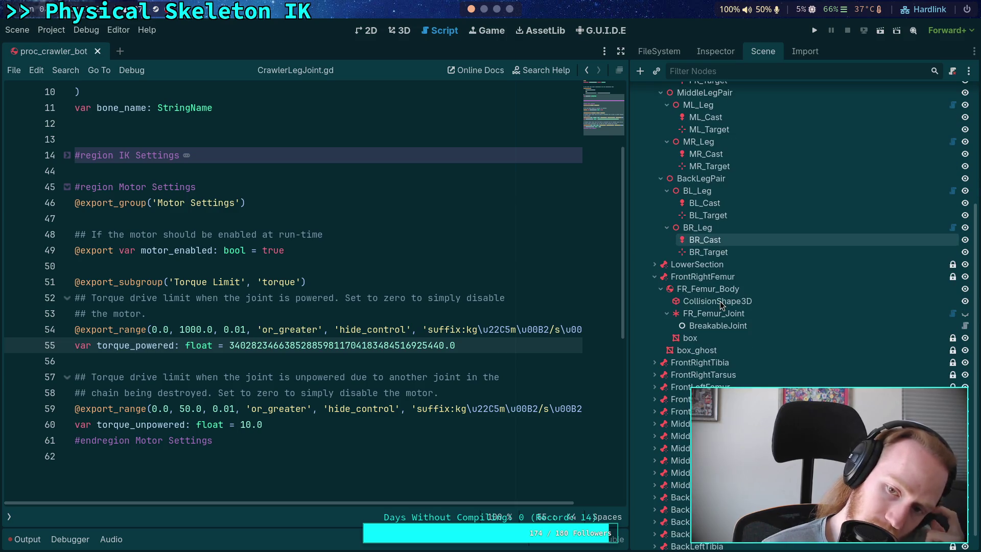
Select FL_Leg and expand its Stepping and Debug properties in the Inspector.
left_click(710, 196)
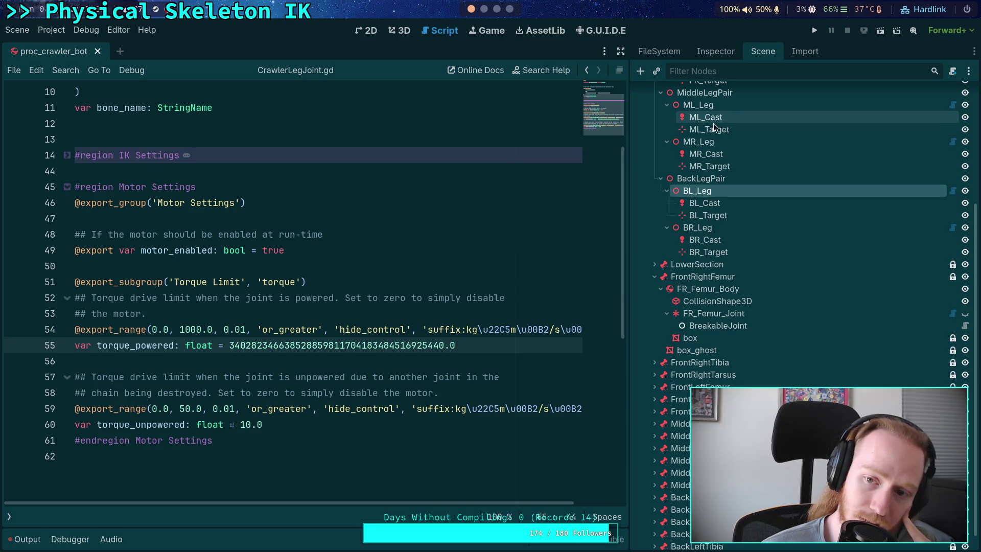
scroll(704, 156, "up", 3)
left_click(697, 134)
left_click(715, 51)
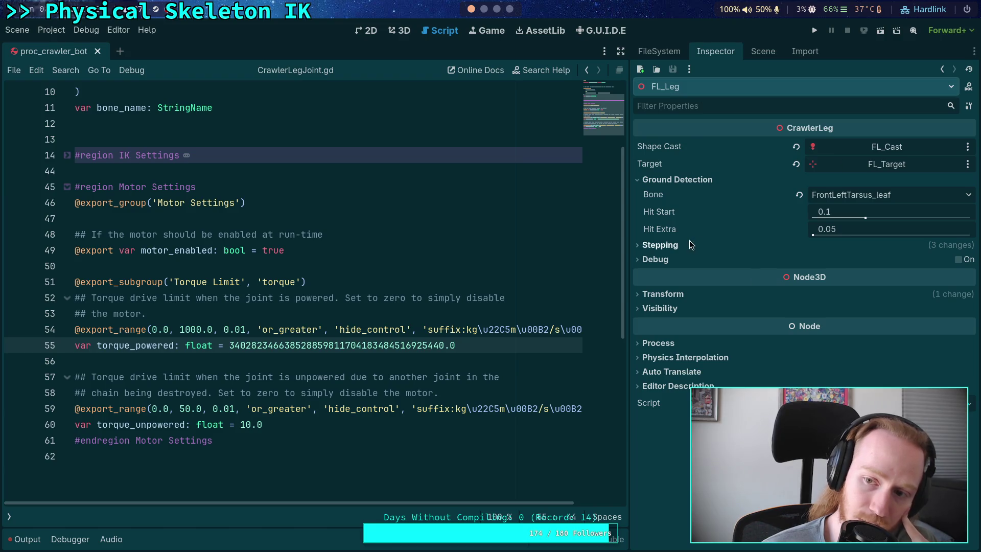
left_click(661, 245)
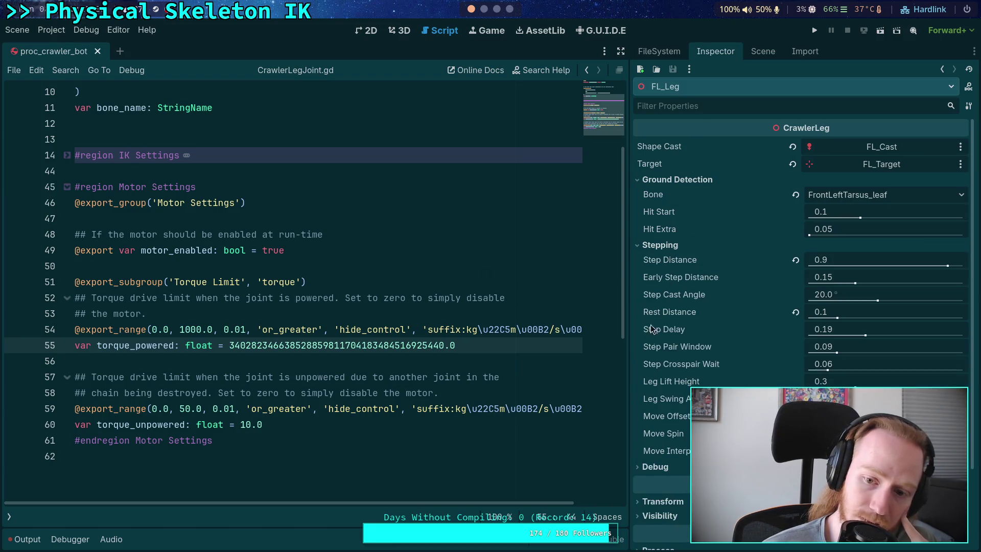
left_click(651, 467)
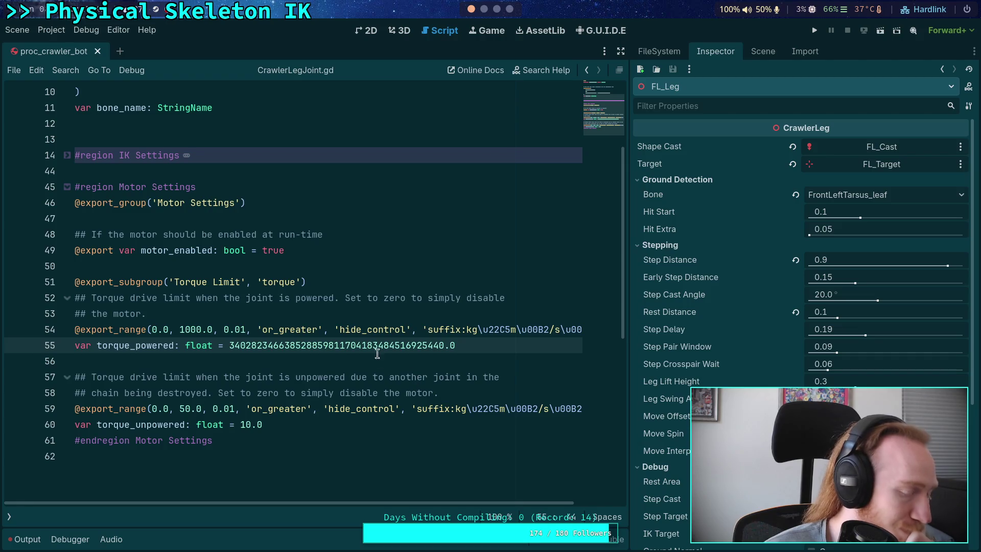
Fold the Motor Settings code region and switch to CrawlerLegLayout.gd.
scroll(287, 305, "up", 3)
left_click(67, 329)
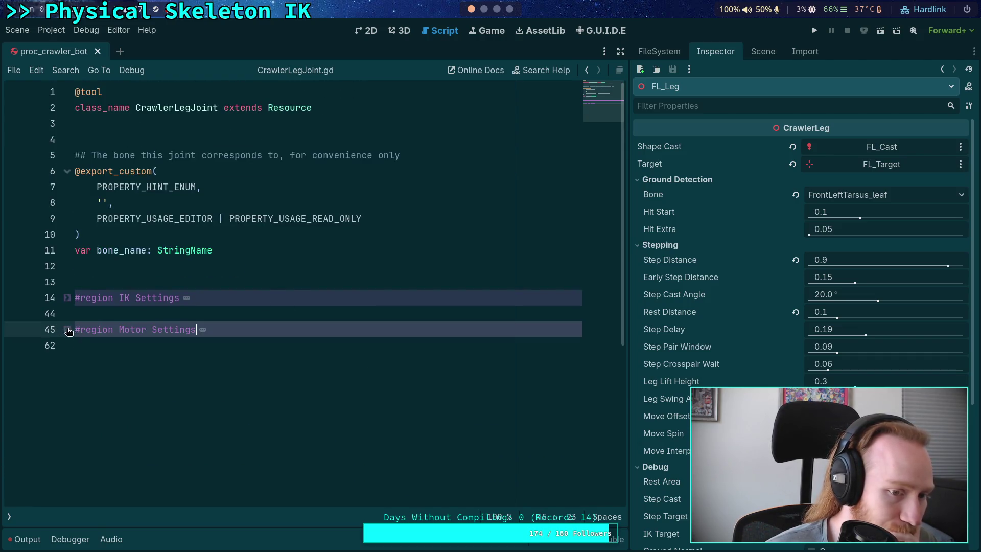
left_click(183, 364)
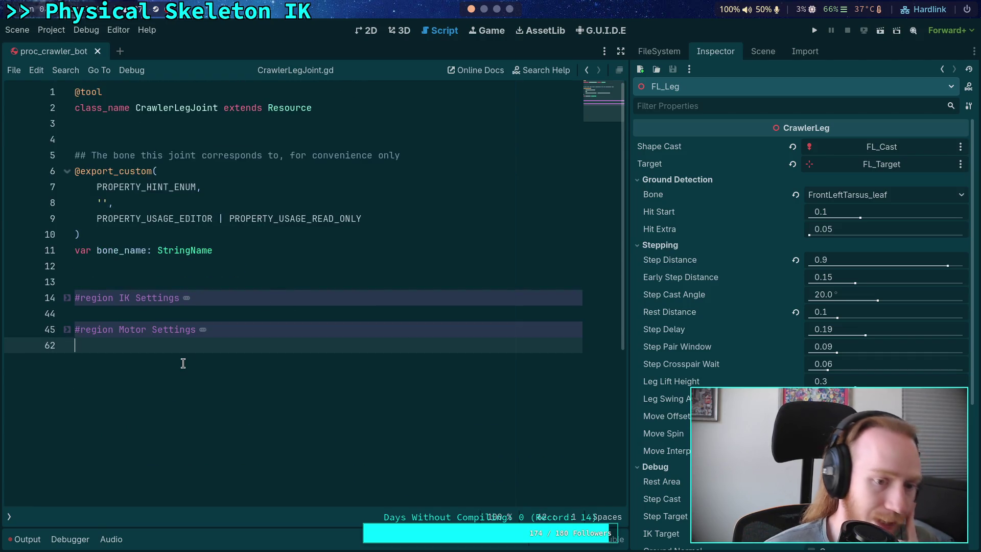
left_click(195, 269)
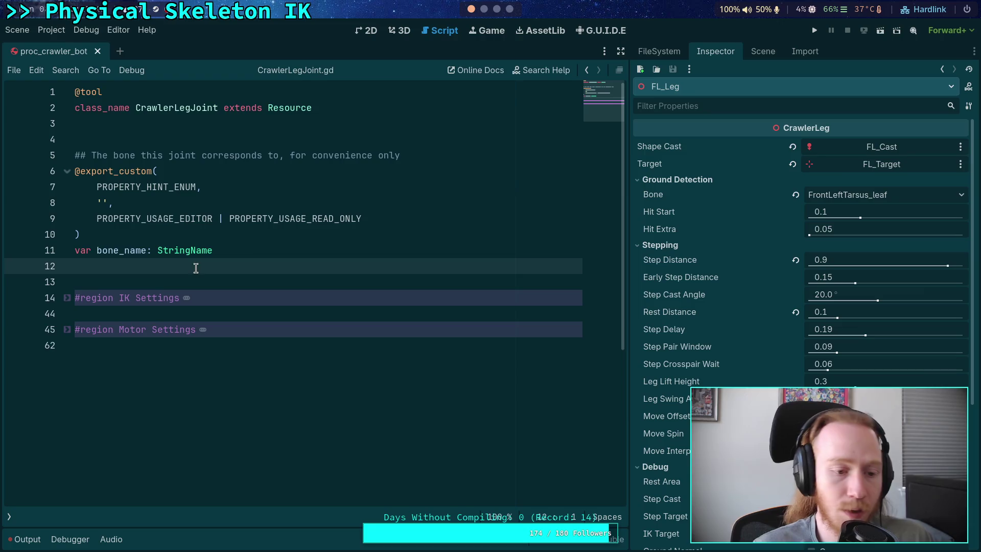
left_click(9, 517)
left_click(100, 145)
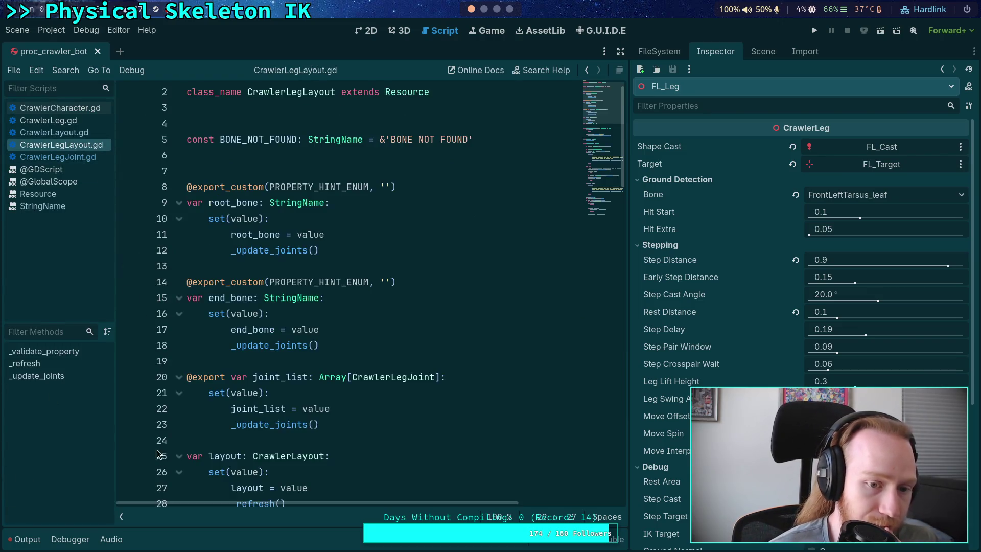
Hide the open-scripts list and place the caret on lines 23 and 19 of CrawlerLegLayout.gd.
left_click(120, 516)
scroll(325, 336, "down", 2)
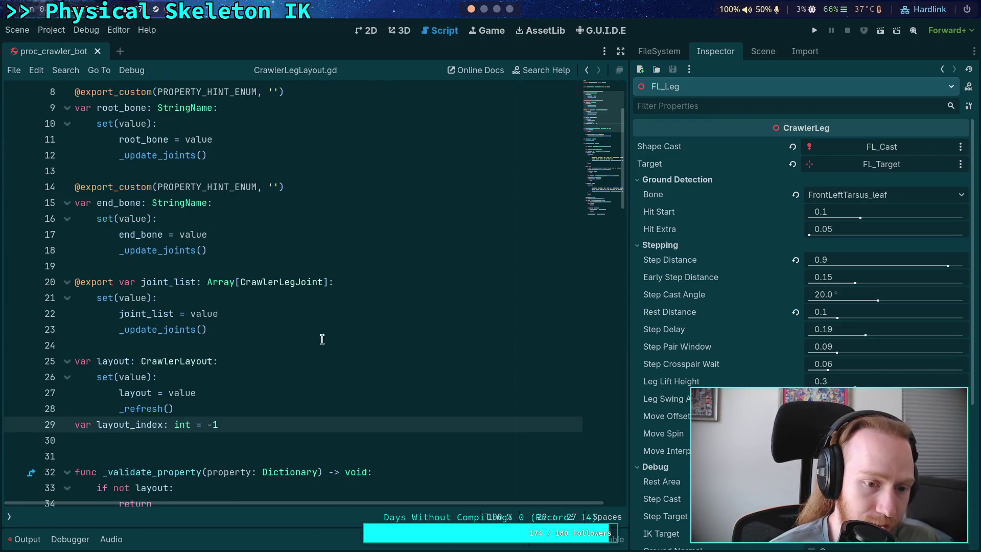
left_click(325, 335)
left_click(303, 266)
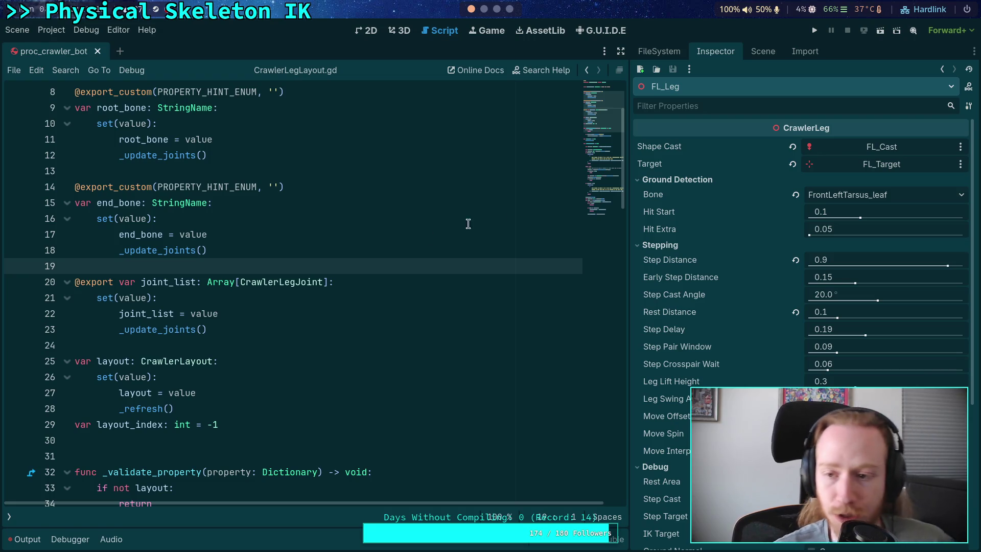
Select FR_Leg in the Scene dock and expand its Stepping settings in the Inspector.
left_click(763, 51)
left_click(684, 224)
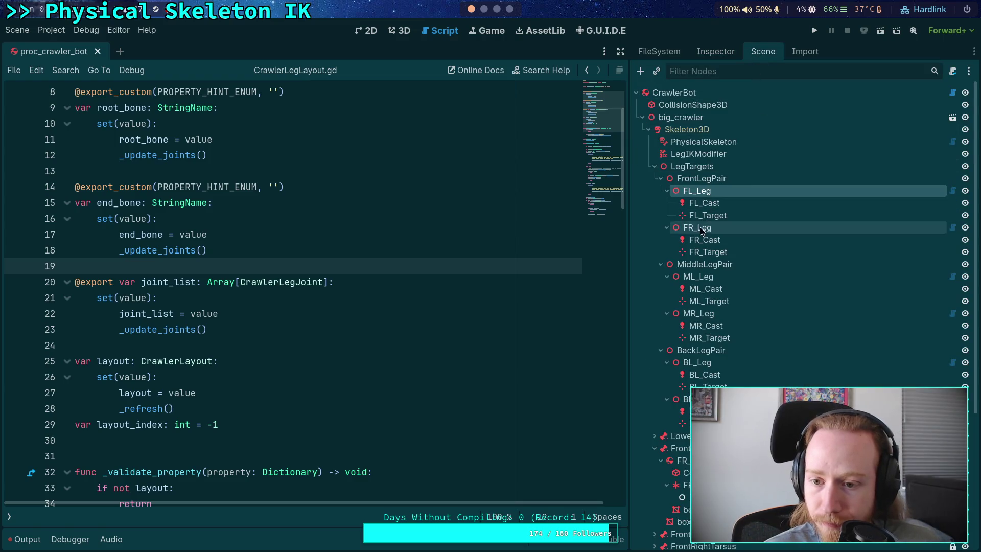
left_click(720, 51)
left_click(685, 195)
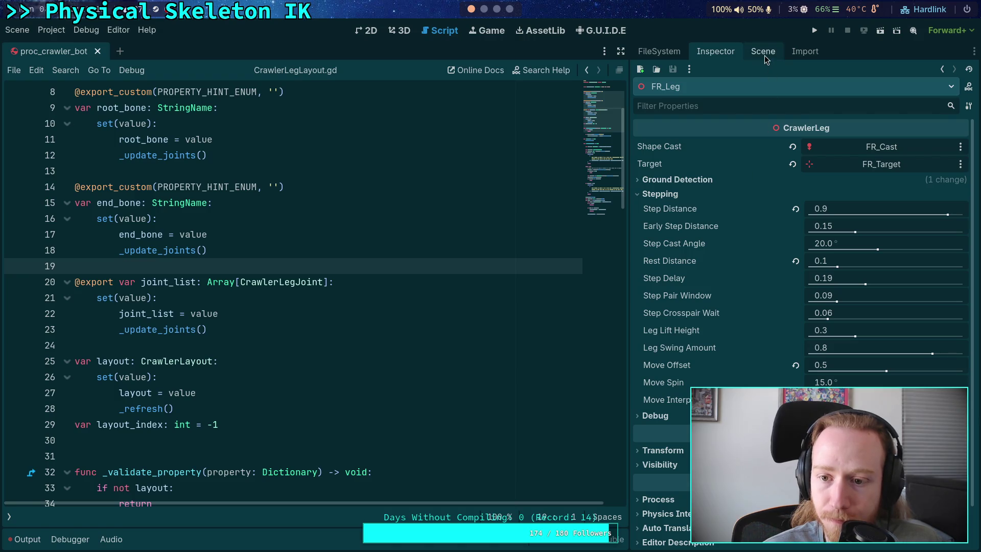
Switch the editor to the Default layout from Editor > Editor Layout.
left_click(54, 30)
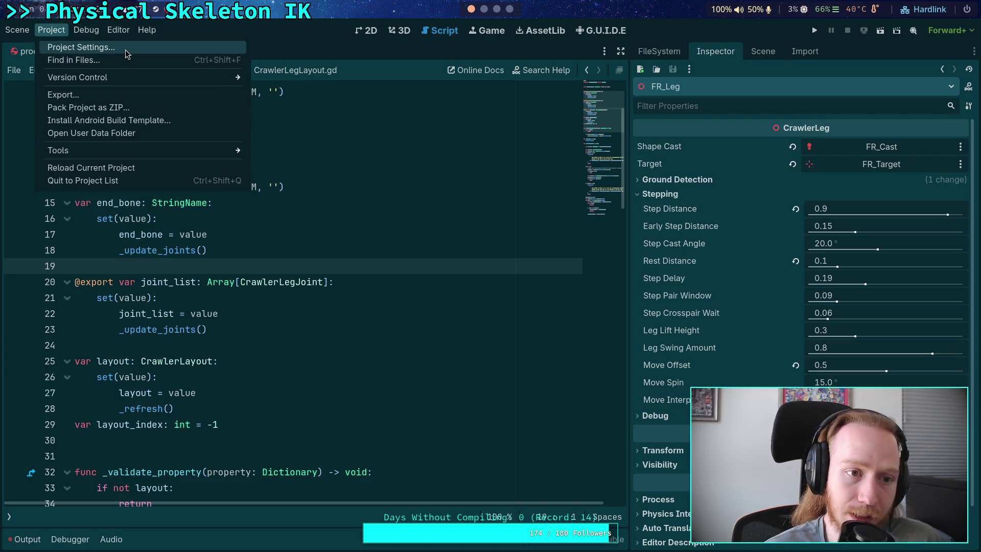
left_click(126, 35)
left_click(127, 35)
mouse_move(256, 91)
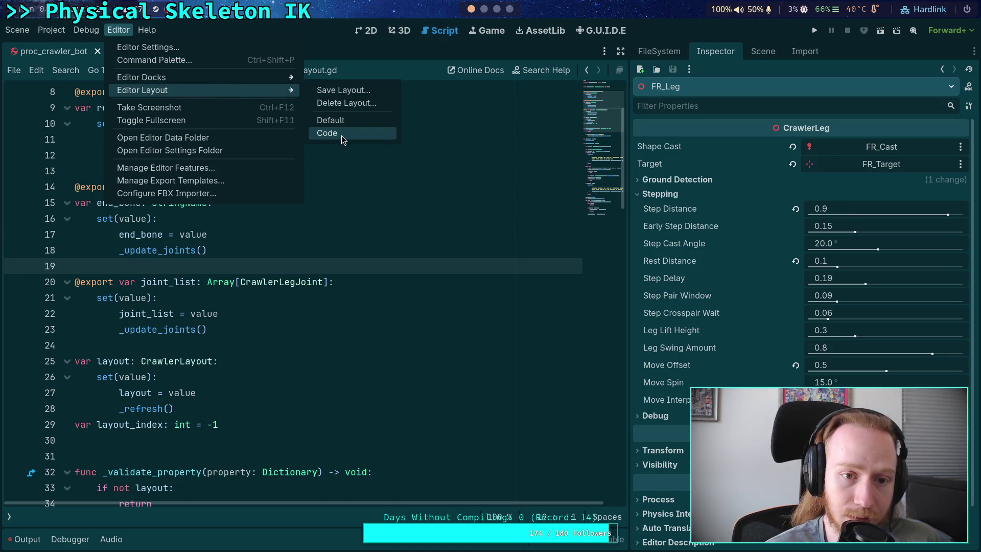
left_click(346, 123)
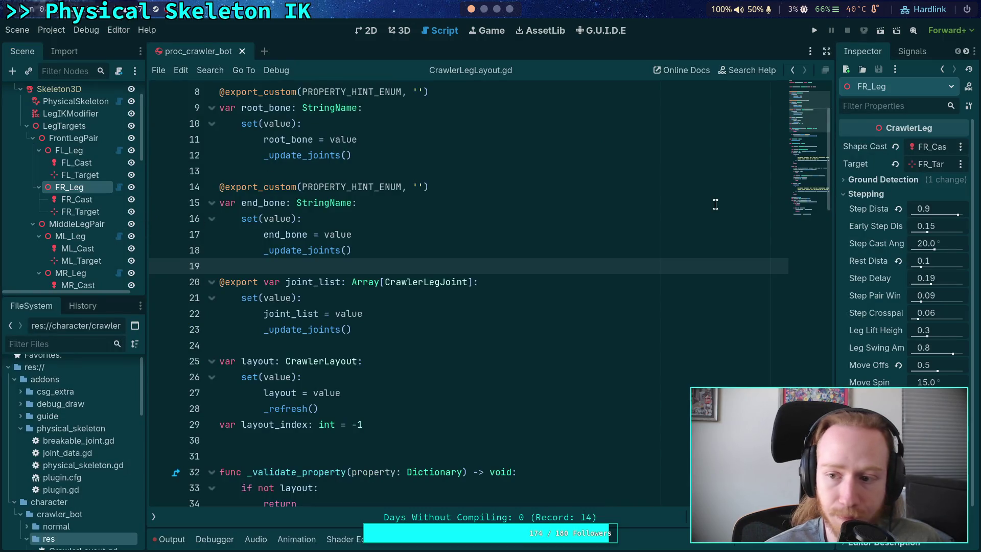
Widen the Inspector and compare FL_Leg's and FR_Leg's properties, collapsing Ground Detection.
left_click_drag(836, 205, 579, 204)
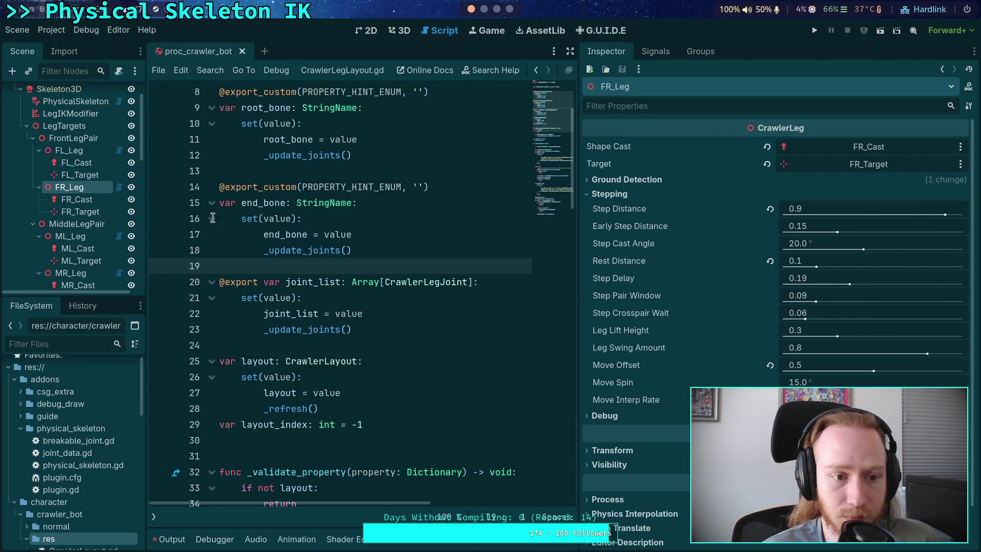
left_click(79, 152)
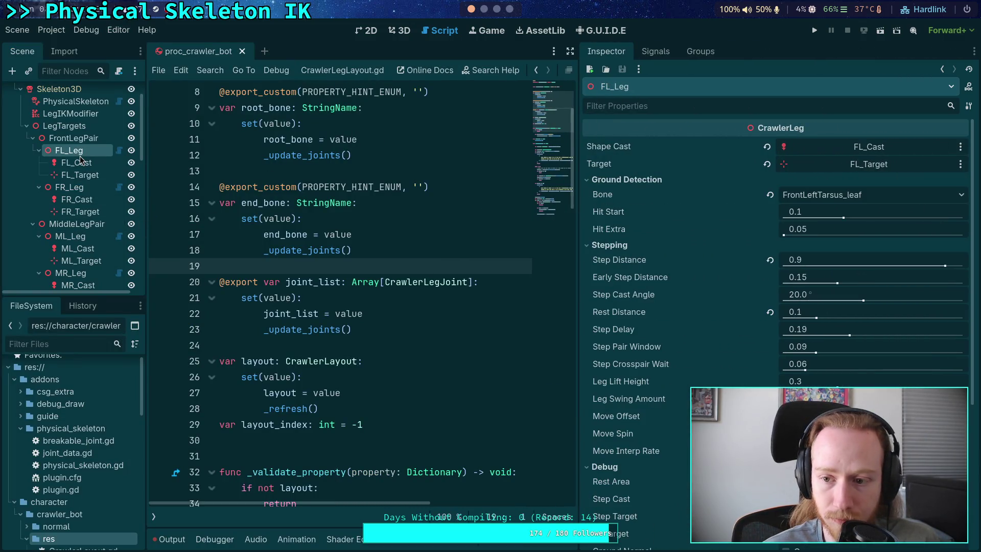
left_click(623, 182)
left_click(69, 187)
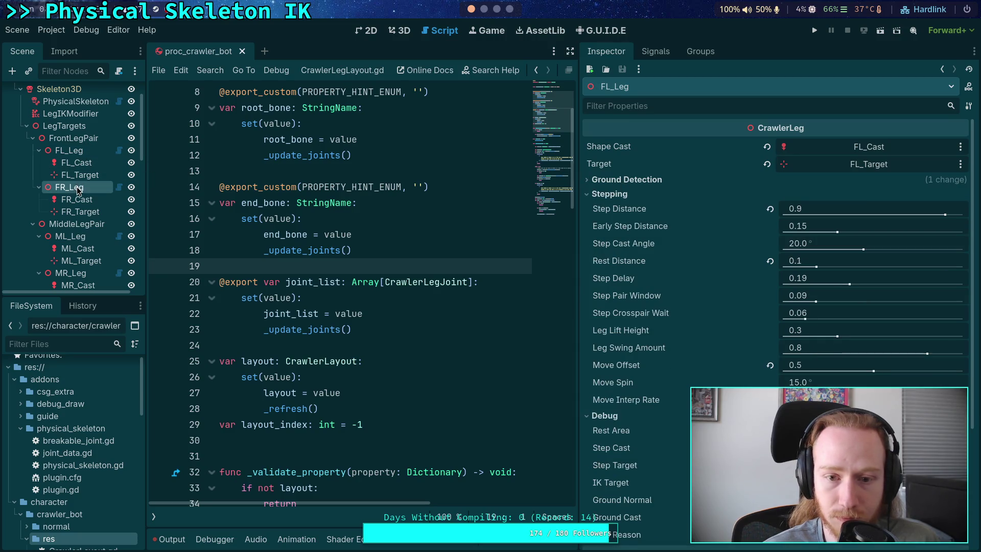
left_click(81, 148)
left_click(591, 418)
left_click(591, 418)
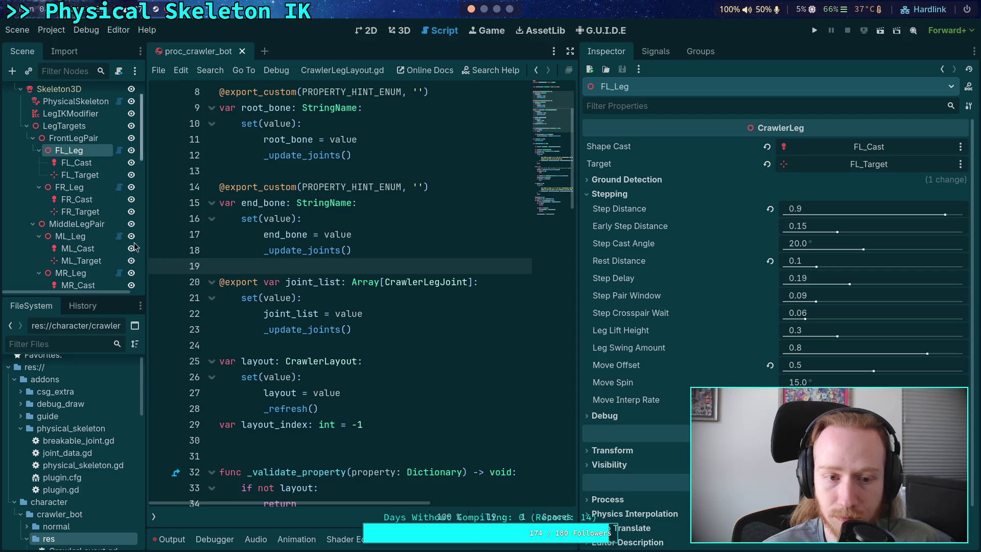
left_click(76, 189)
left_click(76, 153)
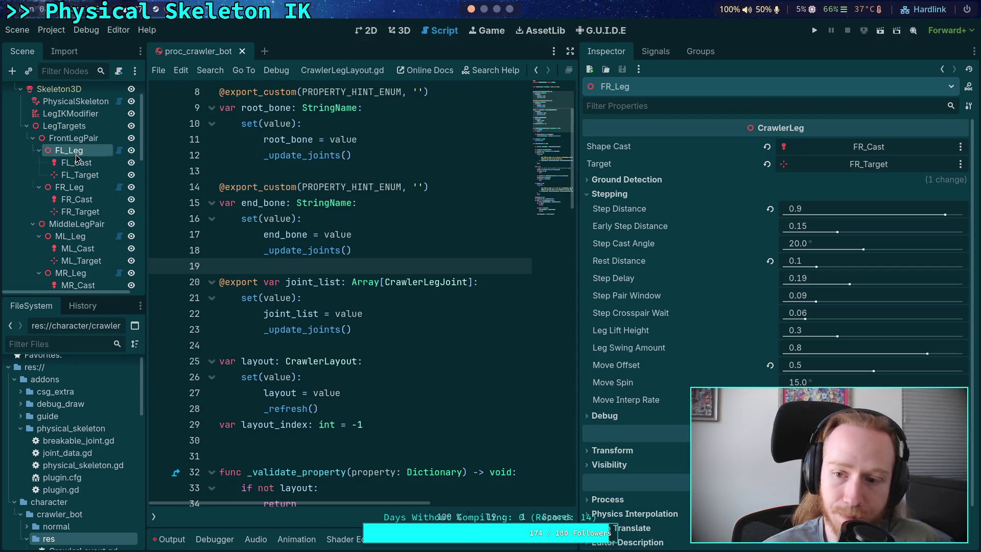
Expand Stepping on ML_Leg and MR_Leg, then cycle through all four legs' values.
left_click(70, 236)
left_click(608, 195)
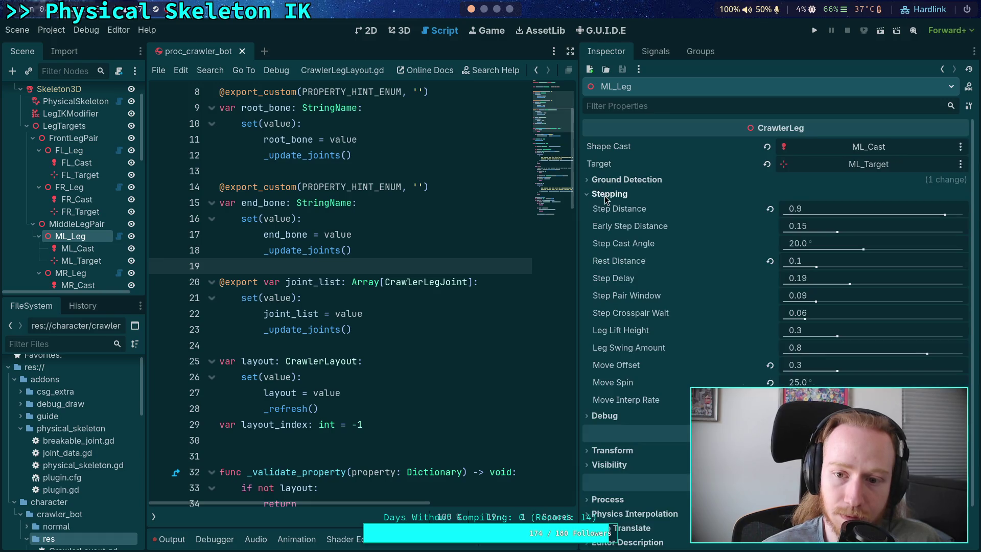
left_click(72, 273)
left_click(608, 194)
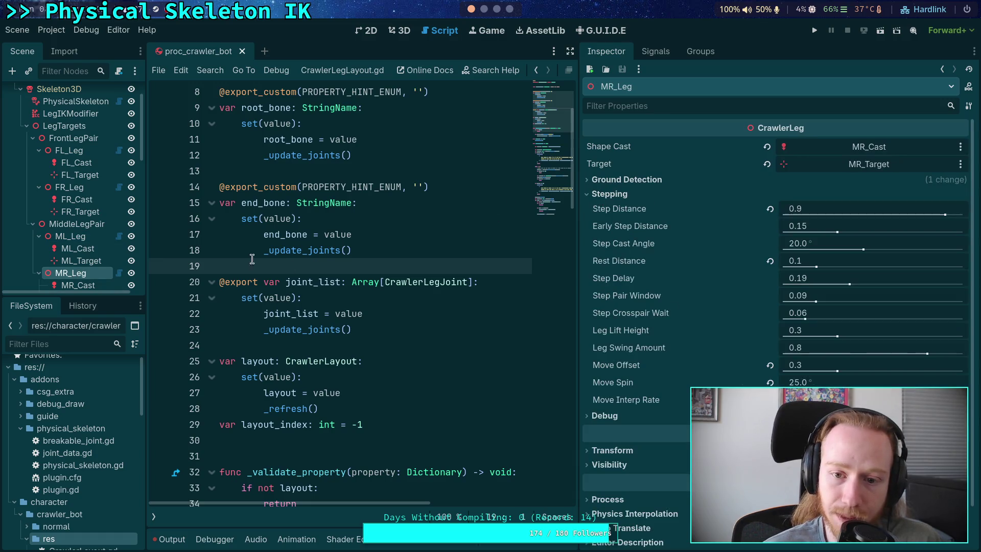
left_click(70, 236)
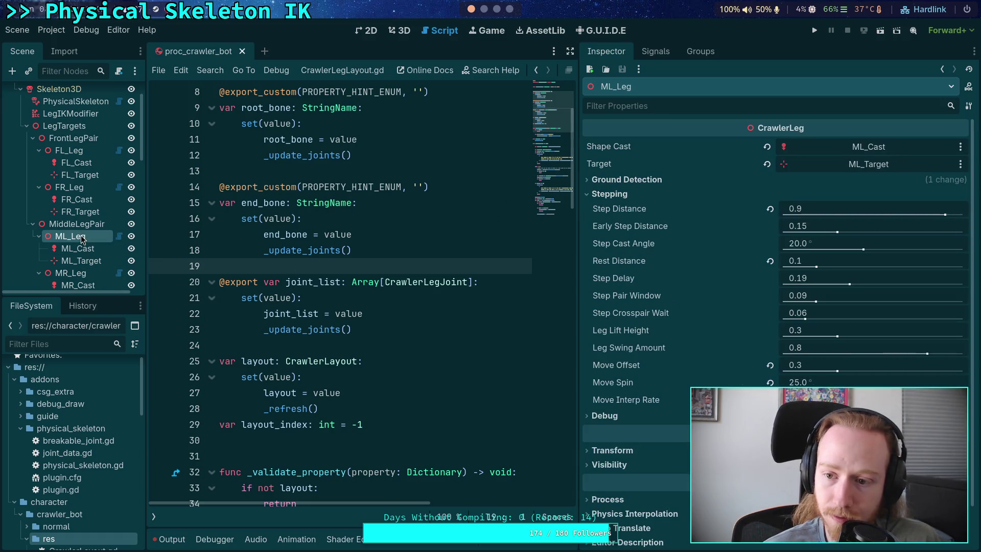
left_click(87, 277)
left_click(83, 153)
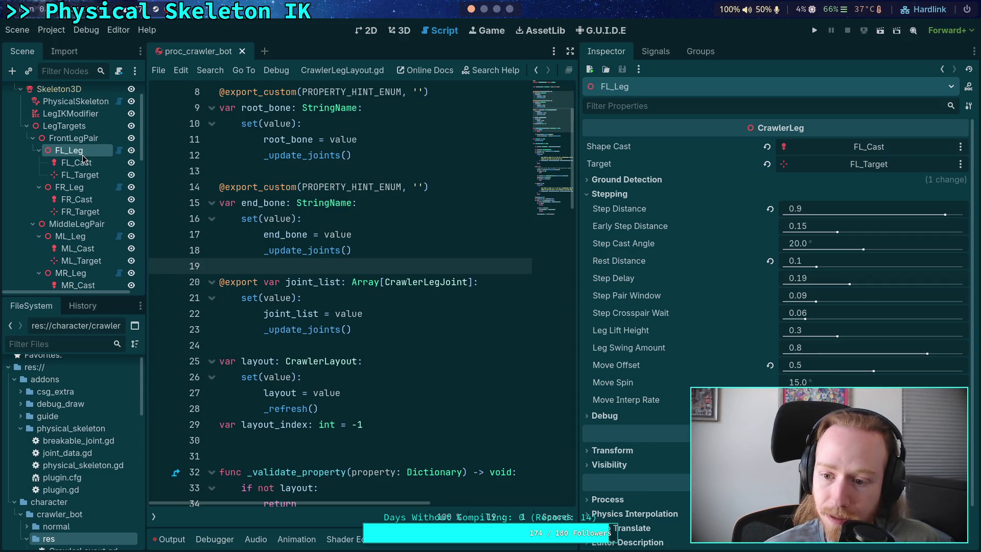
left_click(81, 190)
left_click(86, 238)
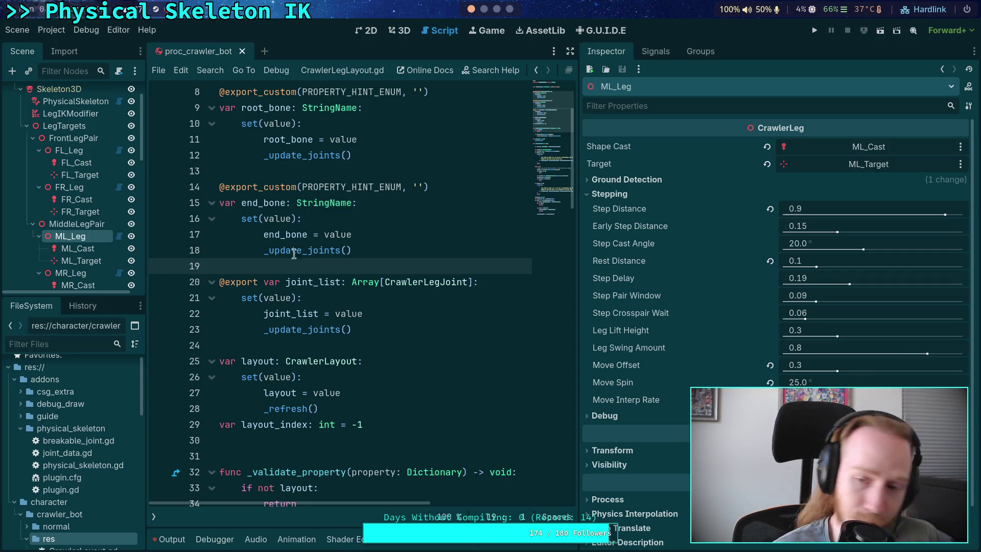
Check ML_Leg's Stepping and Ground Detection groups, then narrow the Inspector to give code more room.
left_click(590, 194)
left_click(590, 194)
left_click(613, 179)
left_click(613, 179)
mouse_move(658, 376)
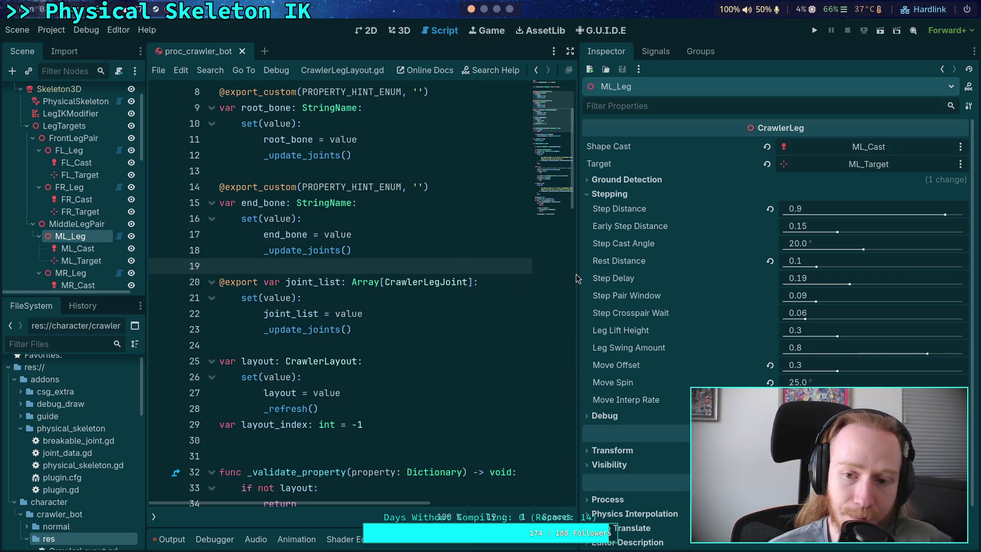
left_click_drag(576, 277, 652, 267)
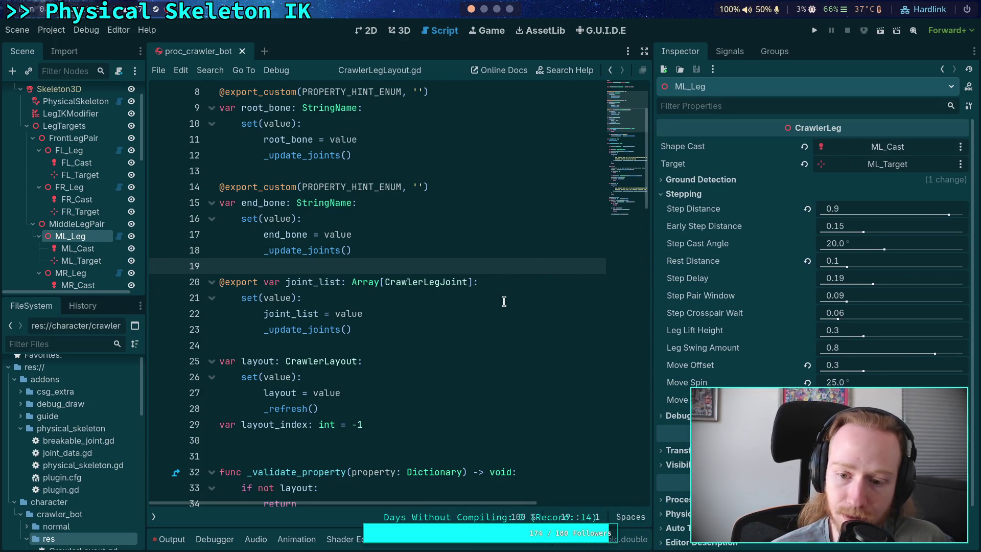
left_click(466, 303)
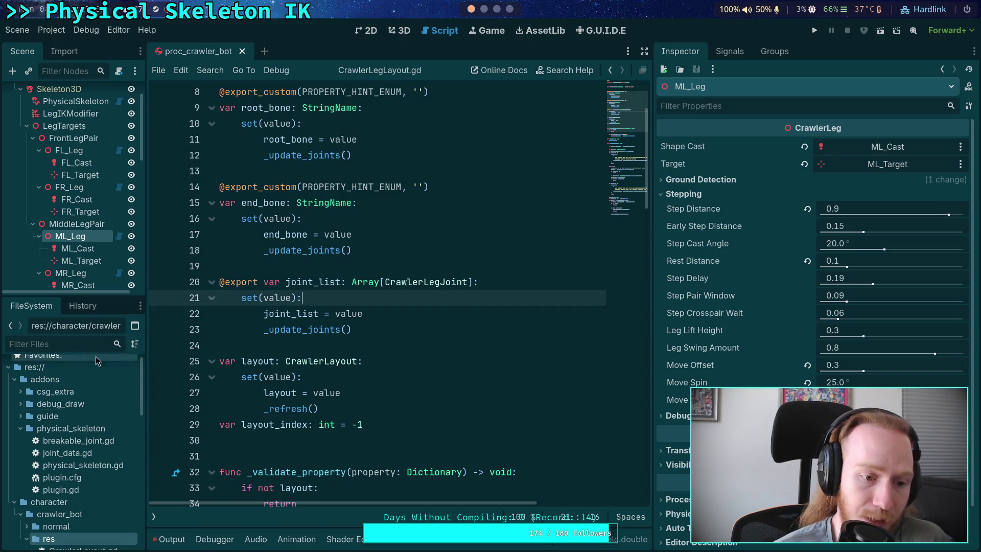
Apply the code-focused Code editor layout from Editor > Editor Layout.
left_click(52, 29)
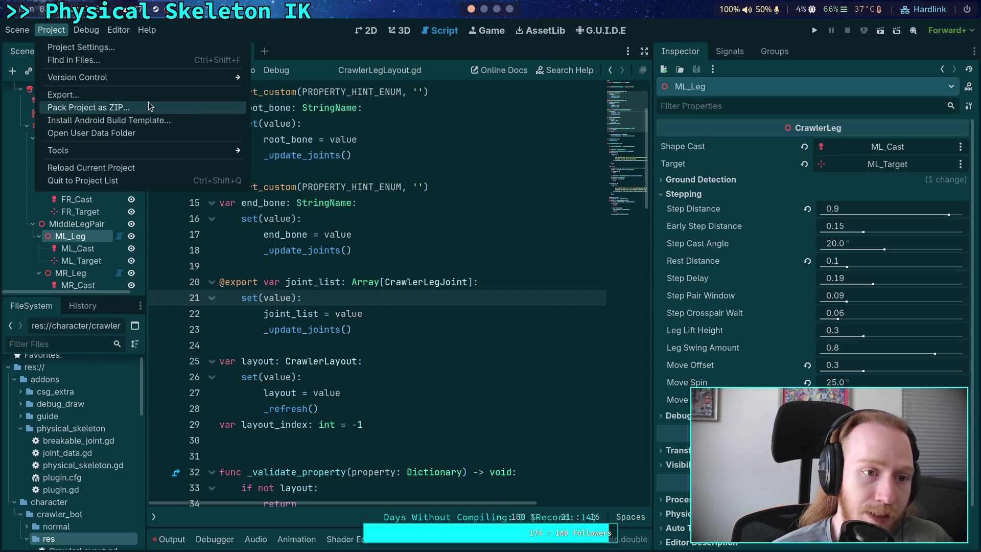
mouse_move(118, 29)
mouse_move(262, 90)
left_click(327, 134)
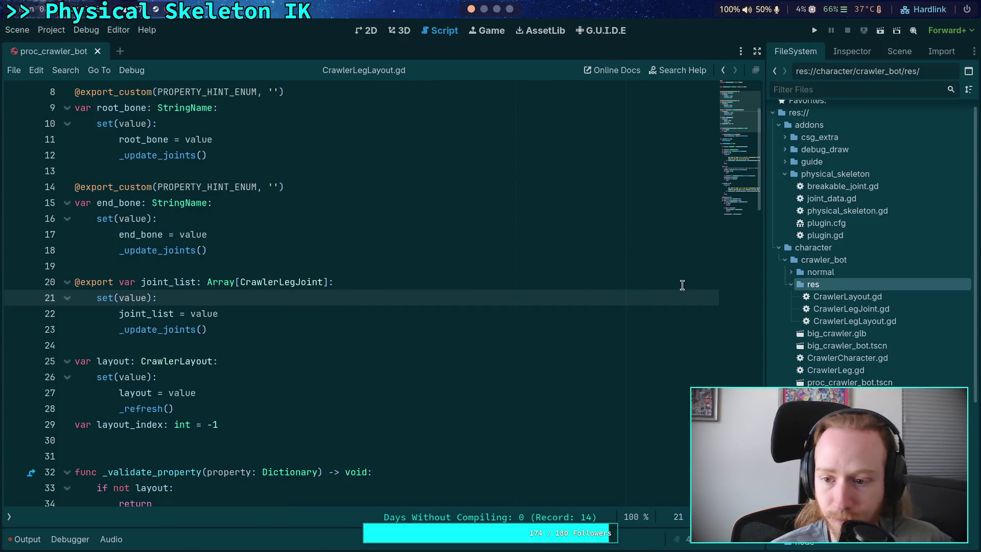
Show ML_Leg's properties in the side dock and open CrawlerLeg.gd from the script list.
left_click(846, 52)
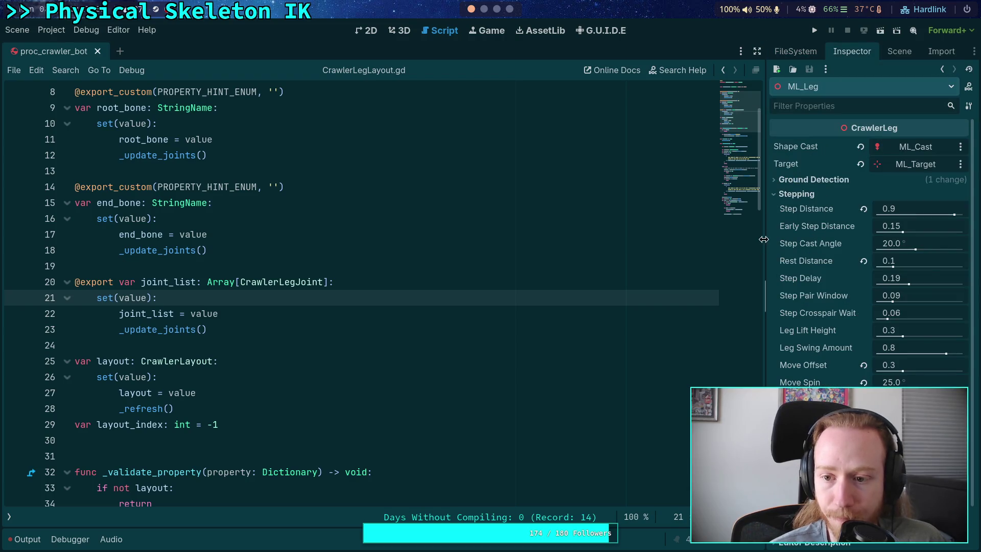
left_click_drag(764, 239, 745, 239)
left_click(9, 517)
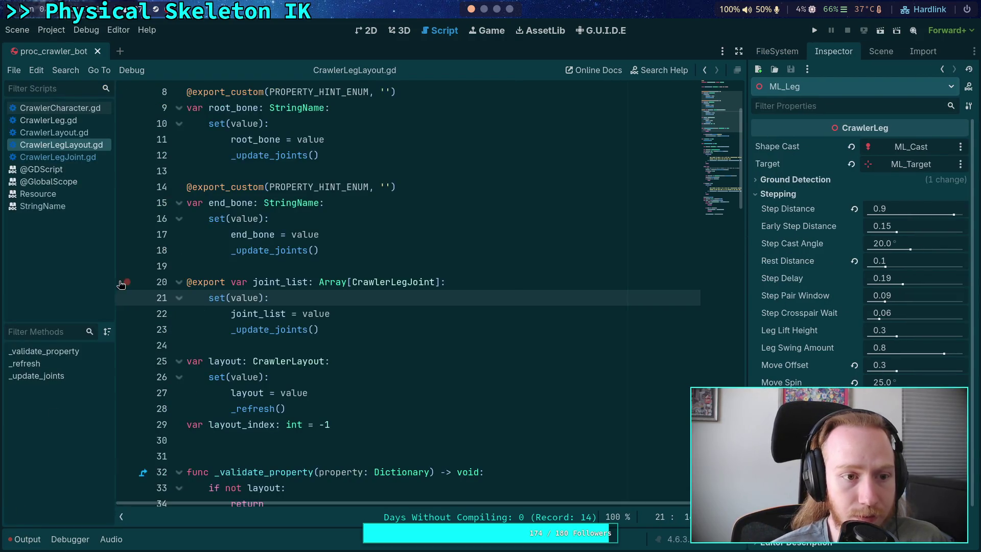
left_click(49, 120)
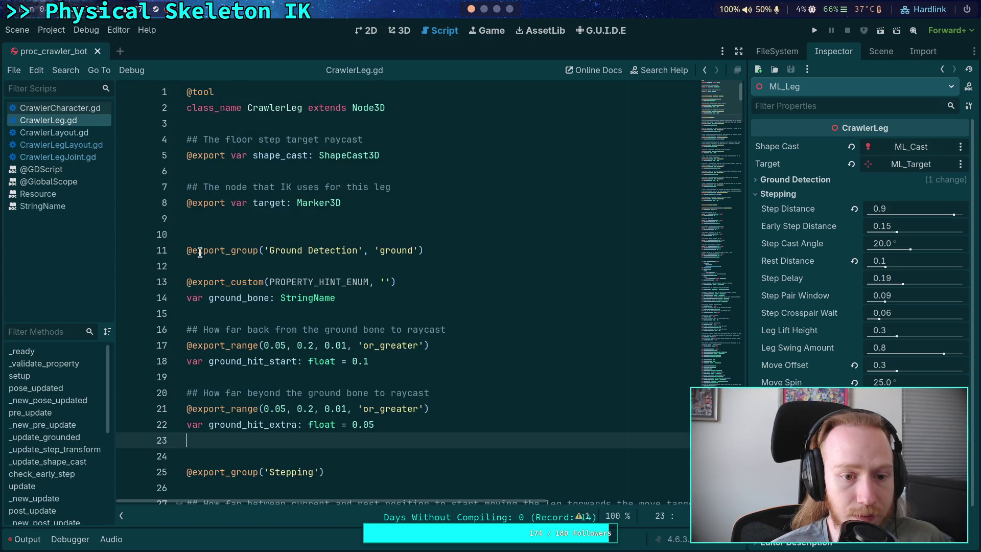
Hide the open-scripts list and scroll CrawlerLeg.gd to its stepping exports.
left_click(122, 517)
scroll(347, 382, "down", 2)
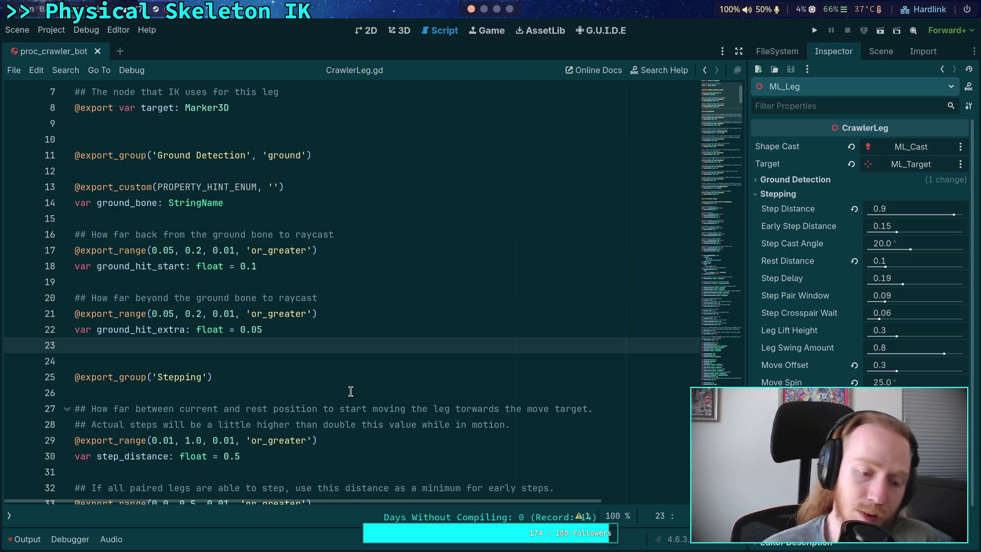
scroll(348, 388, "down", 4)
scroll(344, 319, "down", 18)
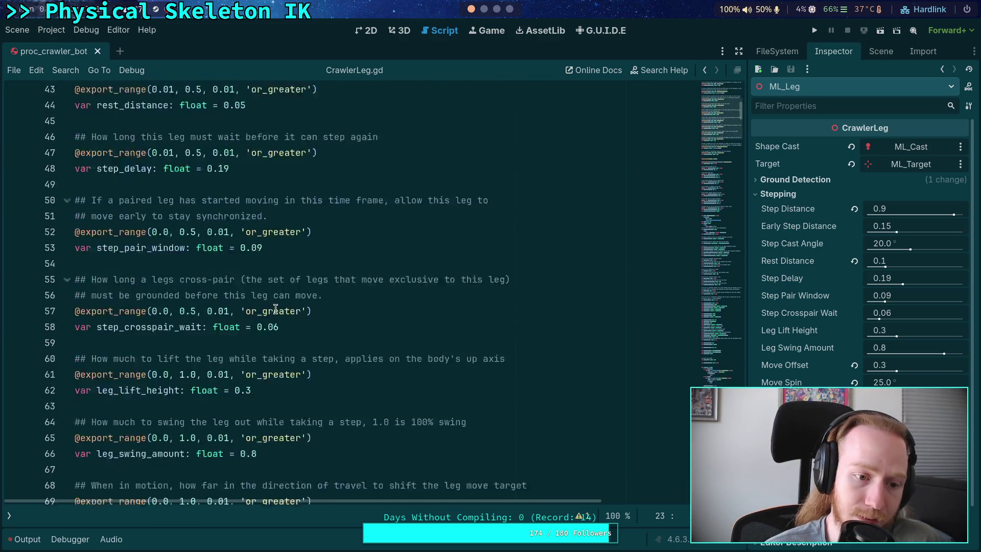
scroll(312, 338, "up", 4)
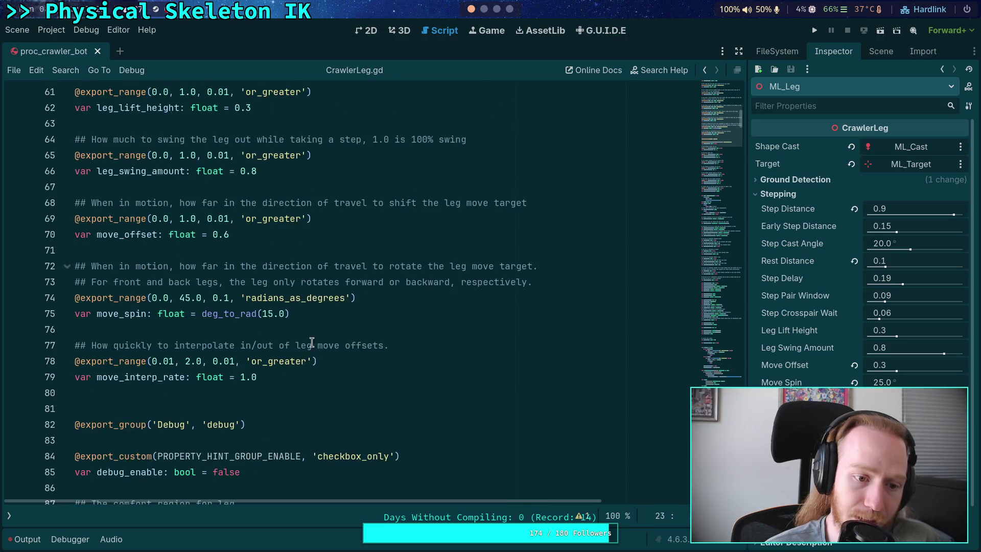
Widen the side dock and bring ML_Leg's Inspector values back beside the code.
left_click(876, 51)
left_click_drag(748, 204, 692, 205)
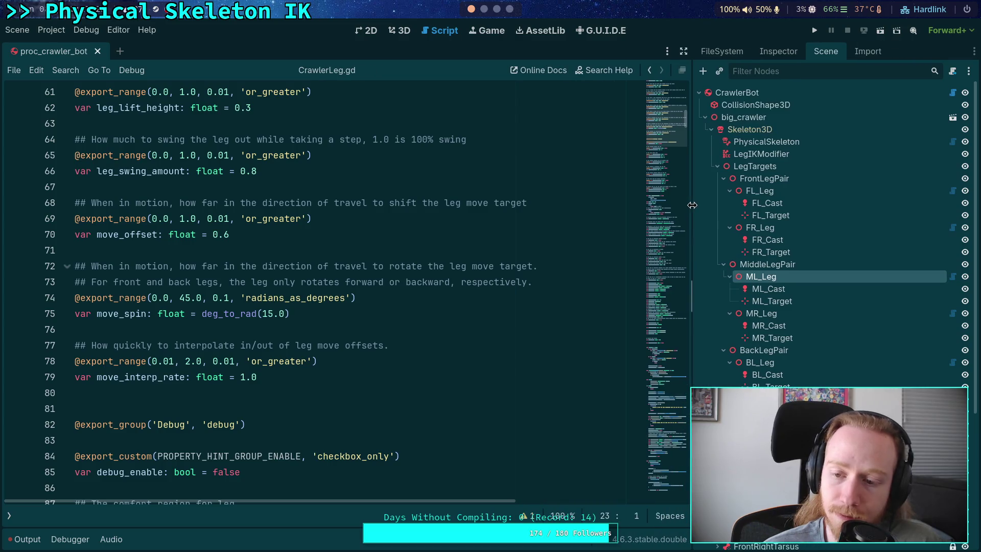
left_click(777, 53)
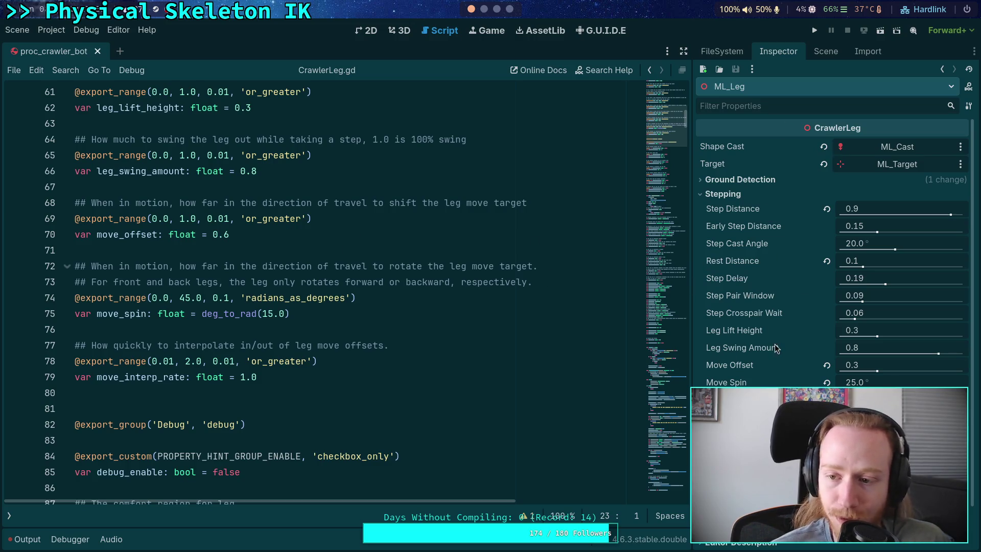
mouse_move(704, 343)
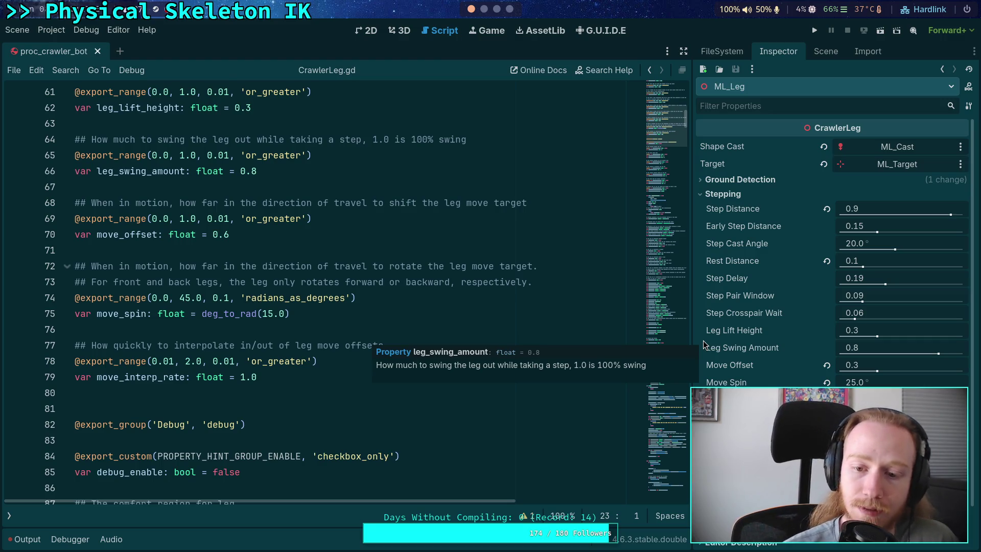
left_click(183, 335)
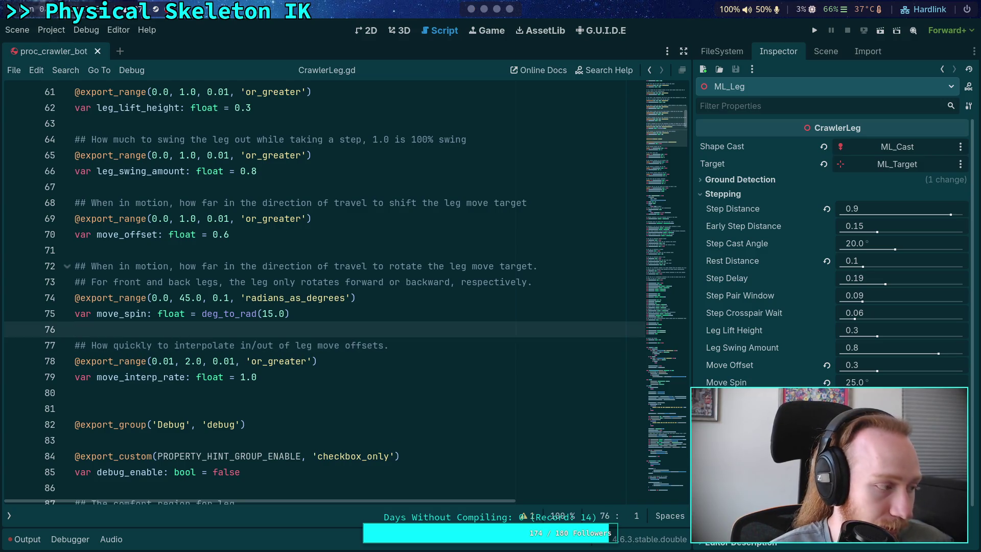